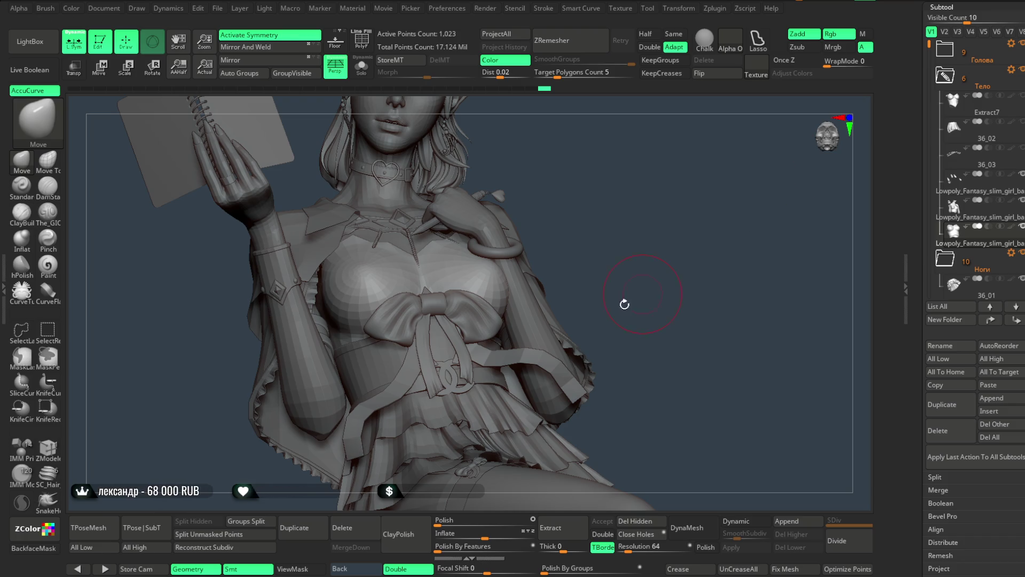
Orbit around the chest, shoulders and head, then solo the torso piece on its own.
mouse_move(563, 204)
mouse_down()
mouse_move(606, 162)
mouse_move(460, 262)
mouse_up()
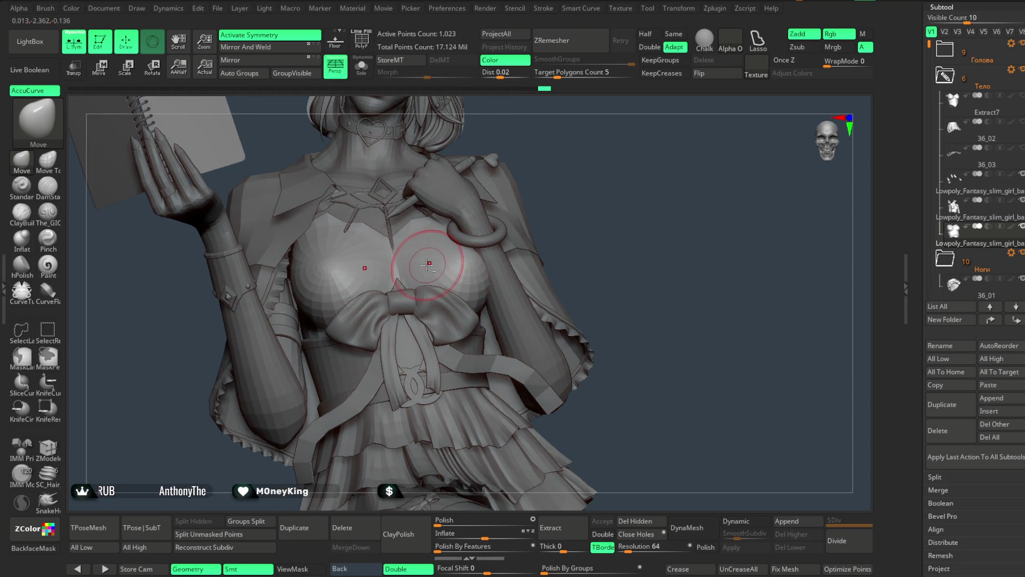
right_drag(459, 262, 423, 279)
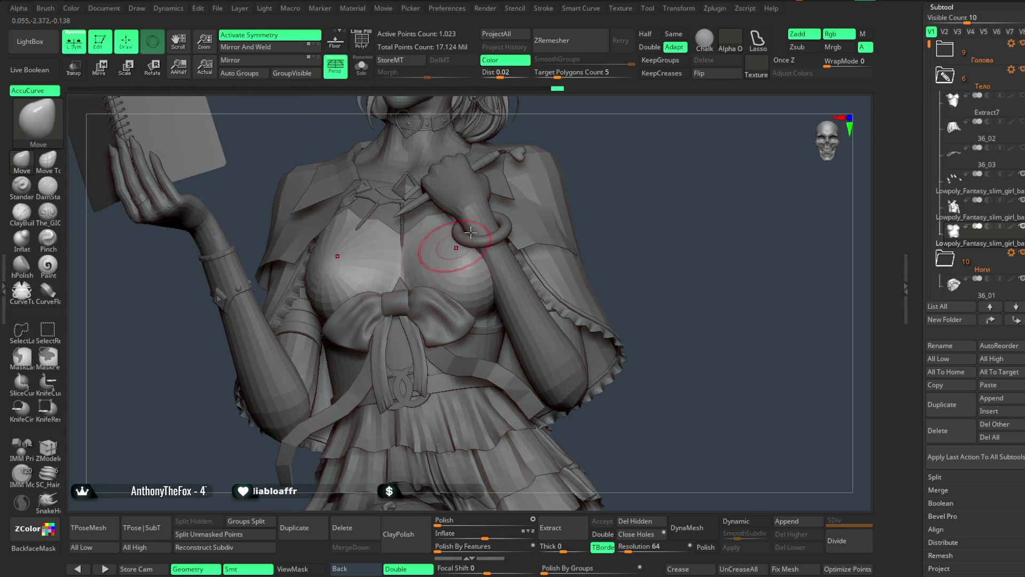
right_drag(471, 229, 591, 156)
mouse_move(514, 164)
right_down()
mouse_move(531, 210)
mouse_move(536, 196)
mouse_move(534, 203)
mouse_move(447, 169)
mouse_move(540, 165)
mouse_move(351, 263)
right_up()
key(space)
click(361, 66)
right_drag(271, 312, 315, 273)
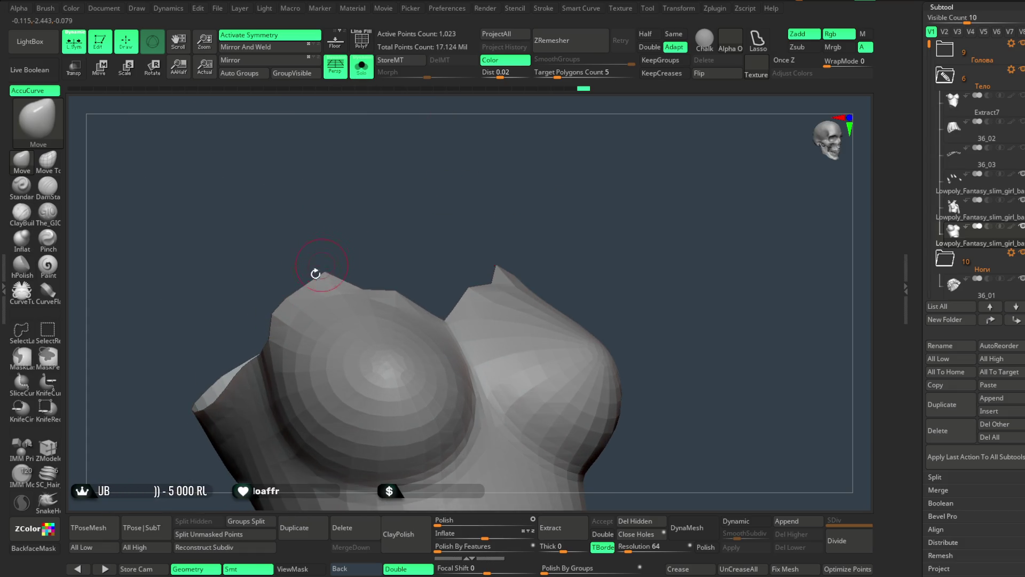
mouse_move(339, 224)
right_down()
mouse_move(368, 190)
mouse_move(314, 257)
right_up()
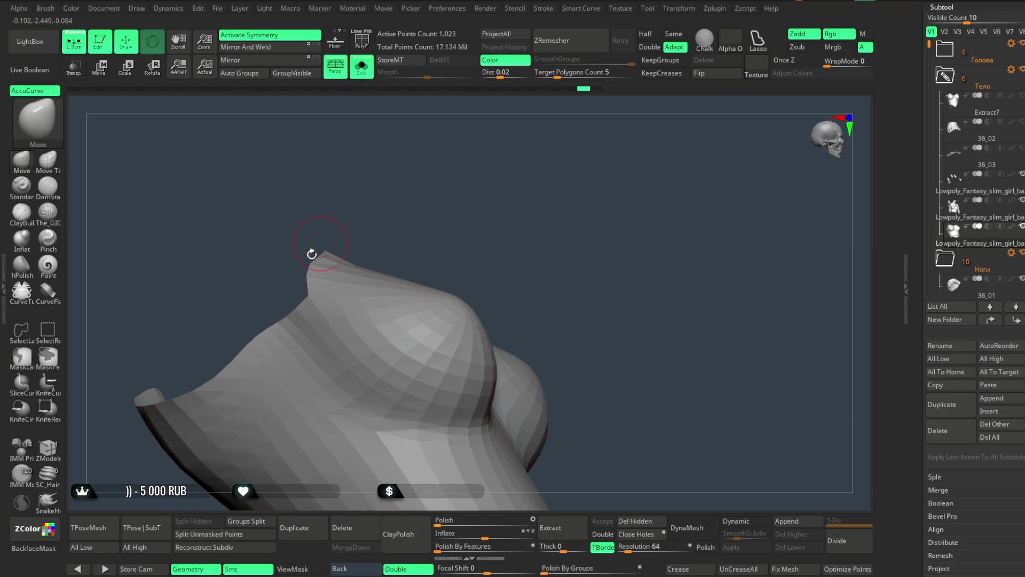
key(space)
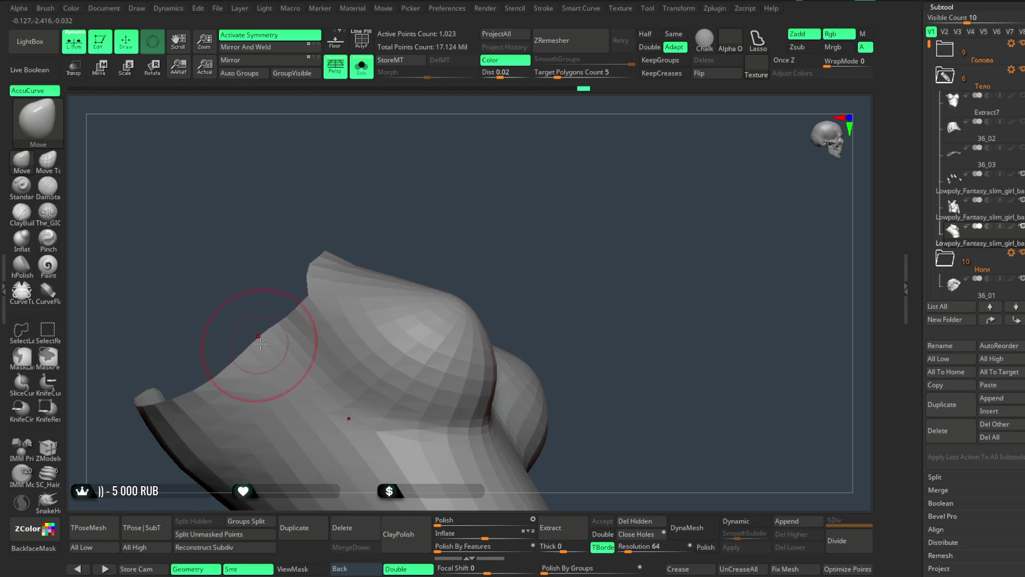
right_drag(273, 324, 268, 278)
mouse_move(262, 335)
right_down()
mouse_move(279, 298)
mouse_move(378, 206)
mouse_move(317, 294)
right_up()
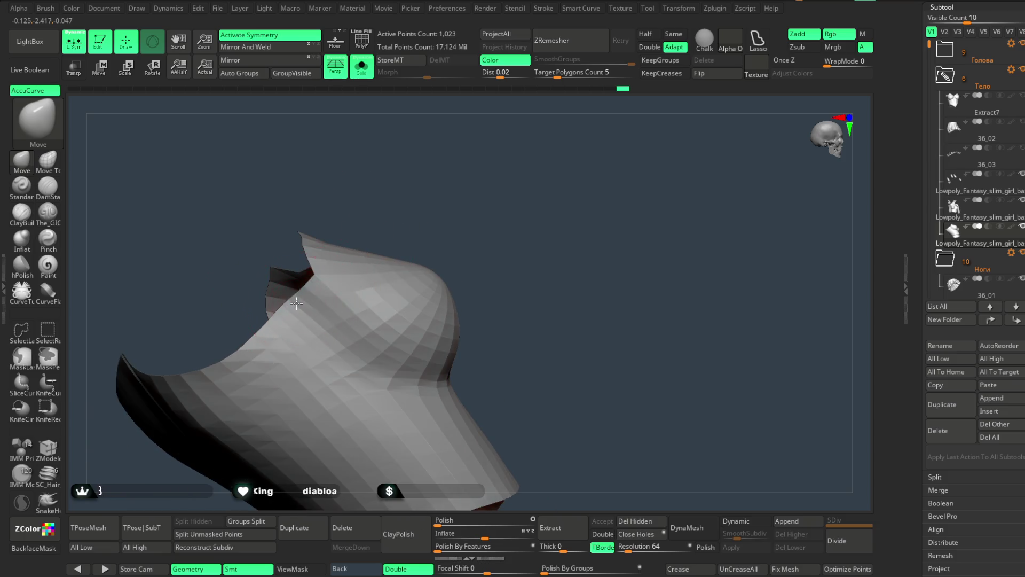
mouse_move(385, 187)
right_down()
mouse_move(450, 142)
mouse_move(435, 137)
mouse_move(265, 277)
right_up()
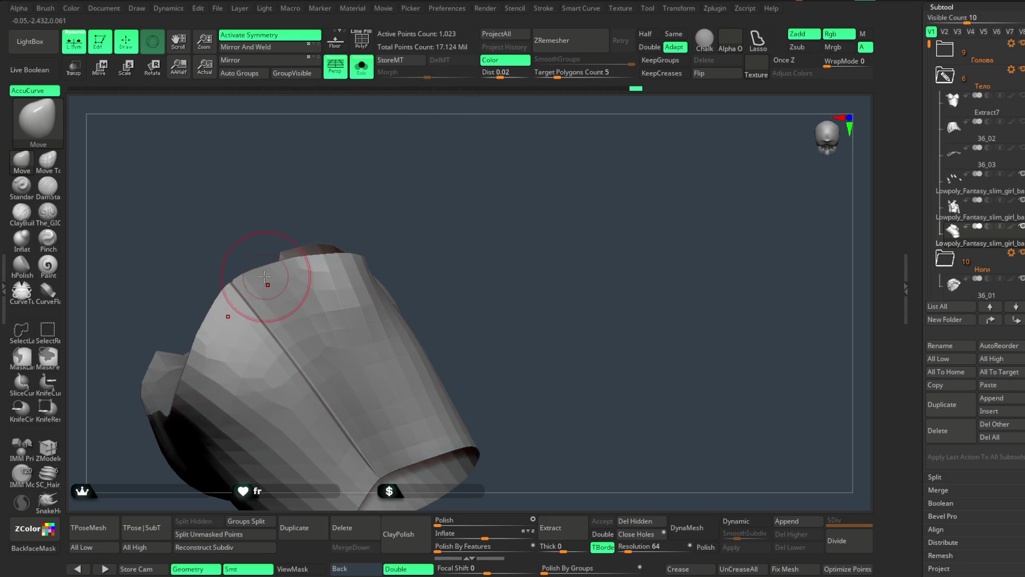
mouse_move(304, 227)
right_down()
mouse_move(385, 158)
mouse_move(382, 181)
mouse_move(401, 169)
mouse_move(438, 172)
mouse_move(352, 169)
mouse_move(391, 148)
mouse_move(324, 304)
right_up()
right_click(351, 170)
With ZModeler's Move edge action, drag the seam strip down, then zoom out on the piece.
key(b)
key(z)
key(m)
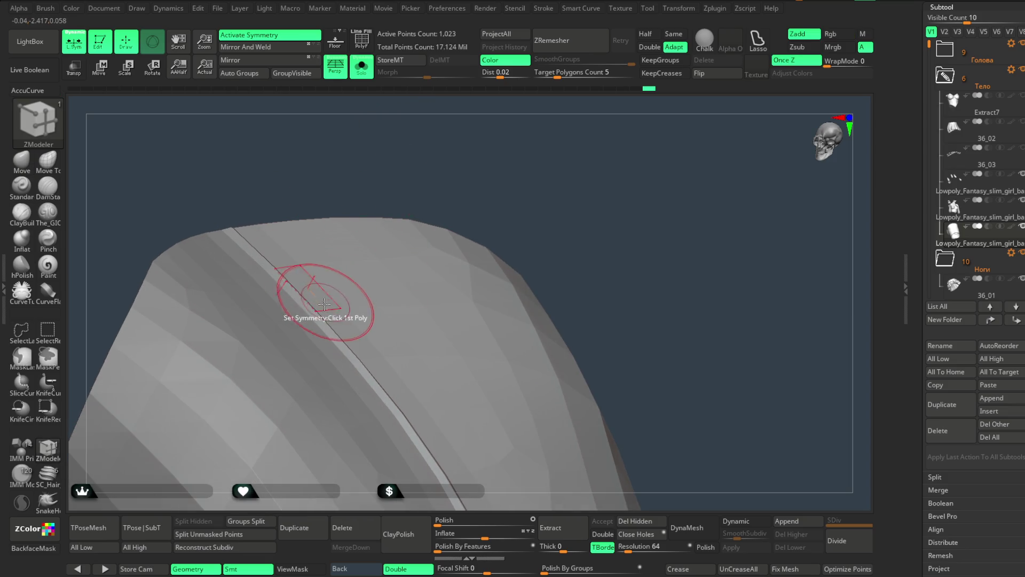
key(space)
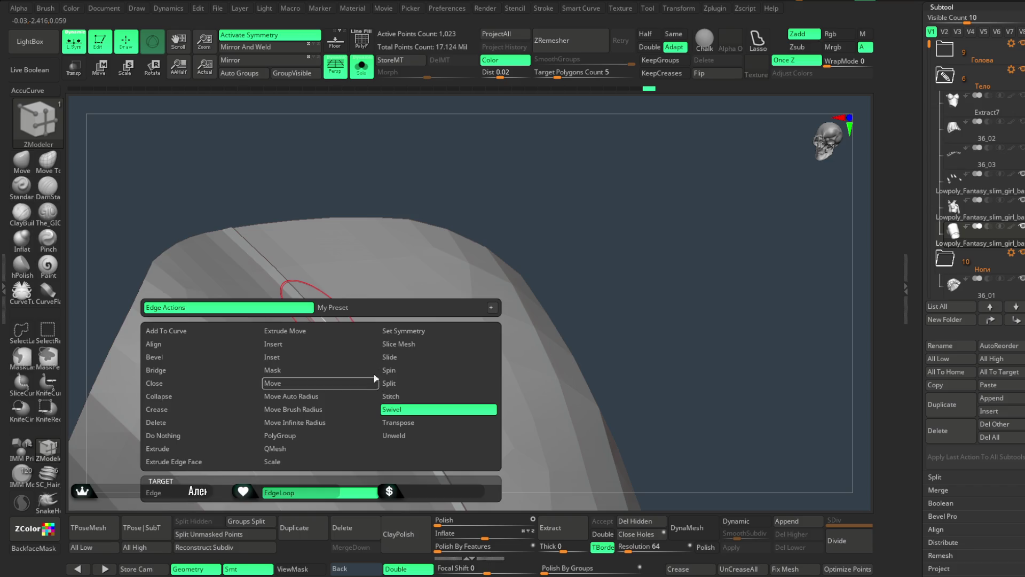
click(375, 381)
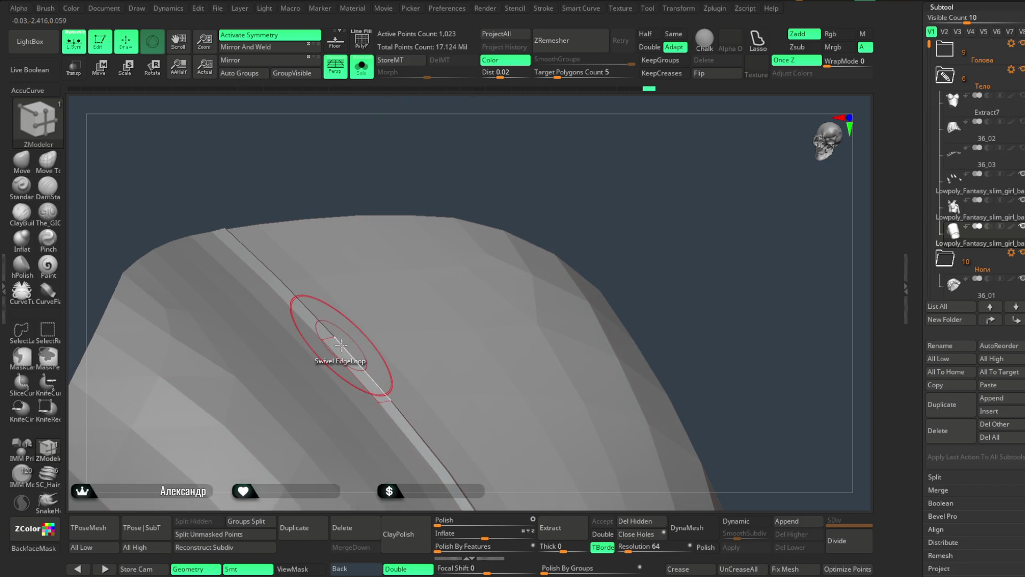
drag(342, 346, 321, 366)
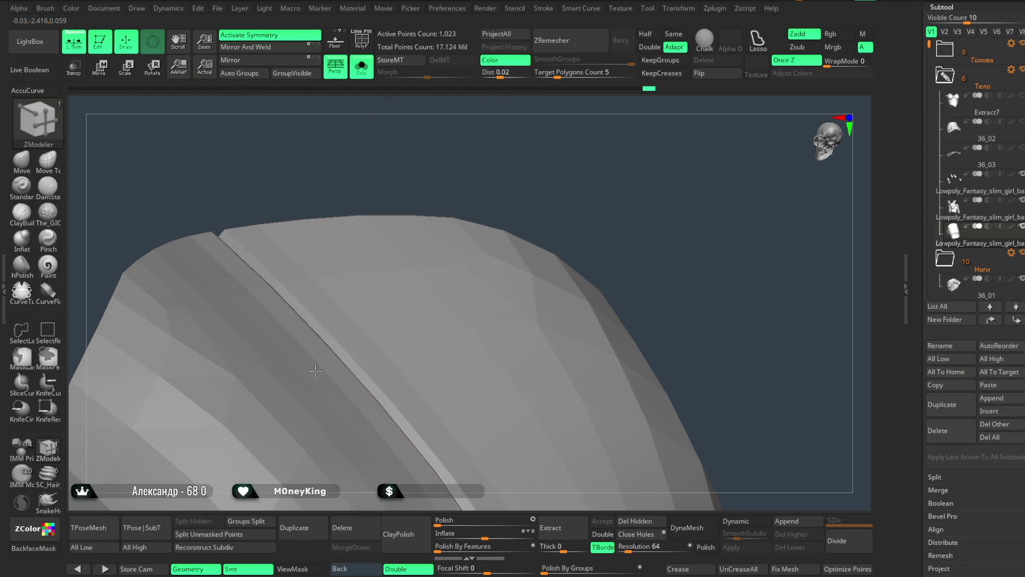
mouse_move(481, 101)
mouse_down()
mouse_move(469, 101)
mouse_move(485, 135)
mouse_move(423, 184)
mouse_move(492, 242)
mouse_move(393, 209)
mouse_up()
Turn on PolyF and insert a new edge loop across the torso piece.
click(358, 46)
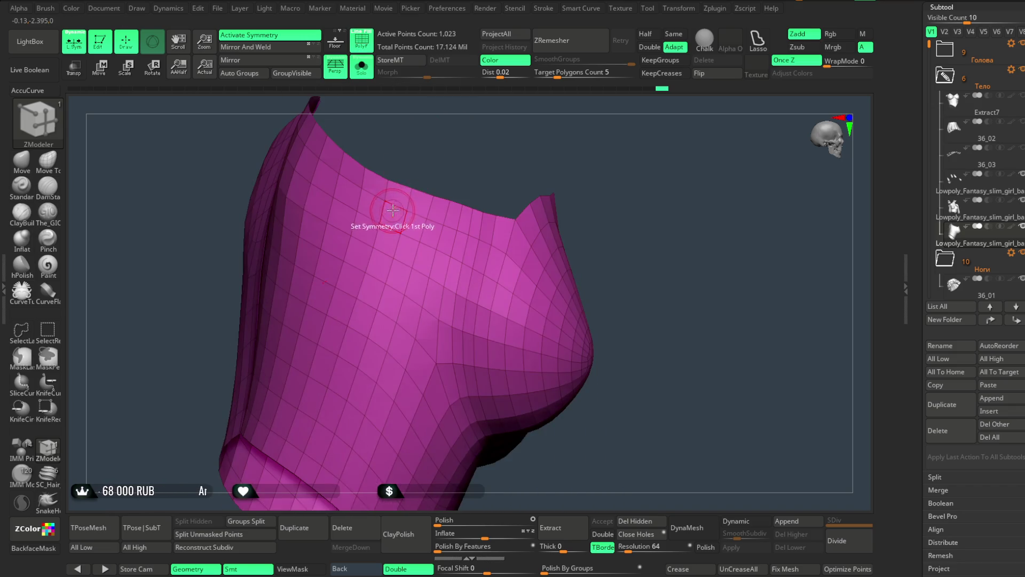
key(space)
click(355, 233)
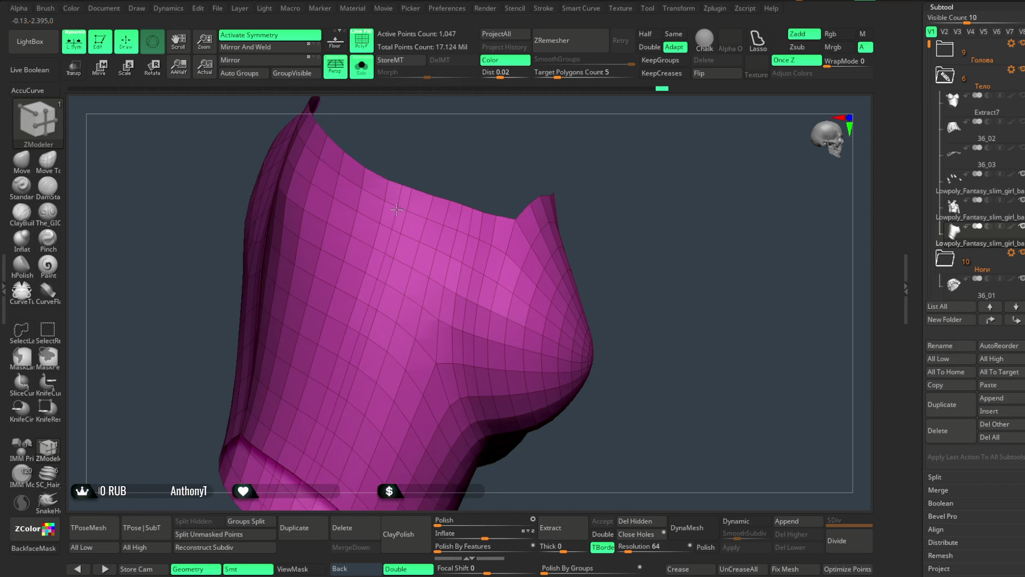
click(413, 216)
mouse_move(414, 216)
right_down()
mouse_move(481, 142)
mouse_move(406, 232)
right_up()
Swivel the new single edge loop and slide it along the torso surface.
key(space)
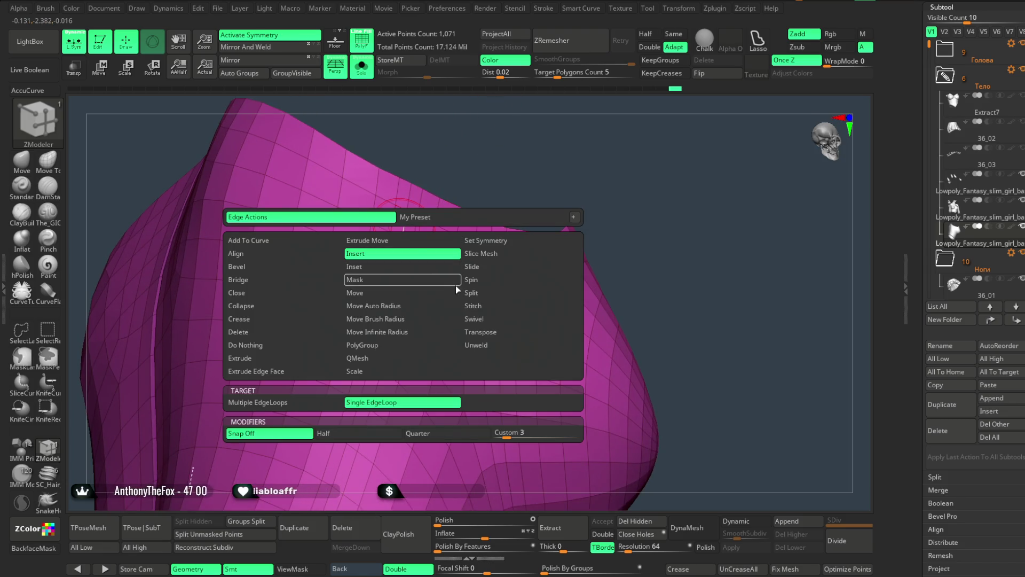
click(475, 319)
drag(470, 160, 408, 211)
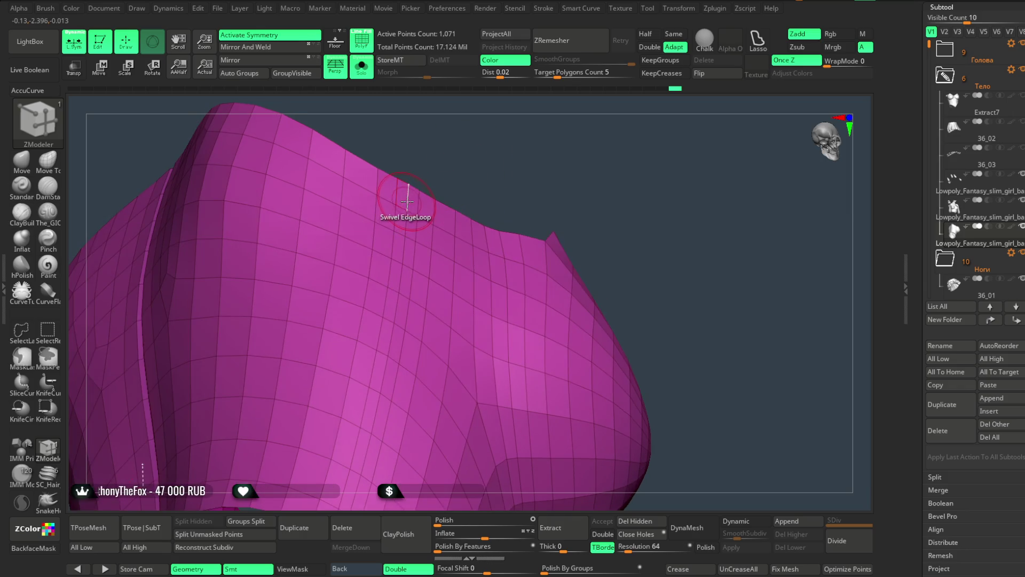
drag(467, 168, 408, 213)
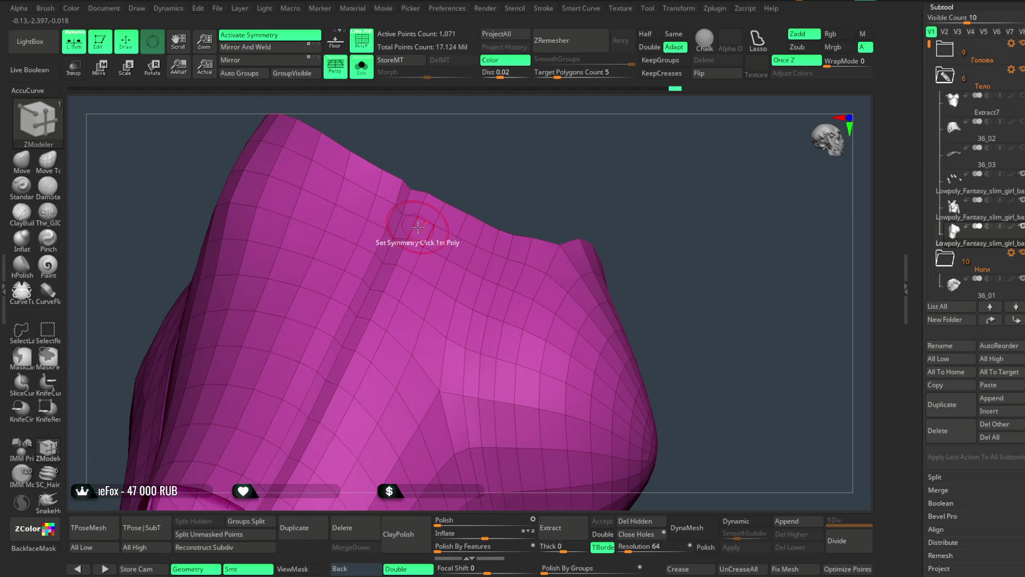
key(space)
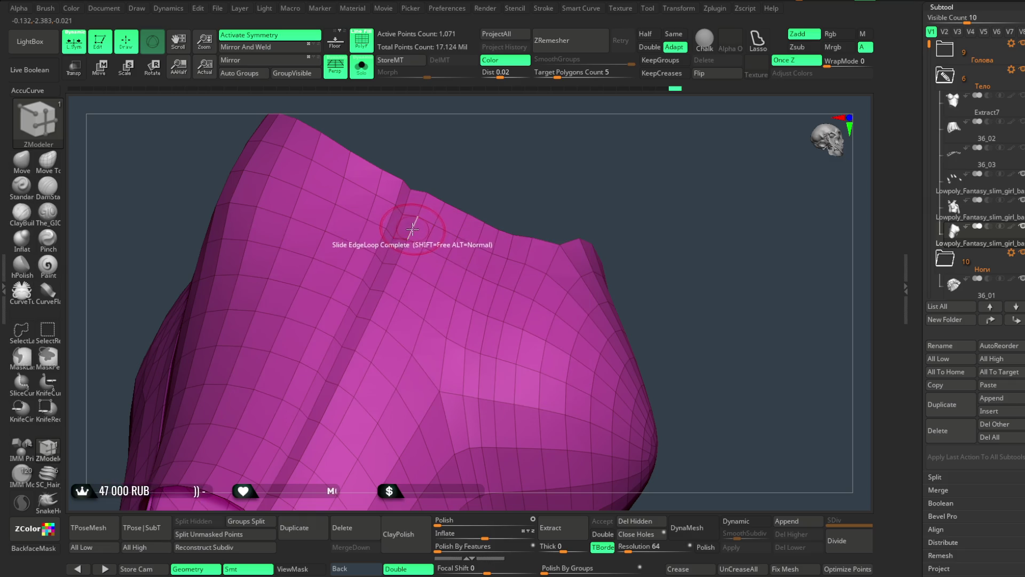
mouse_move(470, 161)
mouse_down()
mouse_move(488, 133)
mouse_move(550, 163)
mouse_move(427, 168)
mouse_move(553, 158)
mouse_move(497, 108)
mouse_up()
Turn off Solo and PolyF and rotate the whole character into view.
click(362, 65)
mouse_move(631, 194)
mouse_down()
mouse_move(687, 177)
mouse_move(680, 227)
mouse_move(675, 217)
mouse_move(705, 218)
mouse_move(655, 218)
mouse_up()
click(364, 53)
mouse_move(531, 171)
mouse_down()
mouse_move(506, 178)
mouse_move(527, 183)
mouse_move(517, 197)
mouse_move(528, 201)
mouse_move(529, 242)
mouse_move(551, 192)
mouse_move(515, 201)
mouse_move(536, 214)
mouse_move(552, 178)
mouse_move(619, 160)
mouse_move(595, 151)
mouse_up()
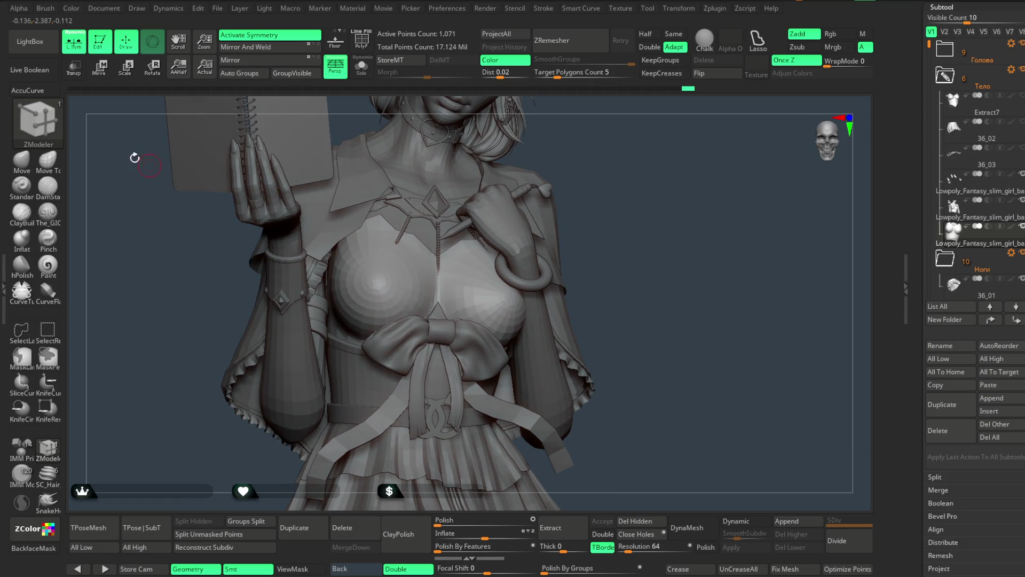
click(21, 161)
click(361, 67)
key(space)
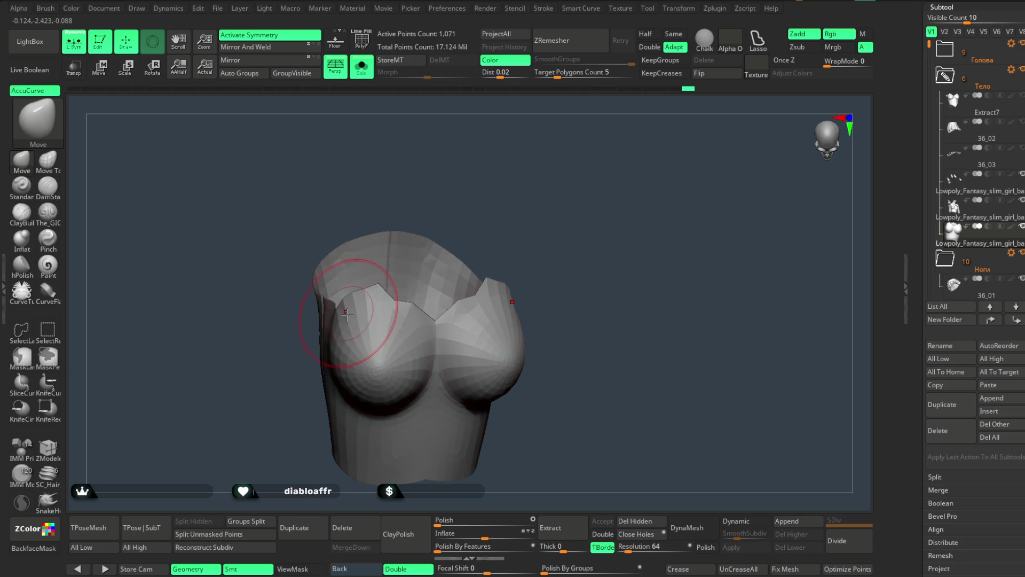
mouse_move(459, 179)
mouse_down()
mouse_move(474, 149)
mouse_move(494, 143)
mouse_up()
drag(481, 260, 533, 161)
key(space)
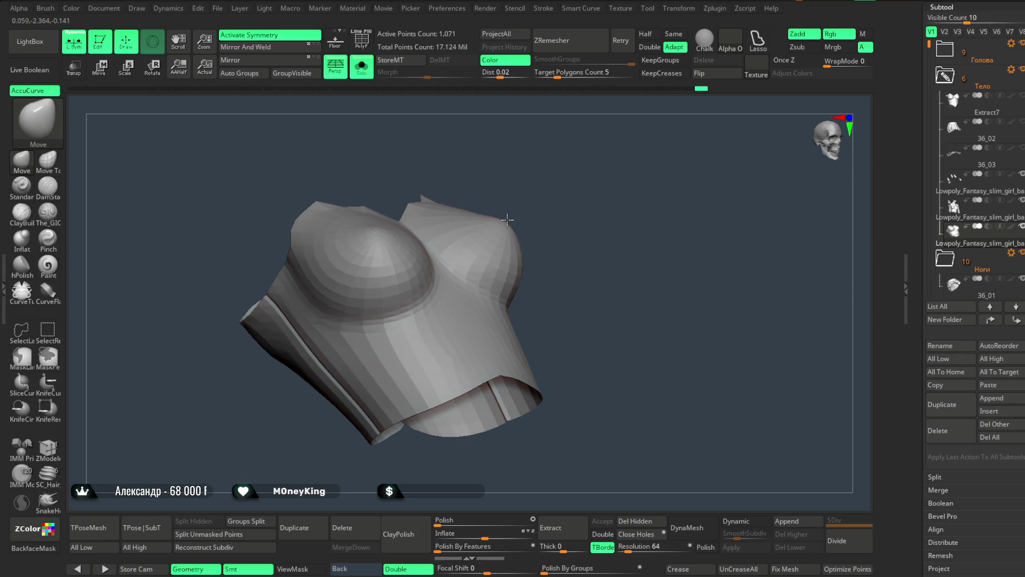
mouse_move(536, 179)
mouse_down()
mouse_move(492, 177)
mouse_move(506, 192)
mouse_move(382, 283)
mouse_move(518, 151)
mouse_move(472, 119)
mouse_up()
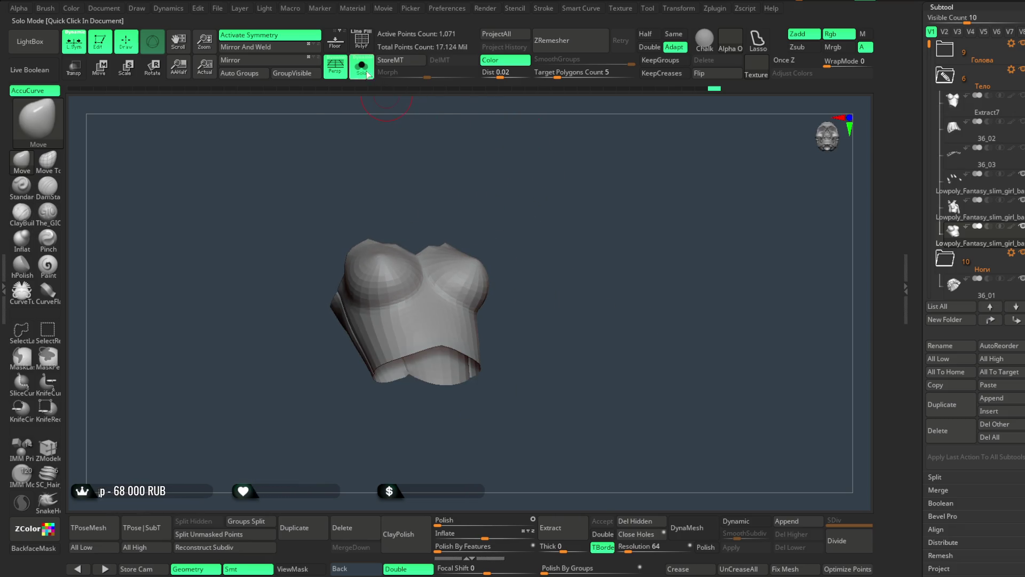
click(362, 65)
mouse_move(570, 183)
mouse_down()
mouse_move(517, 199)
mouse_move(560, 187)
mouse_up()
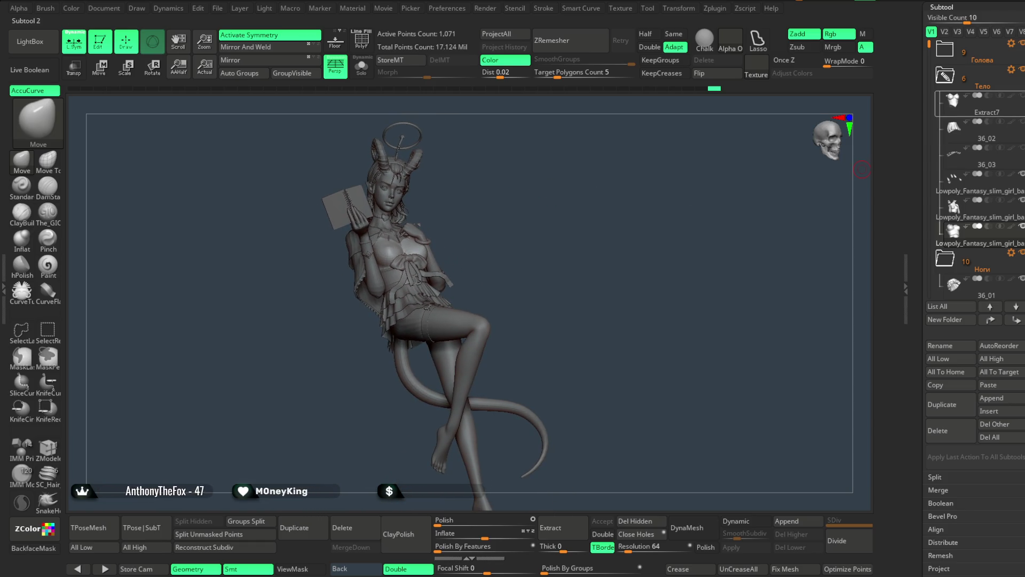
Set the model's display colour to light grey (R183 G183 B183).
scroll(940, 131, up, 5)
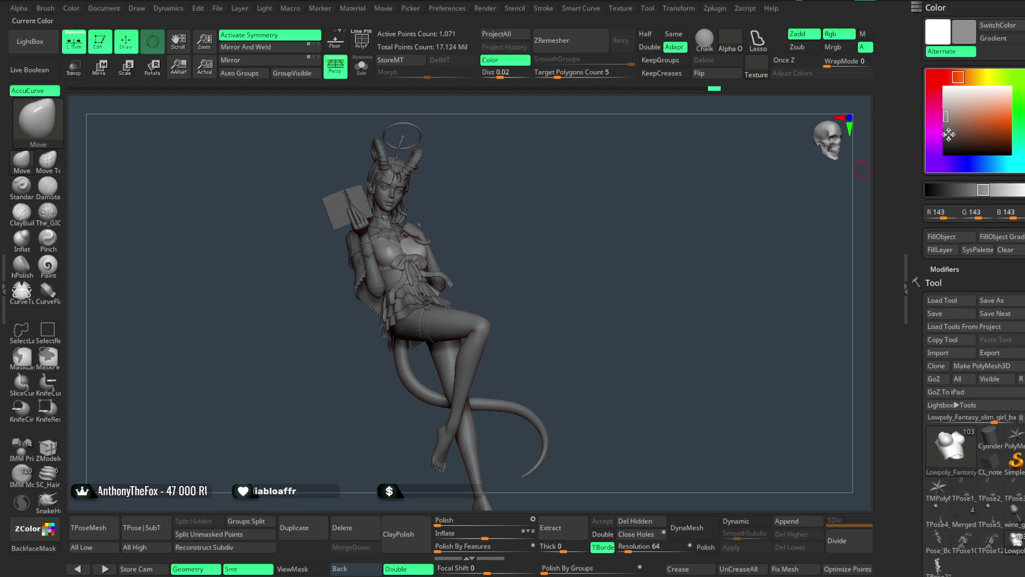
drag(940, 131, 946, 105)
mouse_move(588, 245)
mouse_down()
mouse_move(602, 252)
mouse_move(568, 222)
mouse_move(586, 218)
mouse_up()
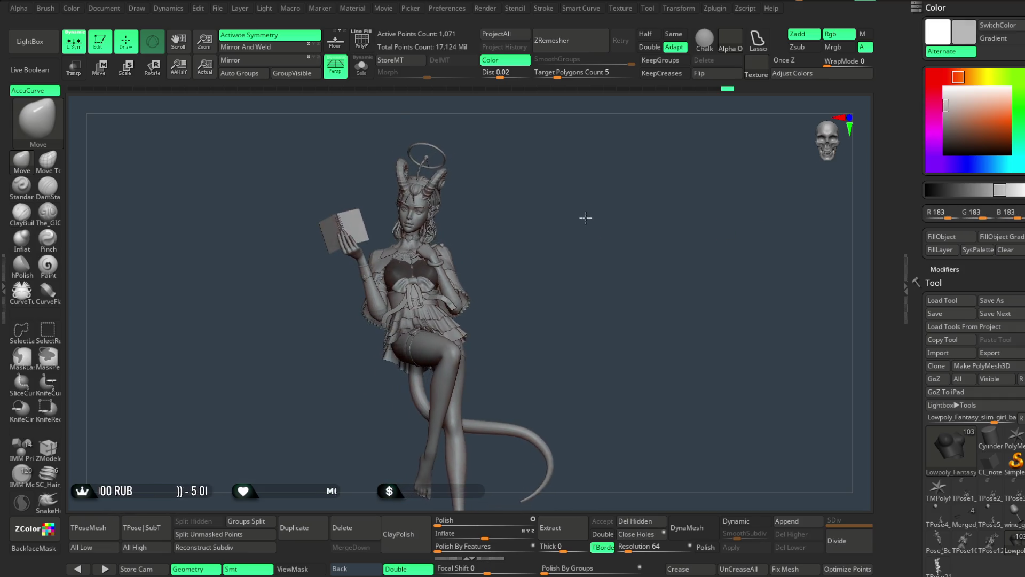
Zoom in on the face and torso with the notebook upright, then open the File menu.
mouse_move(591, 240)
ctrl+right_down()
mouse_move(595, 328)
mouse_move(595, 275)
ctrl+right_up()
mouse_move(595, 275)
mouse_down()
mouse_move(593, 247)
mouse_move(570, 263)
mouse_move(590, 257)
mouse_move(595, 273)
mouse_move(588, 246)
mouse_move(591, 271)
mouse_move(597, 260)
mouse_move(569, 263)
mouse_move(579, 265)
mouse_move(591, 238)
mouse_move(593, 247)
mouse_up()
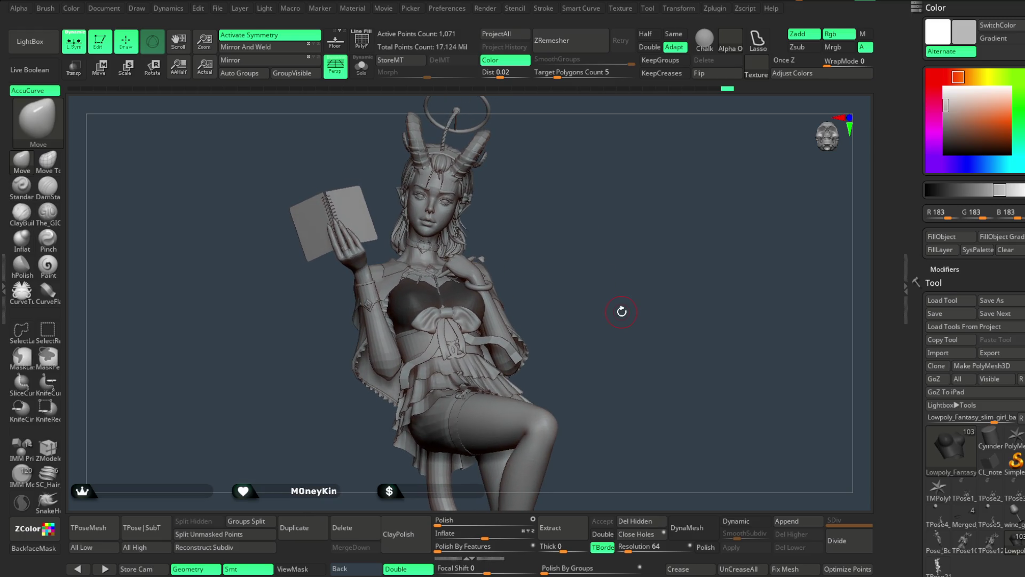
click(218, 8)
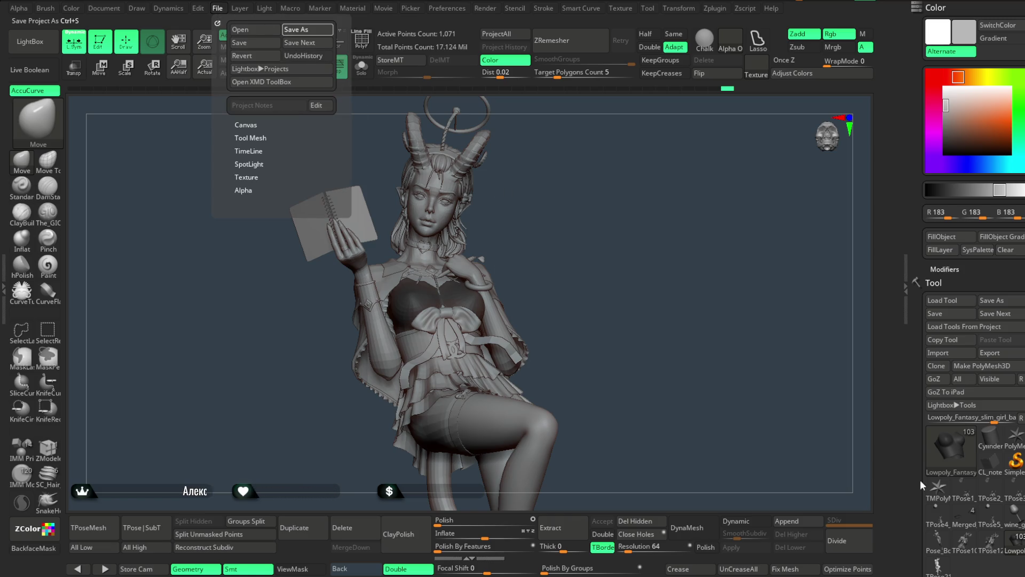
Save the project, rotate to the figure's back, and select the cape extract1_copy2_1.
key(ctrl+s)
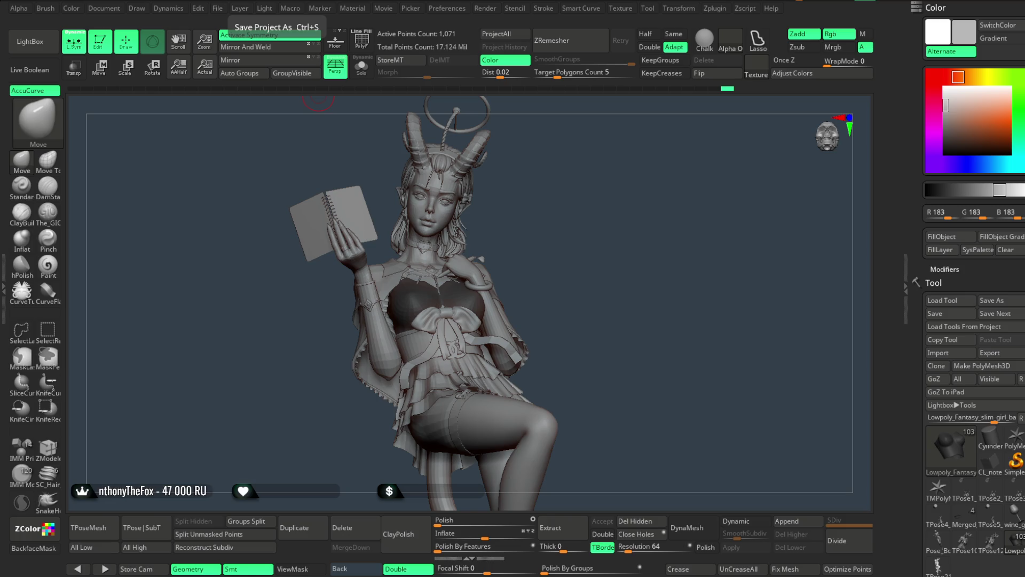
mouse_move(572, 309)
mouse_down()
mouse_move(591, 307)
mouse_move(576, 306)
mouse_move(579, 202)
mouse_move(575, 210)
mouse_move(588, 217)
mouse_move(602, 192)
mouse_move(627, 182)
mouse_move(601, 203)
mouse_move(631, 188)
mouse_move(599, 226)
mouse_move(596, 252)
mouse_move(567, 266)
mouse_move(582, 236)
mouse_move(575, 243)
mouse_up()
alt+click(445, 317)
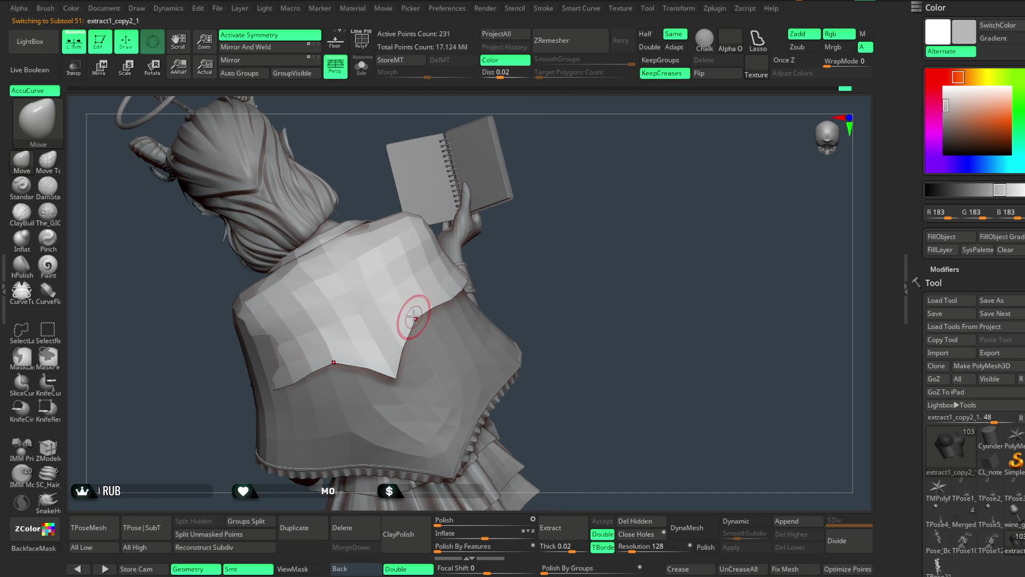
mouse_move(418, 320)
right_down()
mouse_move(469, 293)
mouse_move(626, 268)
mouse_move(630, 245)
mouse_move(615, 239)
mouse_move(452, 297)
mouse_move(600, 287)
mouse_move(241, 228)
right_up()
right_click(462, 280)
key(b)
key(m)
key(v)
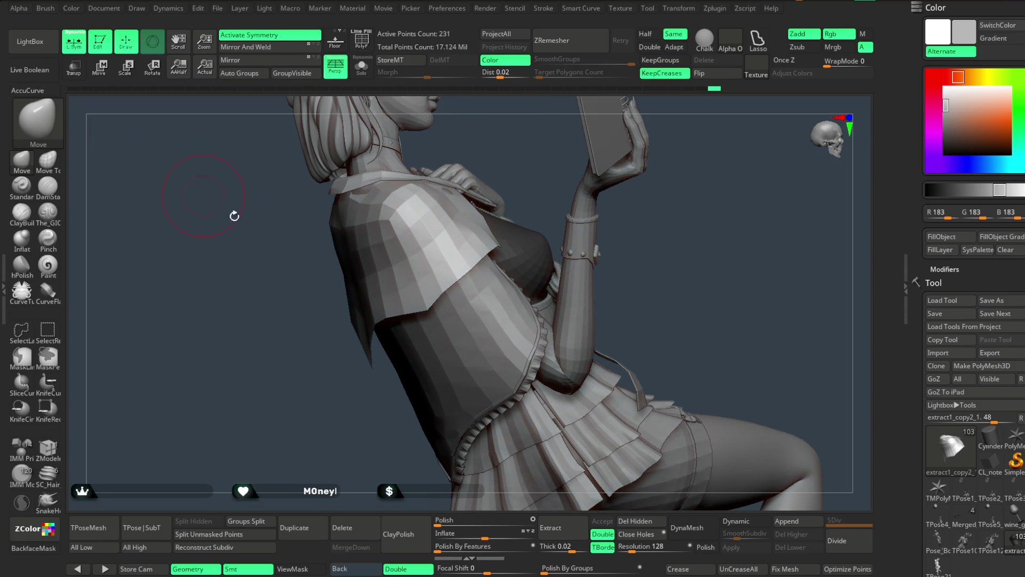
key(space)
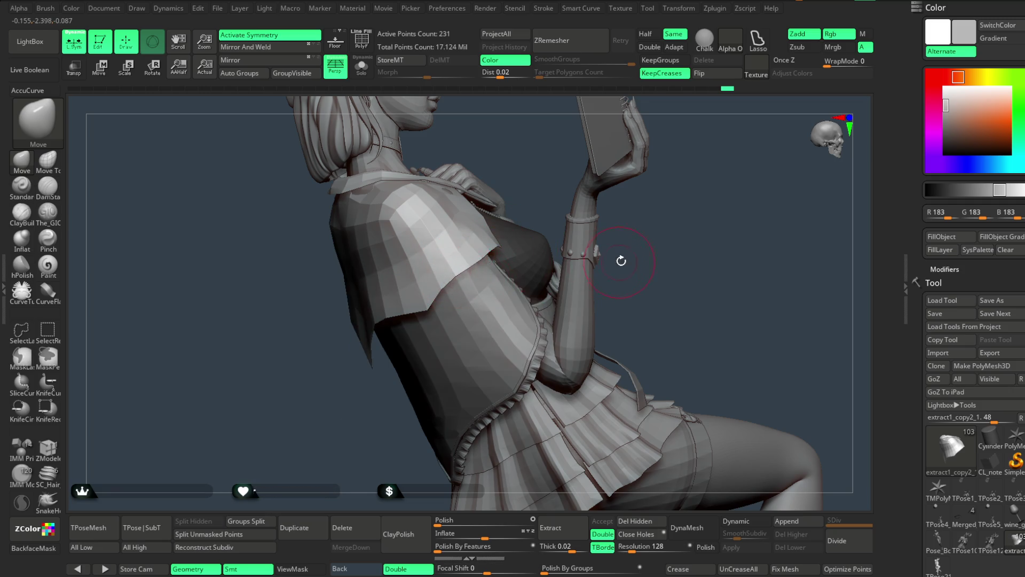
right_drag(621, 261, 470, 262)
mouse_move(421, 409)
right_down()
mouse_move(380, 418)
mouse_move(490, 269)
mouse_move(374, 415)
mouse_move(464, 292)
right_up()
mouse_move(384, 426)
right_down()
mouse_move(561, 174)
mouse_move(549, 158)
mouse_move(558, 194)
mouse_move(577, 168)
mouse_move(572, 193)
mouse_move(537, 205)
mouse_move(532, 191)
mouse_move(527, 202)
mouse_move(556, 165)
mouse_move(535, 199)
mouse_move(535, 190)
mouse_move(532, 225)
mouse_move(522, 206)
mouse_move(536, 218)
mouse_move(540, 196)
mouse_move(533, 217)
mouse_move(600, 160)
mouse_move(566, 174)
mouse_move(524, 240)
mouse_move(552, 226)
right_up()
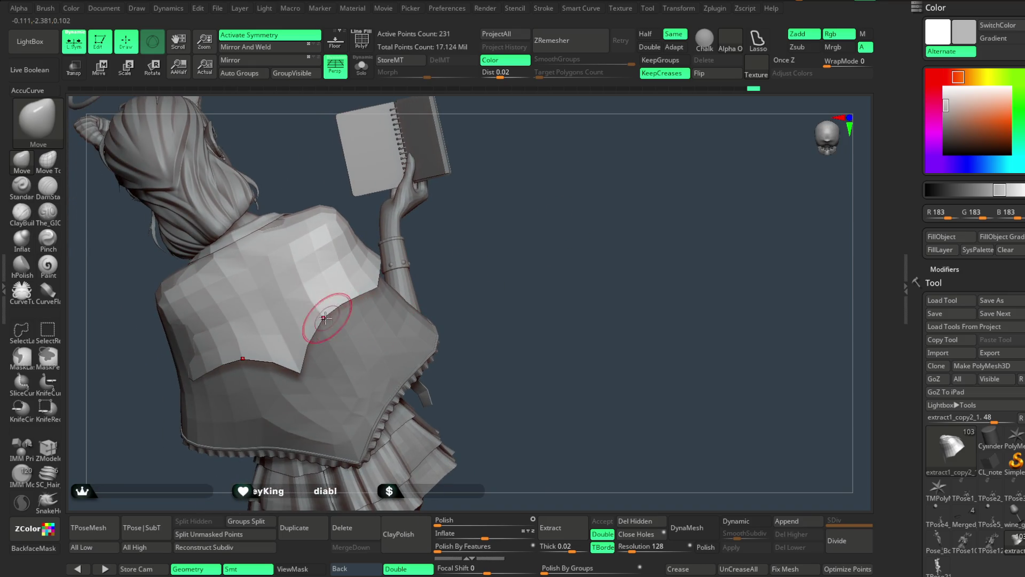
right_drag(465, 269, 355, 296)
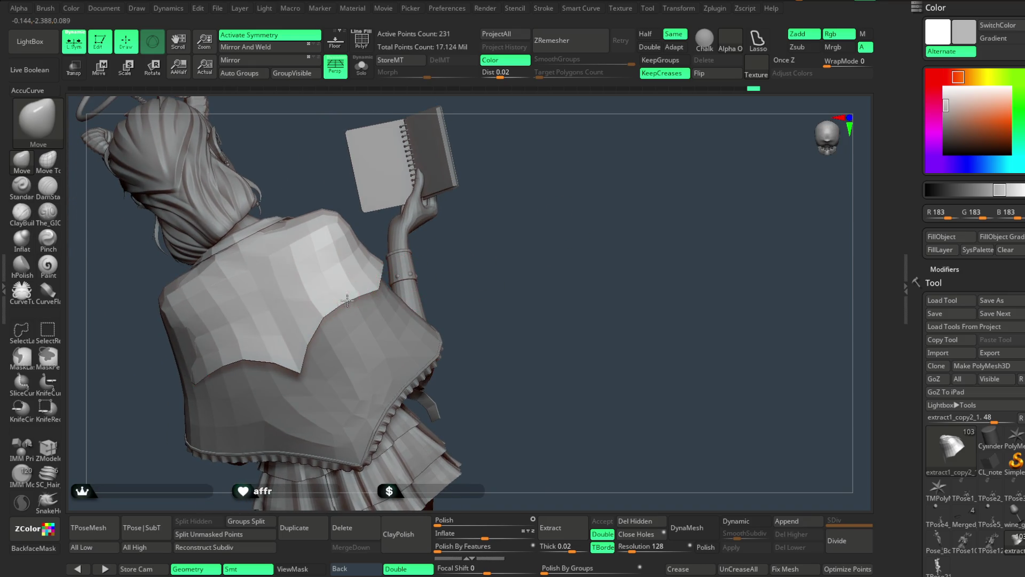
mouse_move(469, 273)
right_down()
mouse_move(378, 297)
mouse_move(526, 247)
mouse_move(518, 218)
mouse_move(533, 190)
mouse_move(568, 196)
mouse_move(591, 223)
mouse_move(585, 192)
mouse_move(579, 196)
right_up()
Show the polygon frame, reframe the model, and solo the shoulder cape.
right_click(578, 196)
key(shift+f)
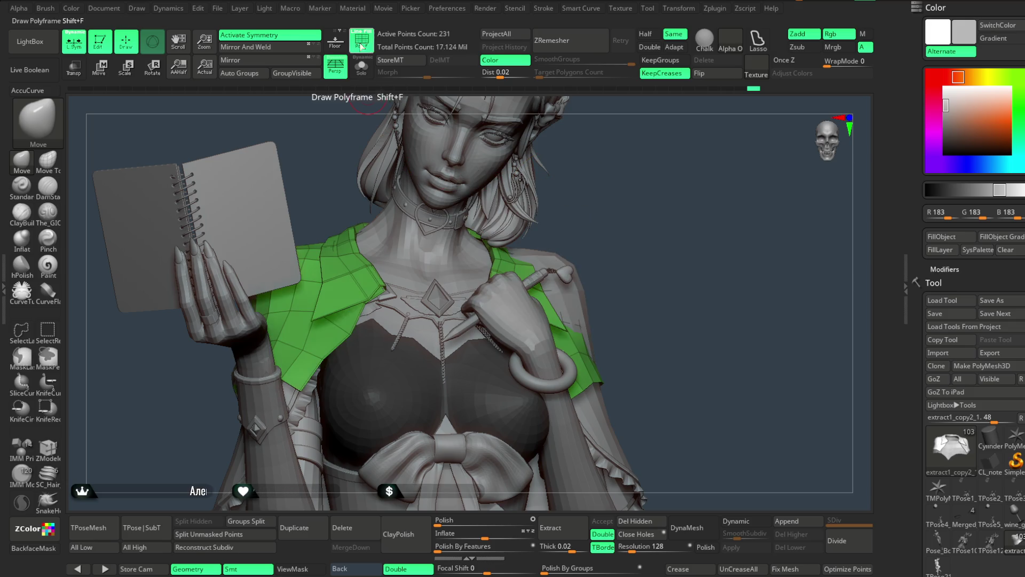
mouse_move(598, 163)
right_down()
mouse_move(595, 201)
mouse_move(611, 201)
mouse_move(613, 176)
mouse_move(388, 331)
right_up()
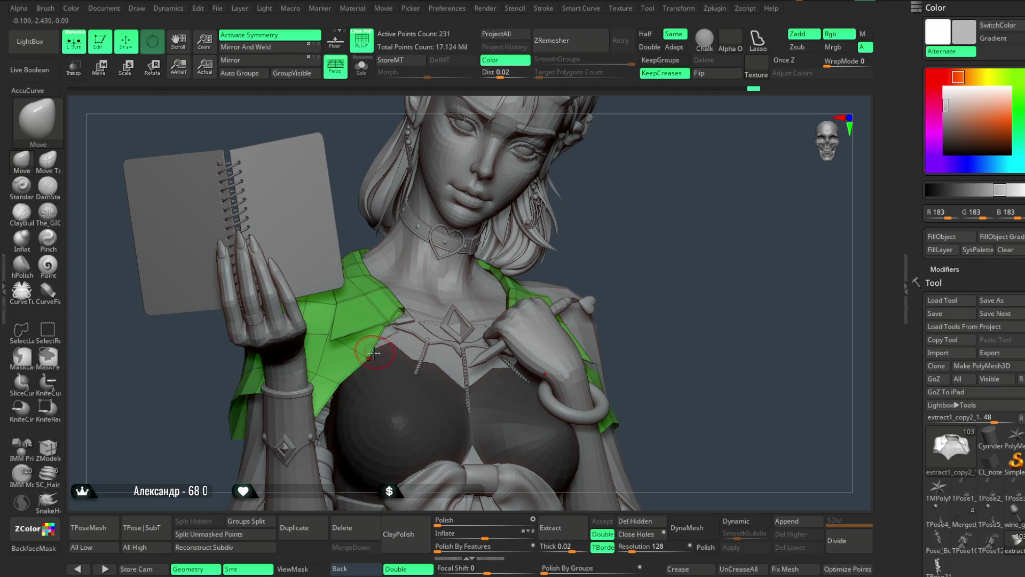
right_drag(521, 255, 561, 213)
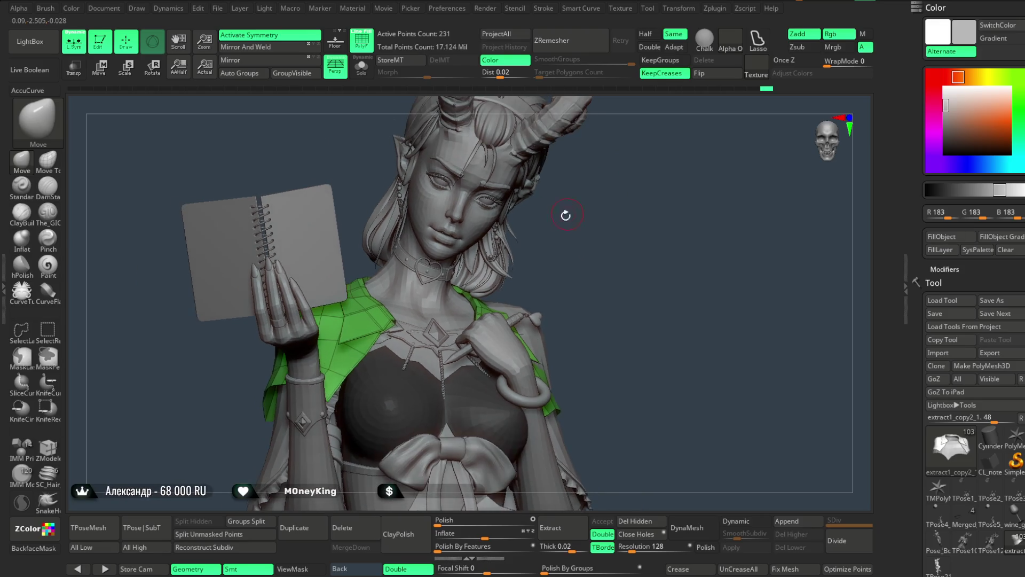
key(space)
click(362, 67)
Pull the collar flap and front edge up and outward, then bring back the full figure.
drag(352, 345, 338, 334)
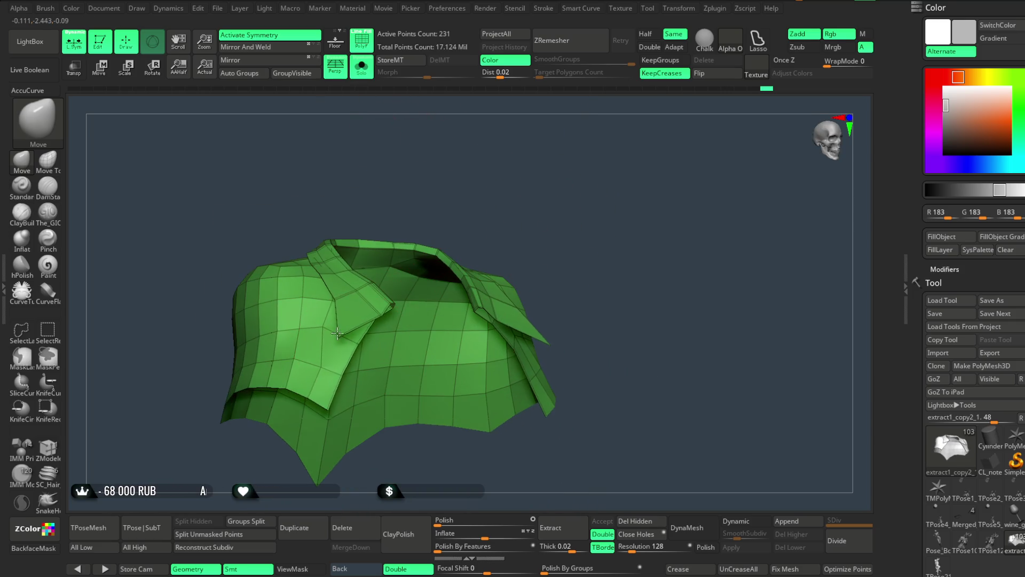
key(ctrl+z)
key(space)
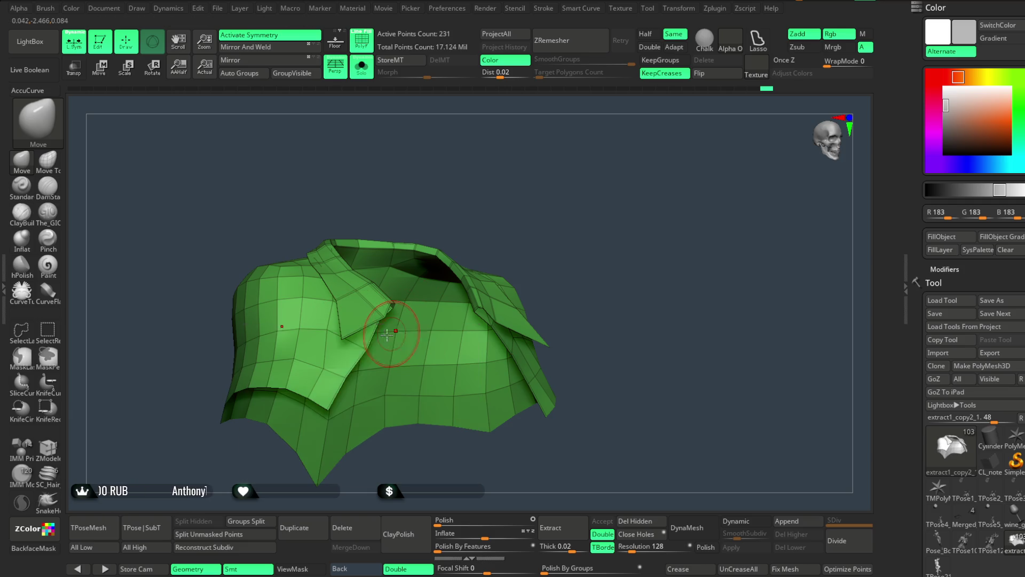
drag(350, 340, 337, 335)
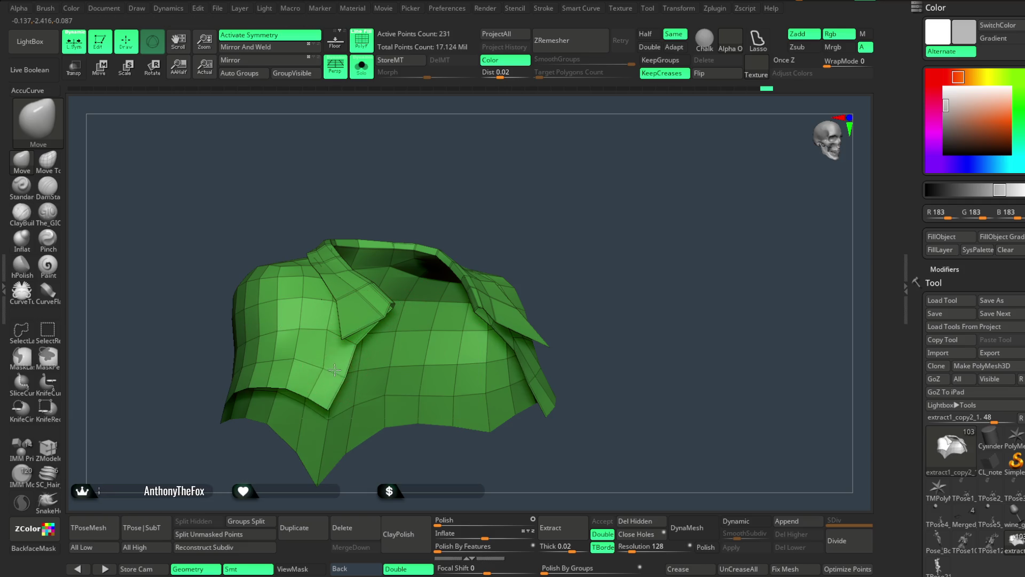
mouse_move(512, 204)
mouse_down()
mouse_move(501, 183)
mouse_move(471, 197)
mouse_move(467, 167)
mouse_up()
click(366, 78)
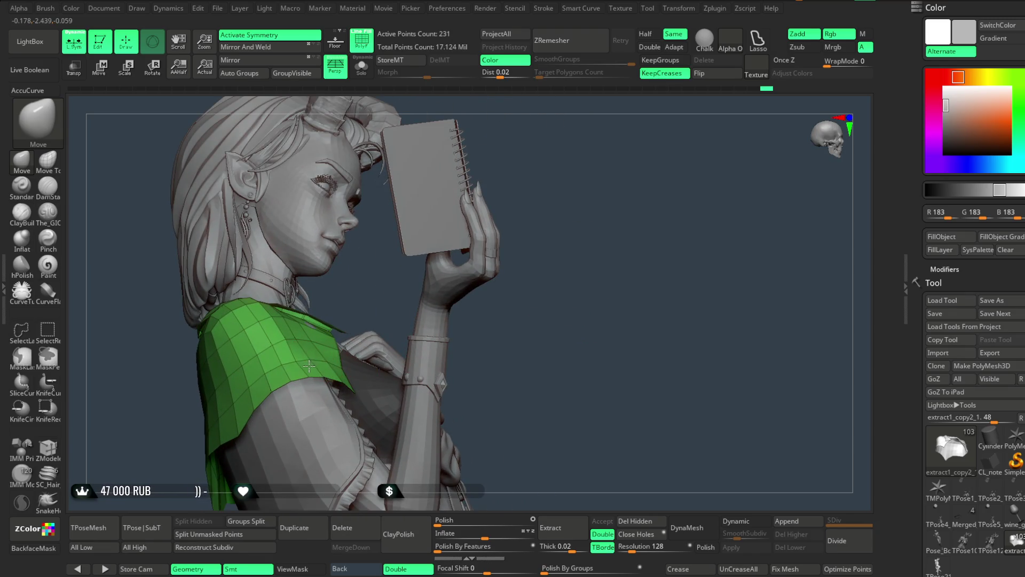
mouse_move(419, 348)
mouse_down()
mouse_move(511, 335)
mouse_move(553, 208)
mouse_move(561, 310)
mouse_up()
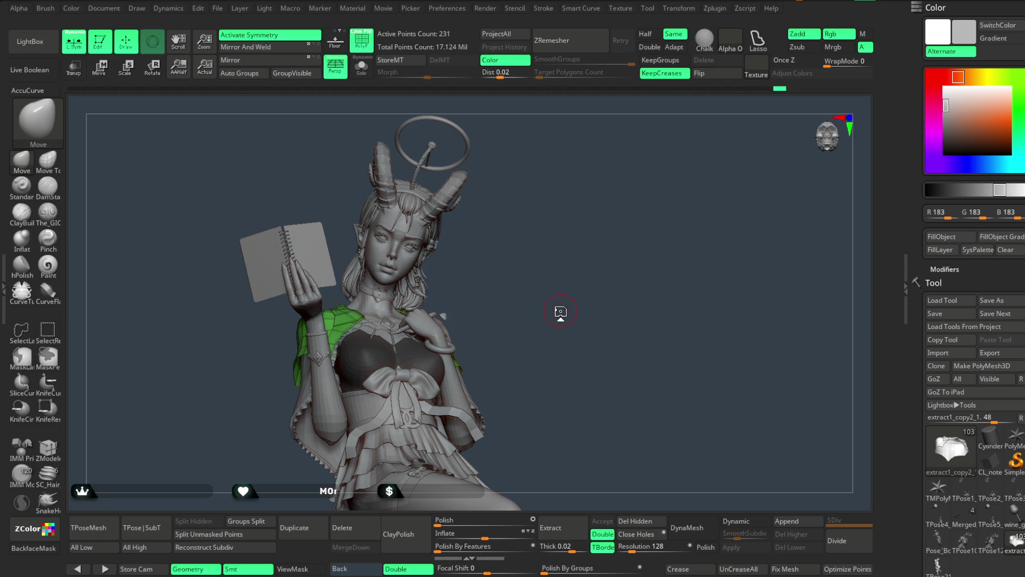
mouse_move(497, 245)
mouse_down()
mouse_move(551, 277)
mouse_move(581, 158)
mouse_move(614, 192)
mouse_move(440, 272)
mouse_up()
right_click(440, 271)
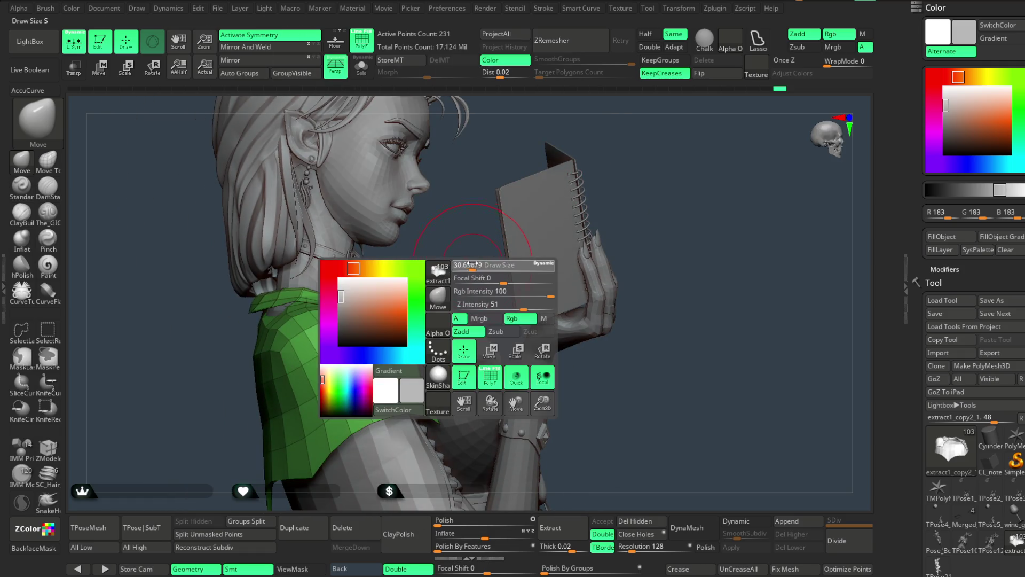
mouse_move(382, 310)
mouse_down()
mouse_move(419, 271)
mouse_move(353, 274)
mouse_move(383, 338)
mouse_up()
right_click(383, 339)
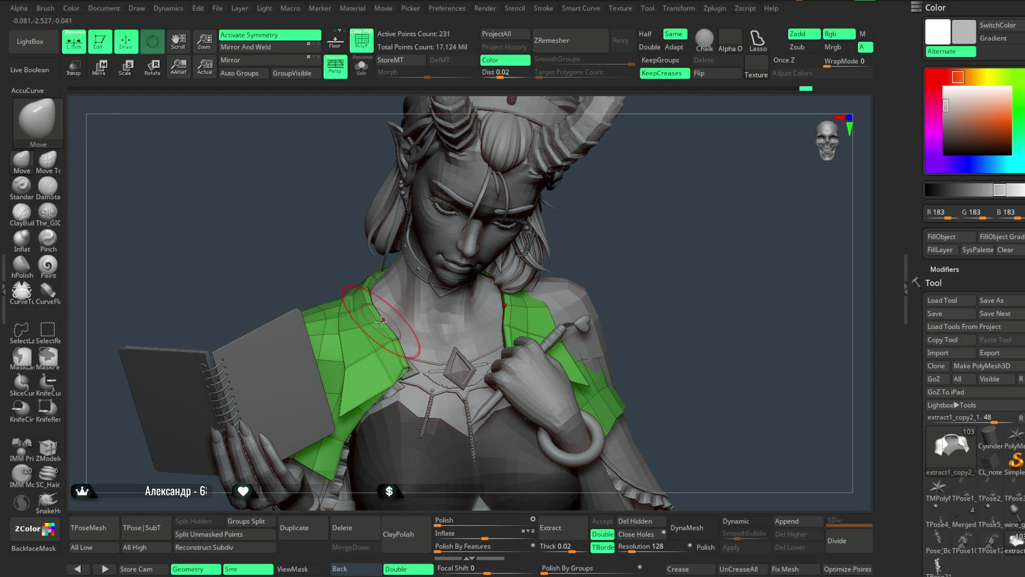
mouse_move(347, 275)
mouse_down()
mouse_move(370, 301)
mouse_move(372, 287)
mouse_move(459, 251)
mouse_move(543, 222)
mouse_move(540, 231)
mouse_move(527, 191)
mouse_move(531, 216)
mouse_move(526, 204)
mouse_move(550, 183)
mouse_move(526, 230)
mouse_move(535, 174)
mouse_move(536, 212)
mouse_move(512, 216)
mouse_move(560, 199)
mouse_move(579, 178)
mouse_move(534, 199)
mouse_move(545, 279)
mouse_move(566, 201)
mouse_move(502, 252)
mouse_up()
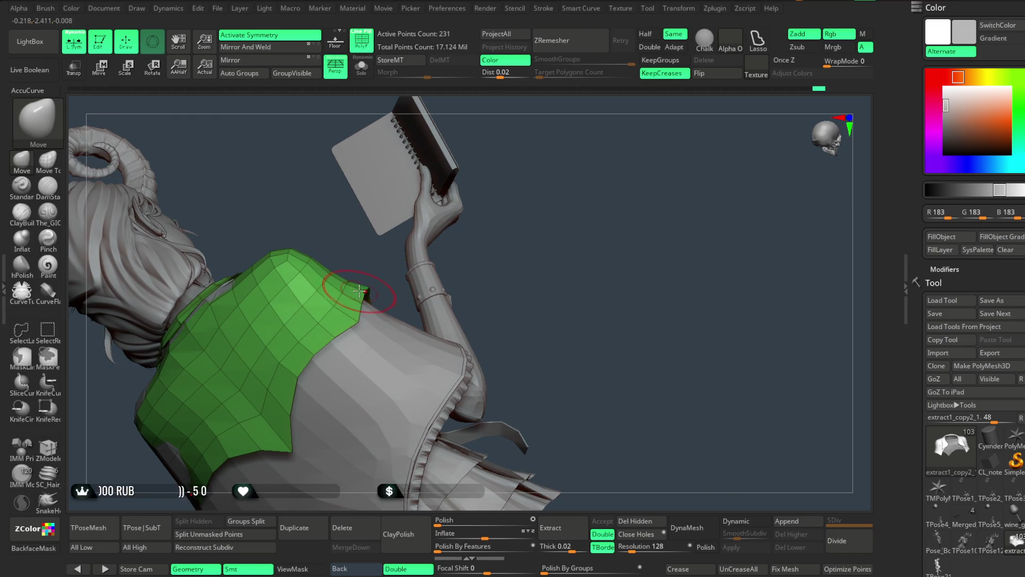
mouse_move(361, 288)
mouse_down()
mouse_move(450, 245)
mouse_move(424, 296)
mouse_move(407, 300)
mouse_up()
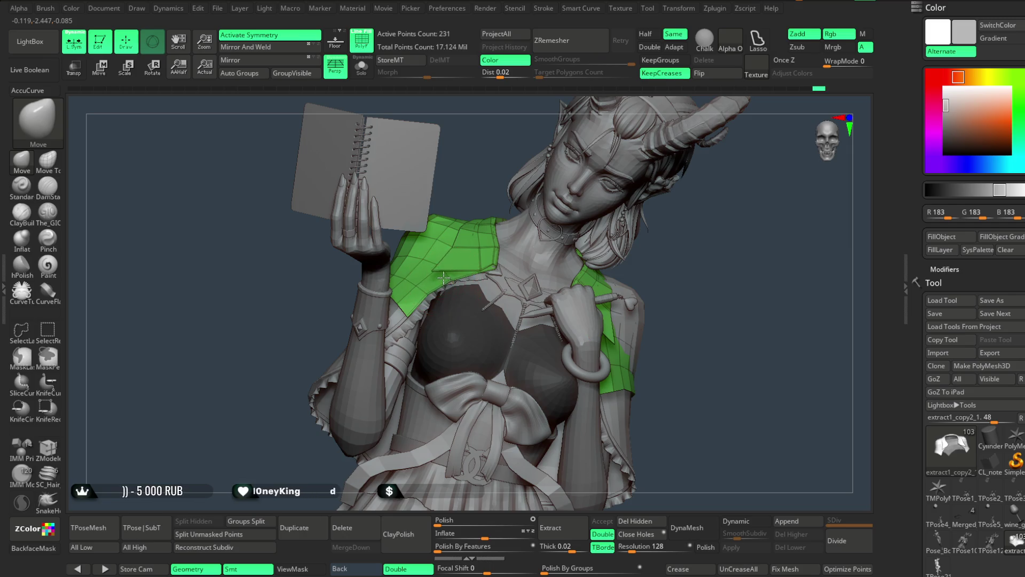
mouse_move(671, 282)
ctrl+mouse_down()
mouse_move(657, 224)
mouse_move(632, 197)
mouse_move(591, 224)
mouse_move(586, 197)
mouse_move(588, 209)
mouse_move(564, 208)
ctrl+mouse_up()
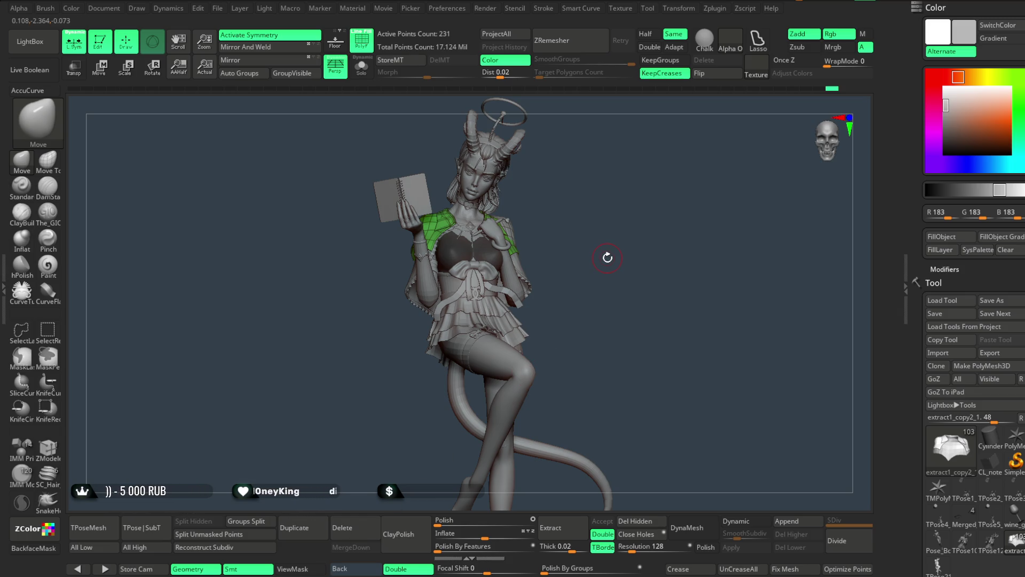
scroll(627, 256, up, 6)
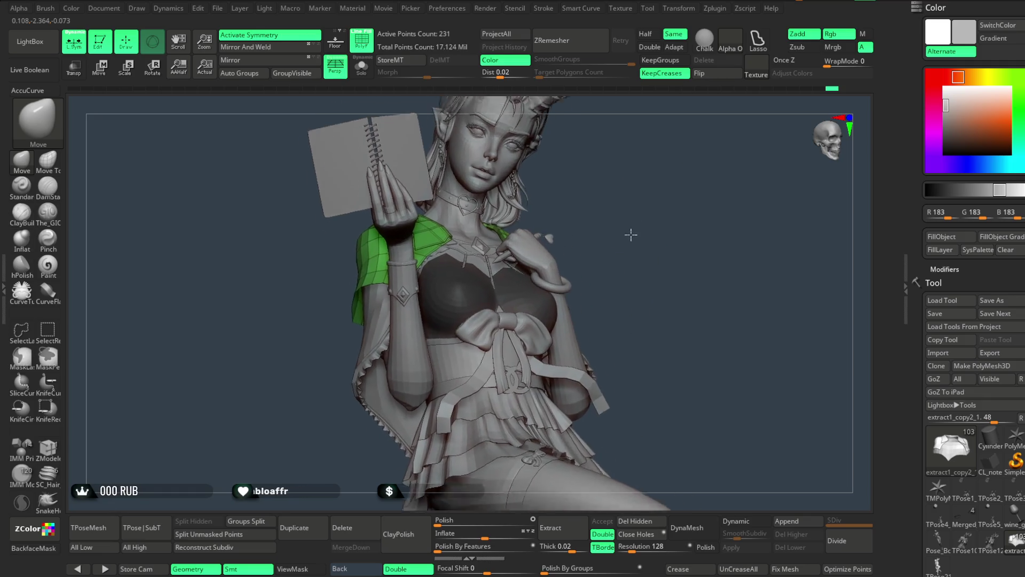
mouse_move(642, 203)
mouse_down()
mouse_move(664, 210)
mouse_move(630, 207)
mouse_move(675, 225)
mouse_move(614, 220)
mouse_move(623, 229)
mouse_move(635, 200)
mouse_up()
scroll(634, 203, down, 5)
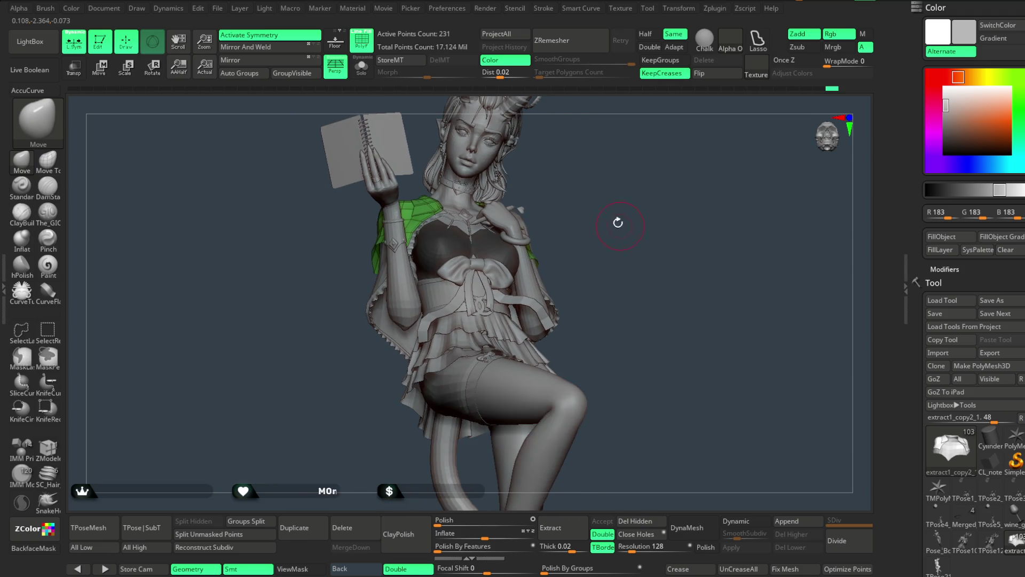
click(362, 40)
drag(566, 182, 577, 195)
scroll(577, 194, up, 5)
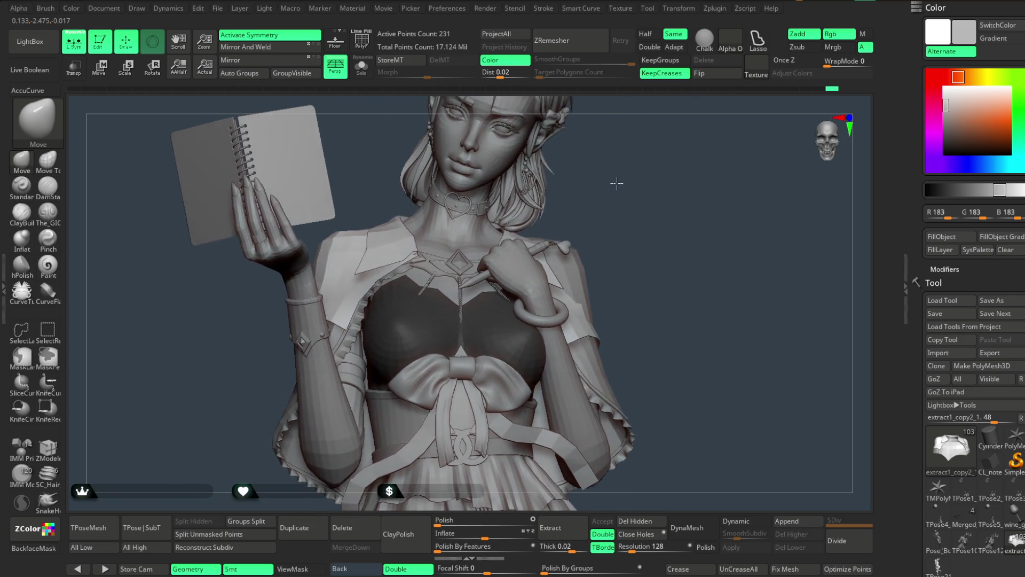
scroll(617, 183, up, 3)
key(shift+f)
drag(630, 200, 639, 204)
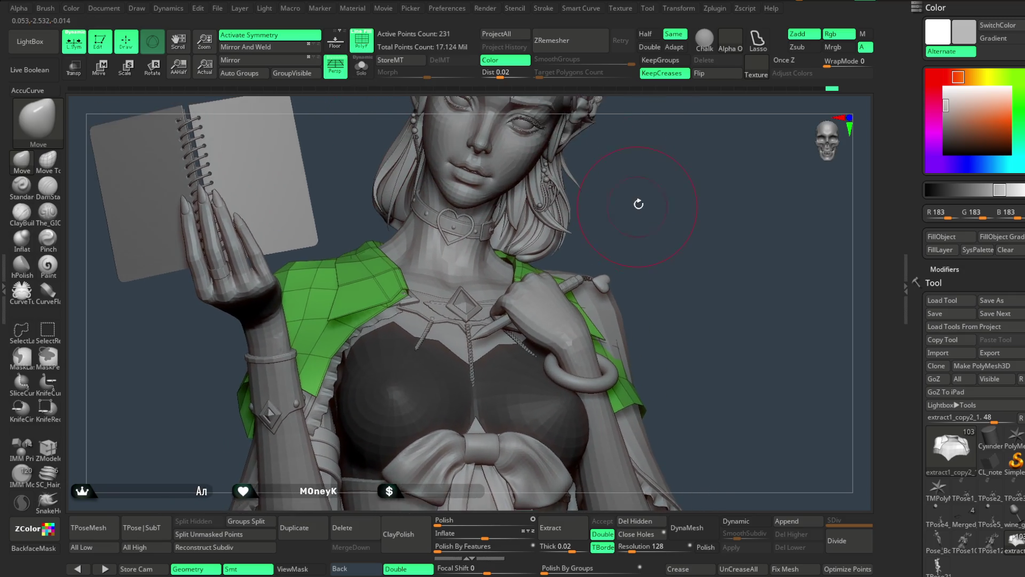
scroll(639, 204, up, 5)
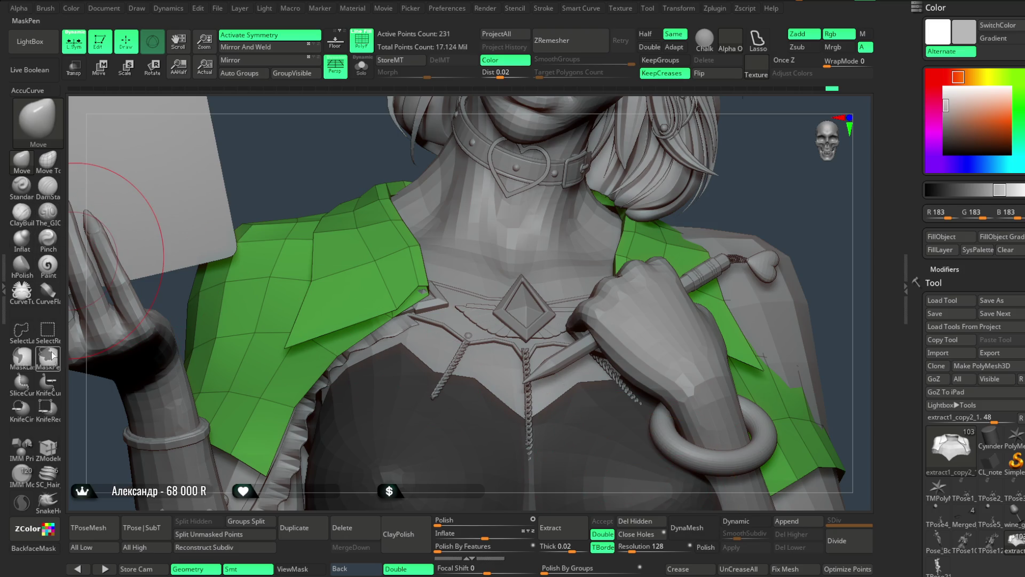
click(50, 448)
Pick ZModeler's Insert and Swivel edge actions while tilting the view to the collar.
key(space)
click(389, 273)
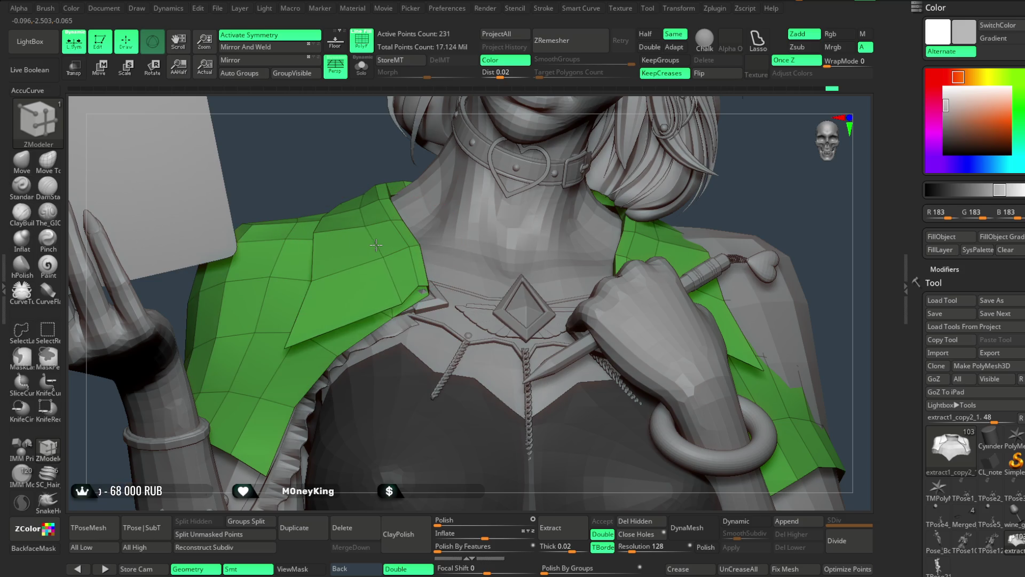
right_drag(378, 198, 377, 216)
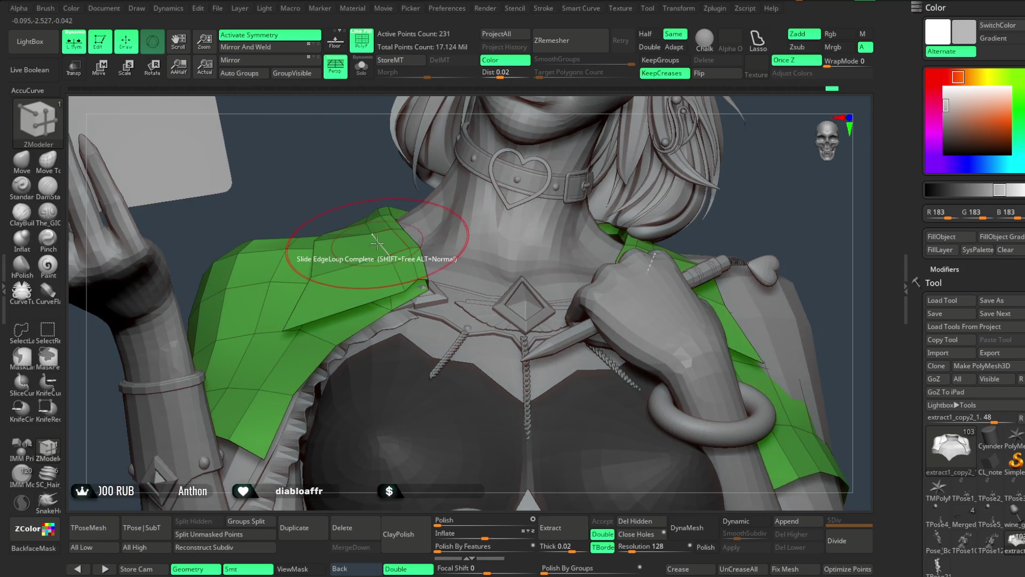
key(space)
click(454, 332)
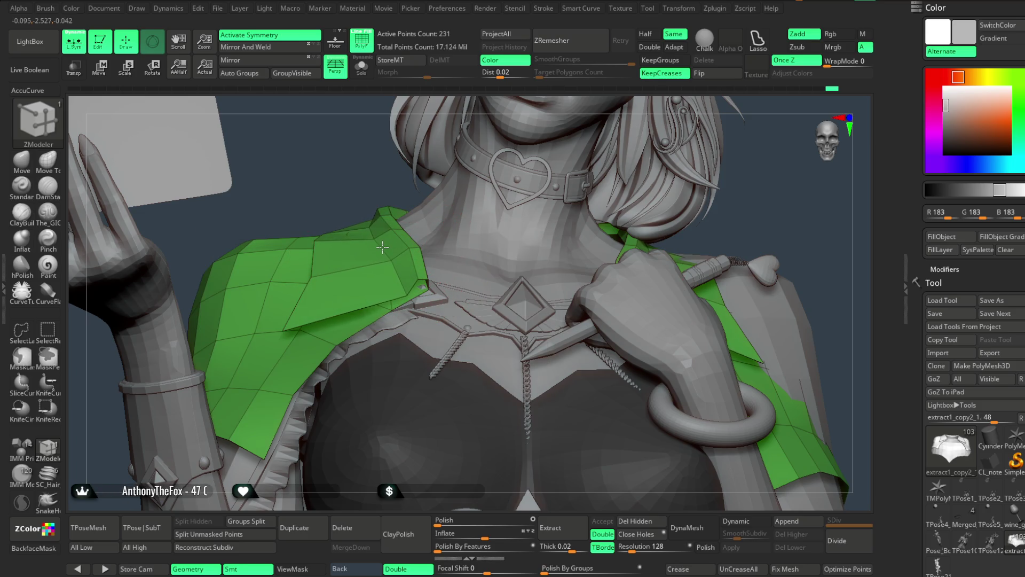
right_drag(376, 220, 352, 230)
Insert a single edge loop into the shoulder cape, then zoom out to face, torso and hand.
key(space)
click(348, 238)
key(space)
click(299, 418)
click(427, 279)
mouse_move(437, 211)
right_down()
mouse_move(716, 167)
mouse_move(696, 183)
mouse_move(693, 211)
mouse_move(733, 227)
mouse_move(707, 224)
mouse_move(737, 202)
mouse_move(652, 271)
mouse_move(686, 255)
mouse_move(663, 231)
mouse_move(620, 300)
mouse_move(438, 290)
mouse_move(492, 228)
right_up()
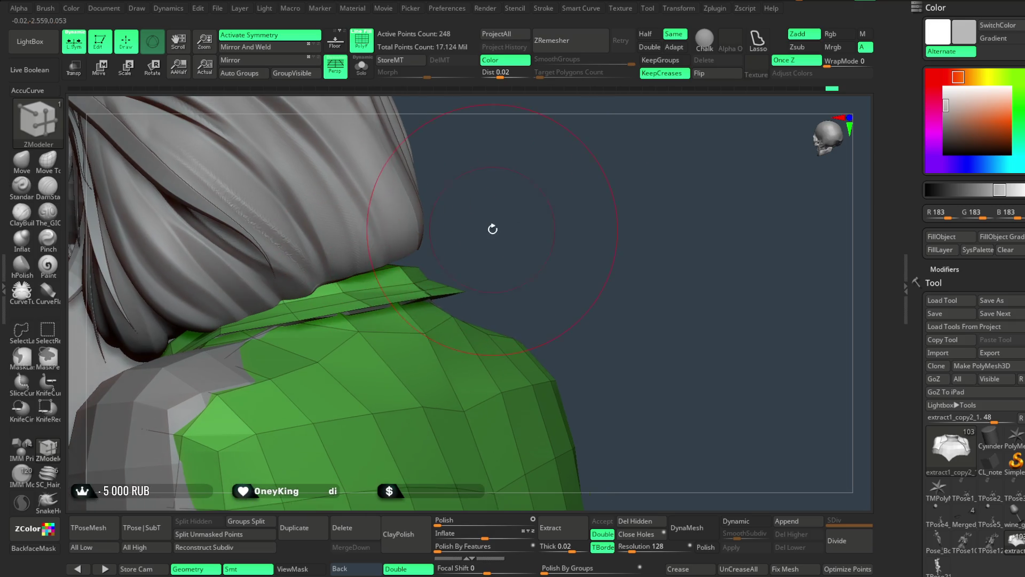
Set the edge action to move within brush radius and push the collar flap's outer edge outward.
key(space)
drag(522, 213, 527, 213)
key(space)
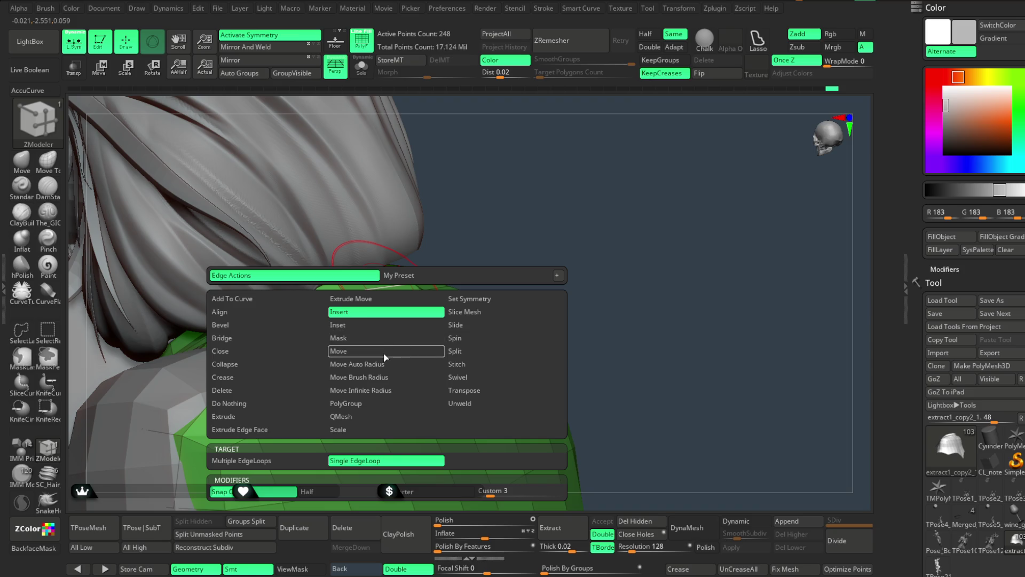
click(389, 377)
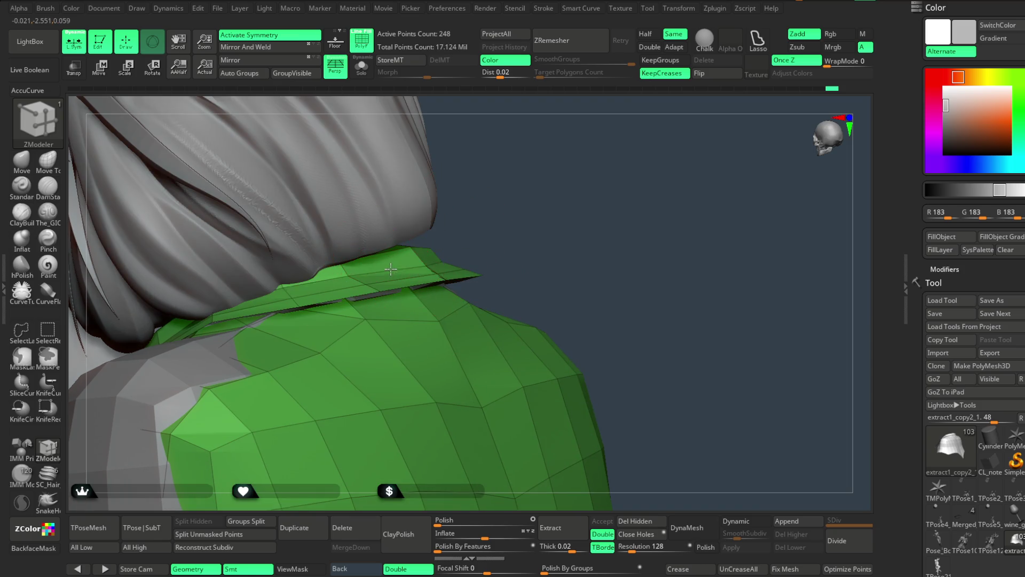
right_drag(396, 259, 421, 275)
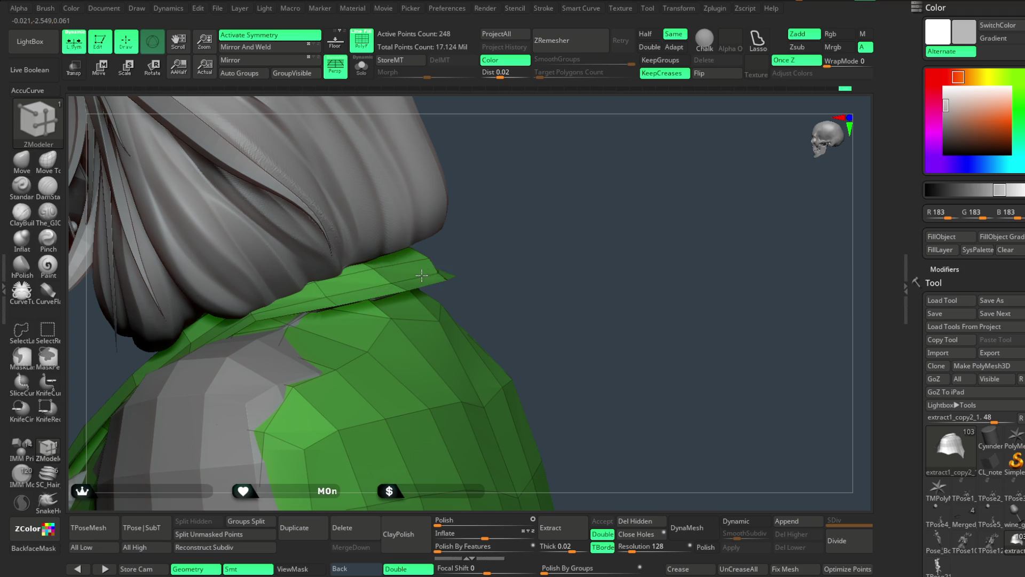
drag(430, 275, 434, 282)
Solo the green collar piece and zoom in close on its edge.
mouse_move(522, 250)
right_down()
mouse_move(479, 284)
mouse_move(424, 164)
right_up()
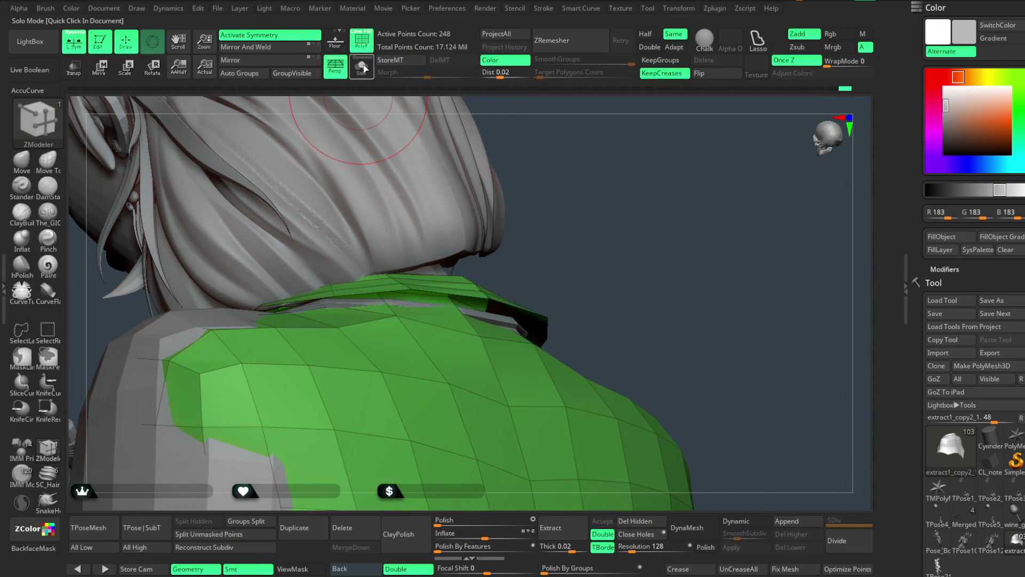
click(364, 68)
mouse_move(566, 168)
right_down()
mouse_move(661, 167)
mouse_move(538, 197)
mouse_move(540, 120)
mouse_move(595, 247)
mouse_move(465, 194)
mouse_move(496, 178)
mouse_move(512, 217)
mouse_move(469, 145)
right_up()
key(space)
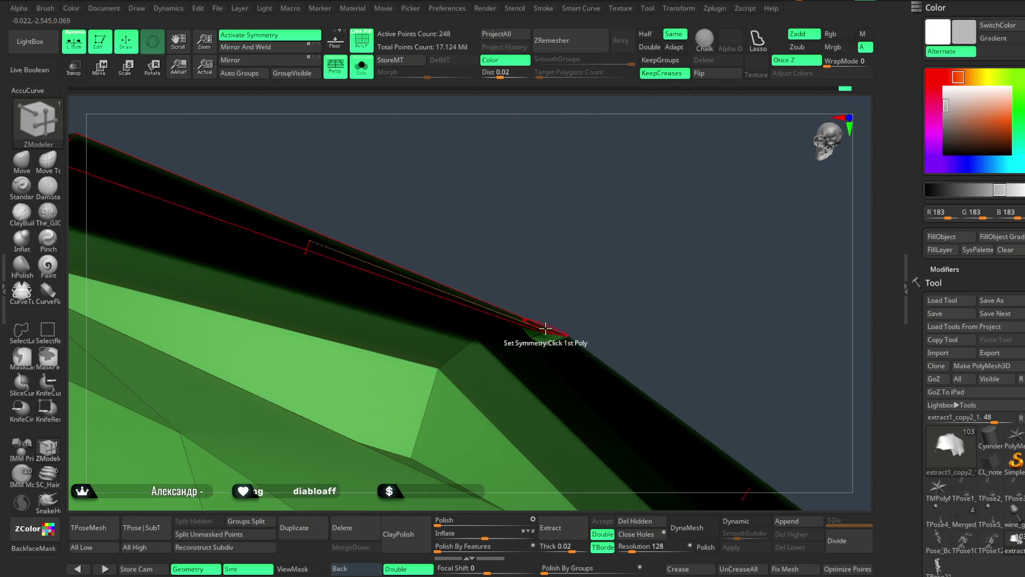
Delete the two small stray polygons at the collar edge with Polygon Delete.
right_drag(571, 295, 513, 260)
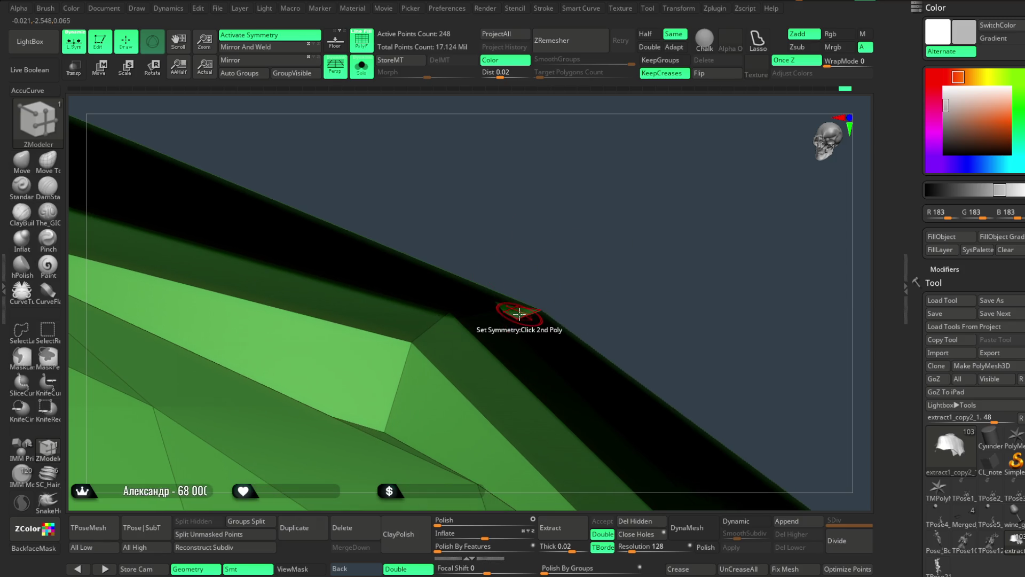
key(space)
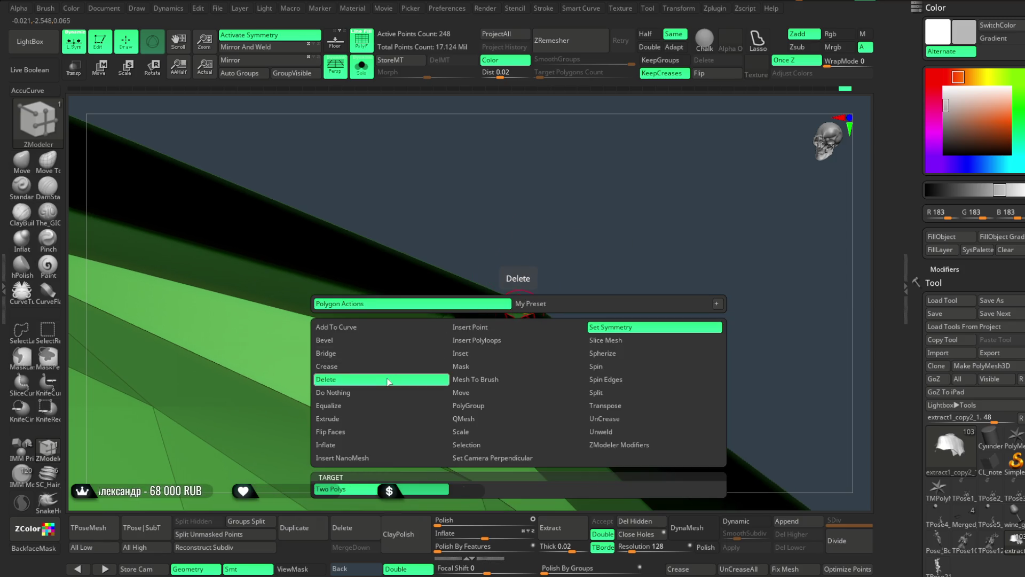
click(389, 381)
click(515, 303)
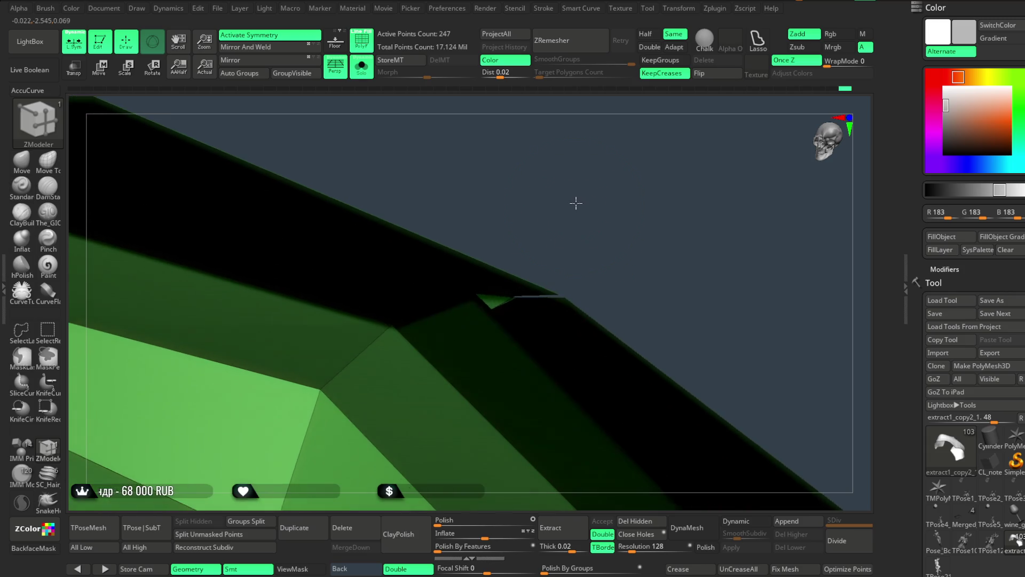
click(481, 286)
Weld the loose edges into the central and lower seams of the collar.
mouse_move(514, 275)
right_down()
mouse_move(561, 289)
mouse_move(481, 332)
right_up()
drag(480, 339, 486, 355)
drag(480, 458, 473, 526)
mouse_move(475, 492)
right_down()
mouse_move(452, 385)
mouse_move(542, 246)
mouse_move(533, 188)
mouse_move(523, 194)
right_up()
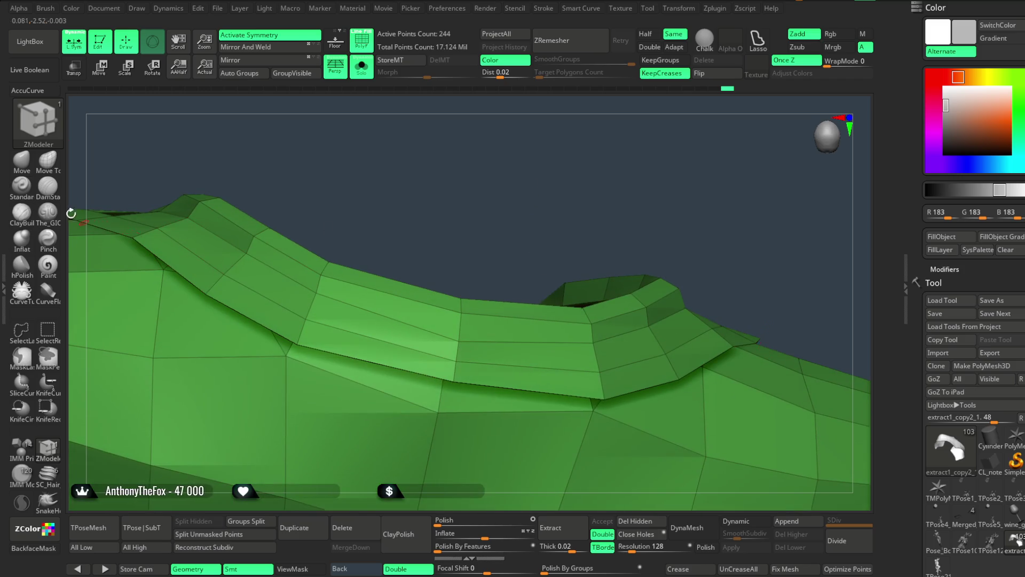
Switch to the Move brush and zoom onto the curved ridge around the collar opening.
click(21, 161)
key(space)
mouse_move(545, 287)
right_down()
mouse_move(559, 289)
mouse_move(389, 332)
right_up()
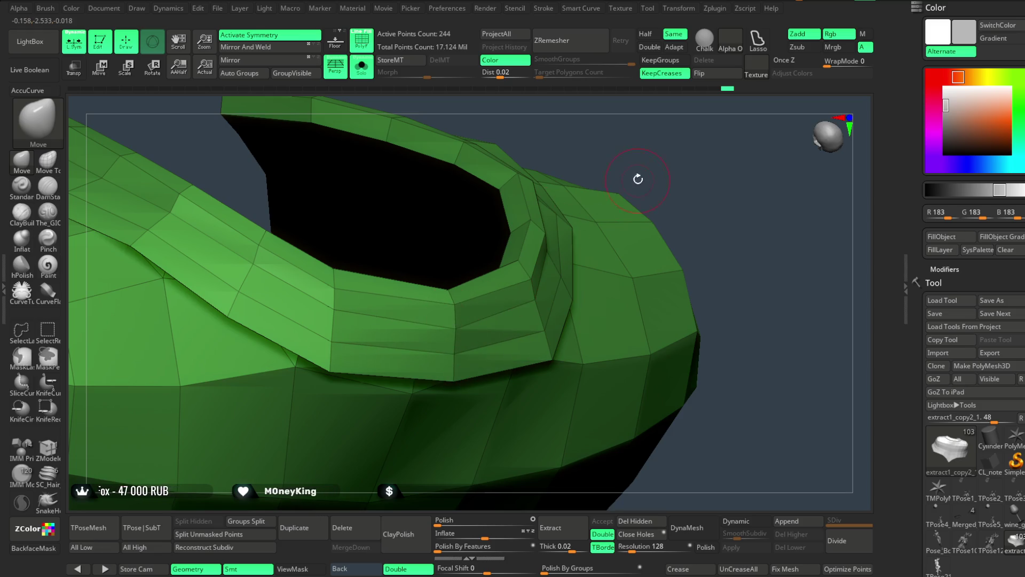
right_drag(638, 179, 492, 296)
key(space)
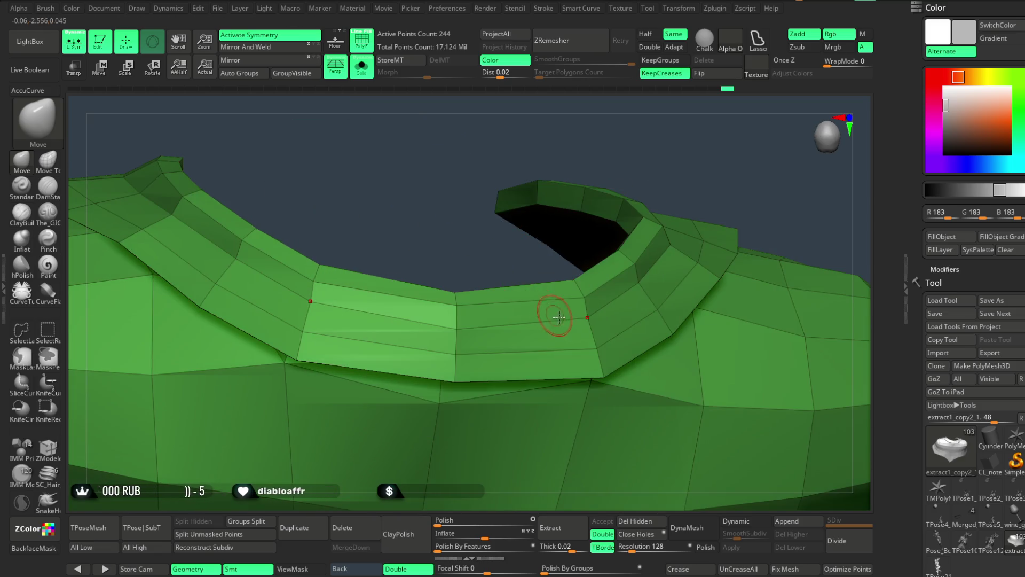
mouse_move(672, 192)
right_down()
mouse_move(641, 178)
mouse_move(480, 342)
mouse_move(698, 142)
mouse_move(404, 379)
mouse_move(650, 193)
mouse_move(641, 270)
mouse_move(624, 204)
mouse_move(618, 215)
mouse_move(630, 229)
mouse_move(629, 178)
mouse_move(566, 232)
mouse_move(417, 165)
right_up()
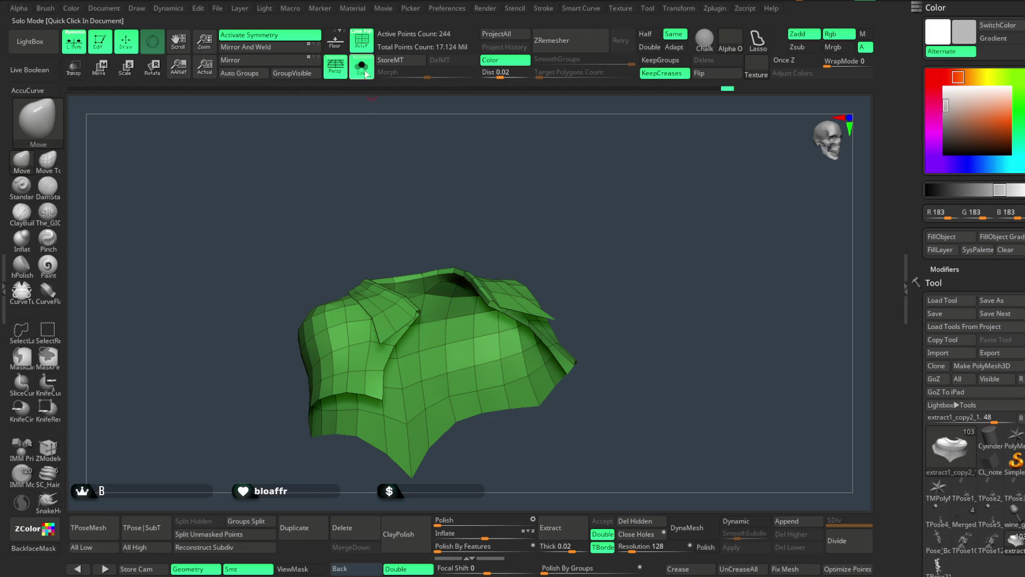
Show the full figure without the wireframe and turn it to inspect the collar.
click(366, 74)
mouse_move(595, 214)
right_down()
mouse_move(618, 216)
mouse_move(616, 191)
mouse_move(634, 206)
right_up()
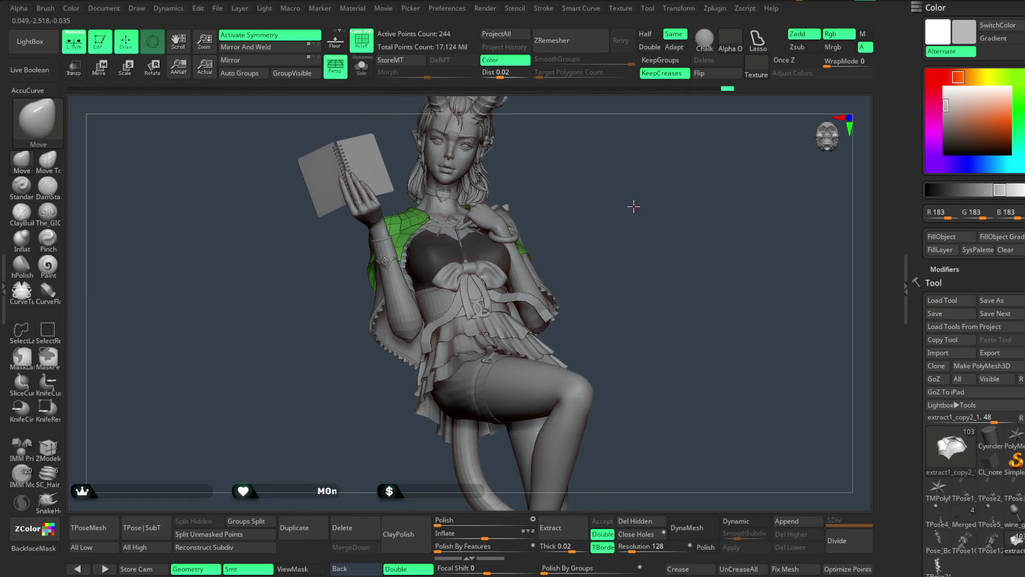
click(370, 50)
mouse_move(565, 197)
right_down()
mouse_move(566, 183)
mouse_move(577, 199)
right_up()
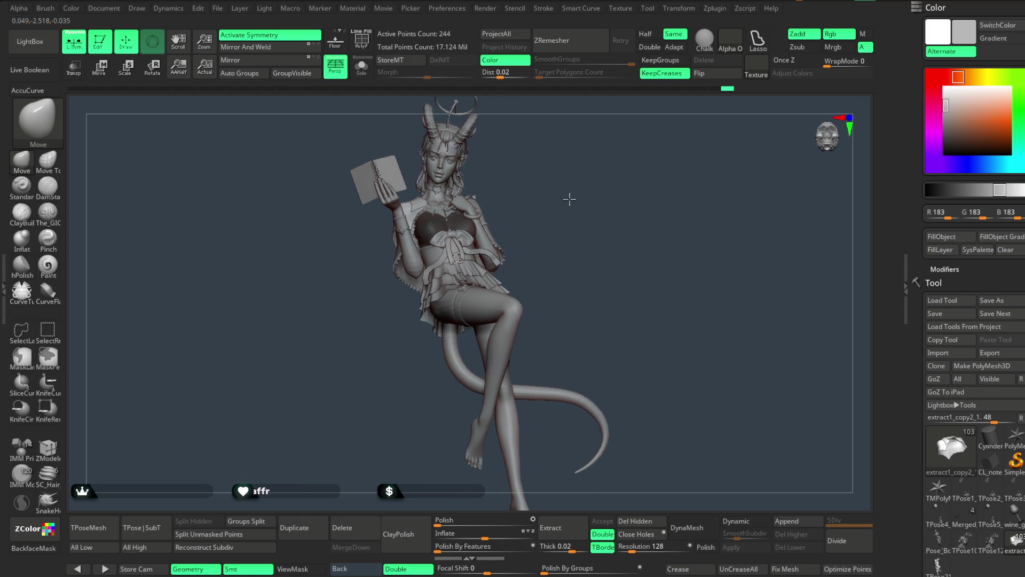
scroll(571, 200, up, 10)
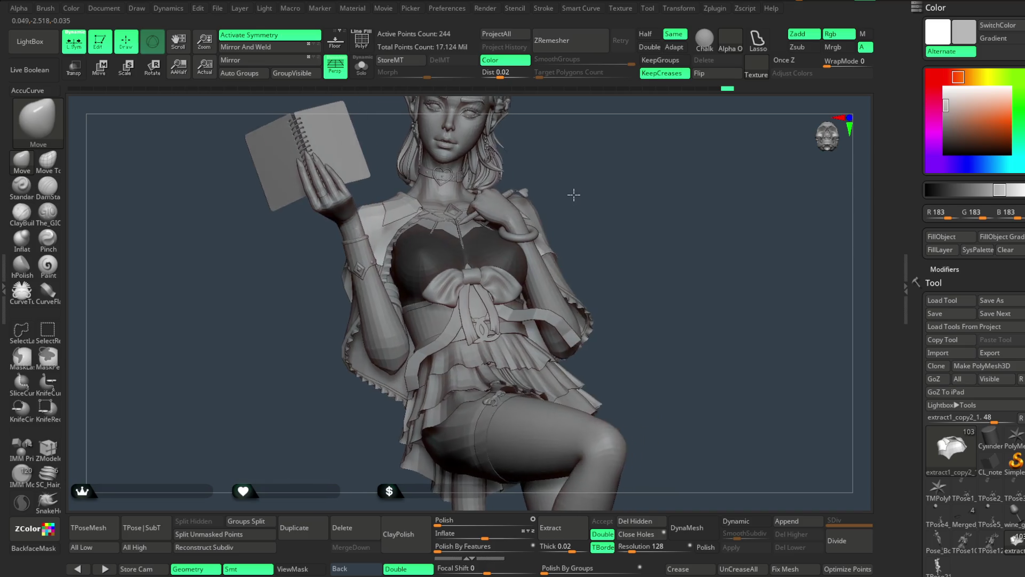
mouse_move(565, 230)
right_down()
mouse_move(579, 195)
mouse_move(600, 199)
mouse_move(577, 194)
mouse_move(584, 225)
mouse_move(574, 225)
mouse_move(639, 179)
mouse_move(496, 197)
right_up()
Turn PolyF back on, solo the green shirt piece, and orbit around it from several angles.
click(361, 40)
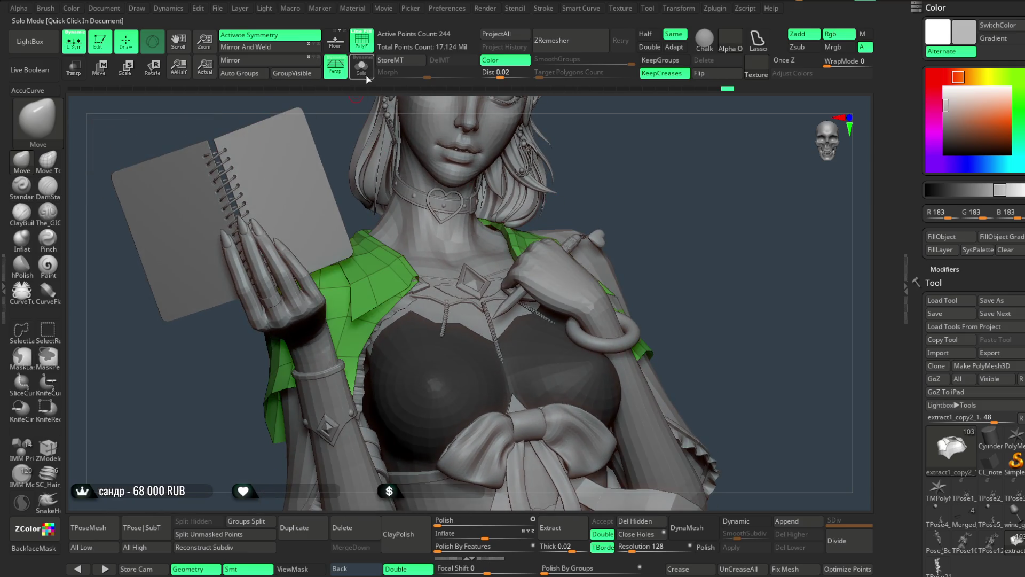
click(362, 67)
key(space)
right_drag(396, 318, 419, 265)
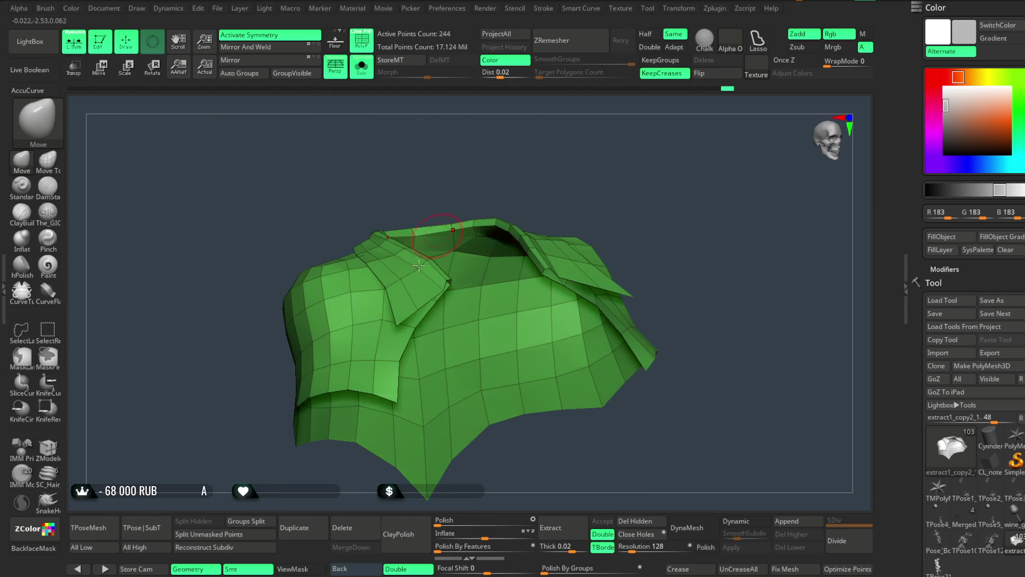
mouse_move(394, 372)
right_down()
mouse_move(431, 426)
mouse_move(448, 423)
mouse_move(443, 374)
right_up()
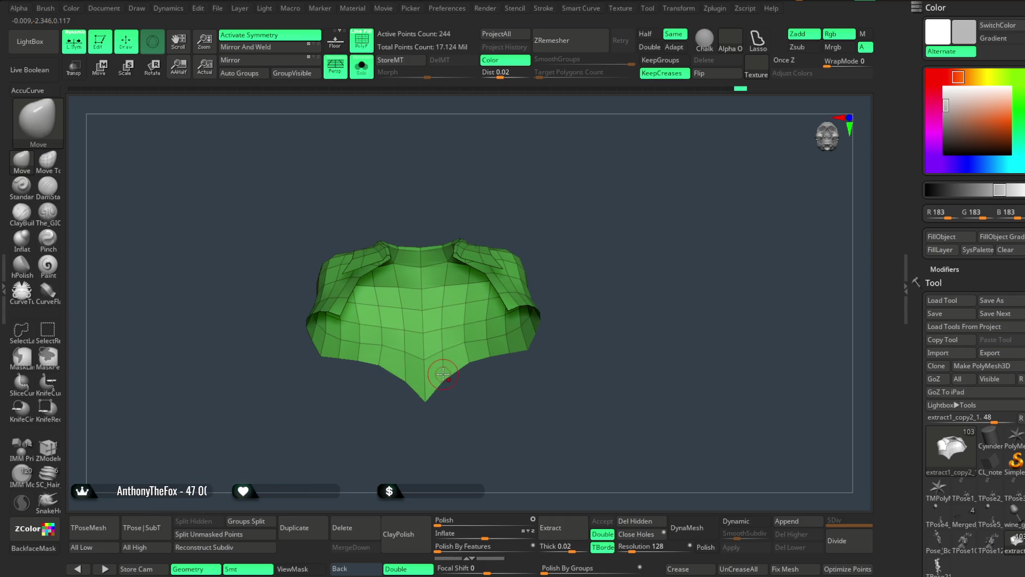
mouse_move(490, 379)
right_down()
mouse_move(559, 336)
mouse_move(561, 311)
right_up()
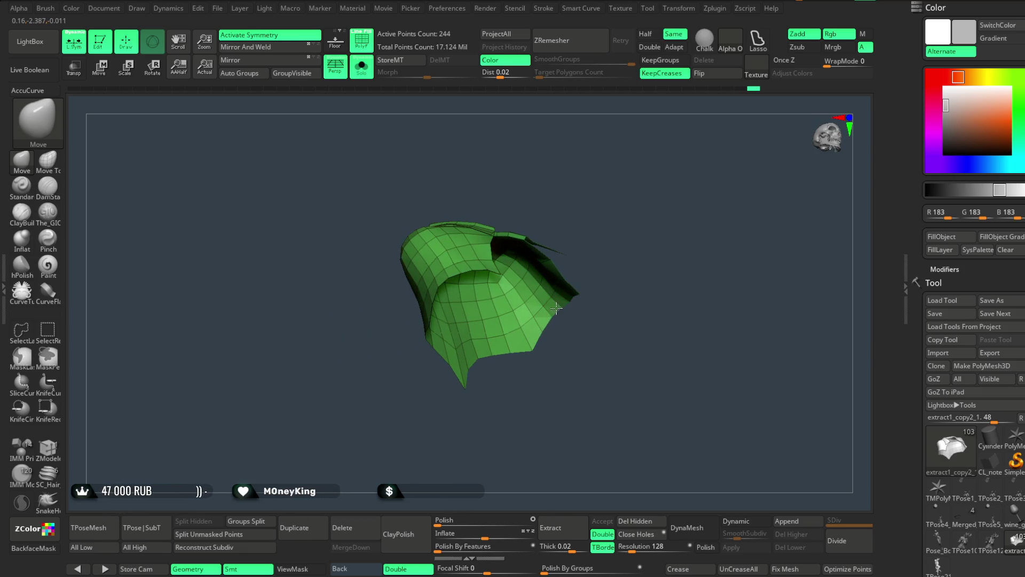
right_drag(541, 346, 552, 392)
right_drag(531, 337, 477, 253)
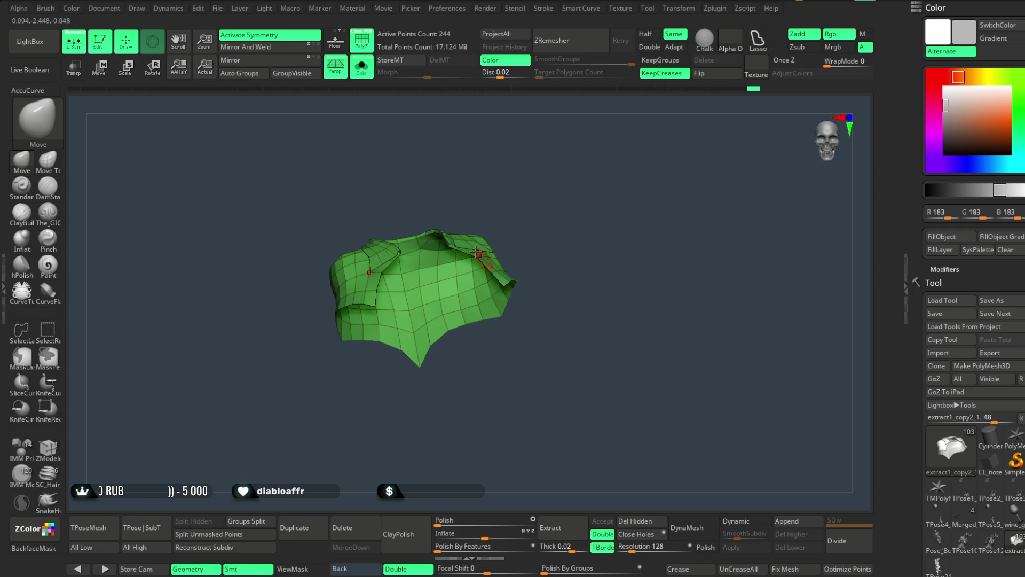
Bring back the whole figure and make the lowpoly arms and hands piece active.
click(361, 79)
mouse_move(550, 178)
right_down()
mouse_move(558, 211)
mouse_move(559, 181)
mouse_move(556, 199)
mouse_move(568, 197)
mouse_move(584, 280)
mouse_move(579, 231)
mouse_move(570, 232)
mouse_move(586, 265)
mouse_move(606, 231)
mouse_move(425, 269)
right_up()
alt+click(458, 225)
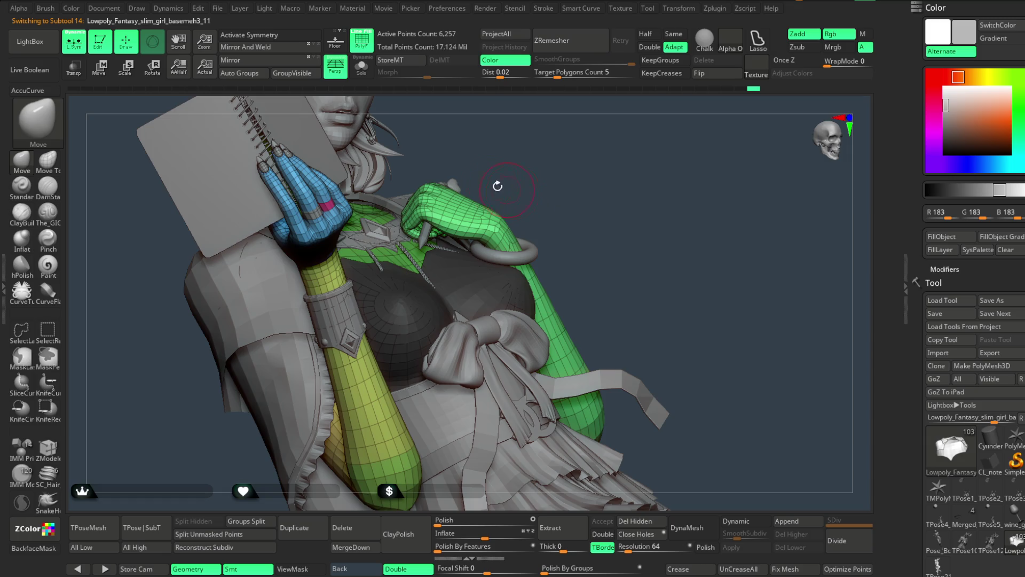
Make the chain strands the active subtool, solo them and lasso-mask part of them.
alt+click(409, 255)
click(361, 66)
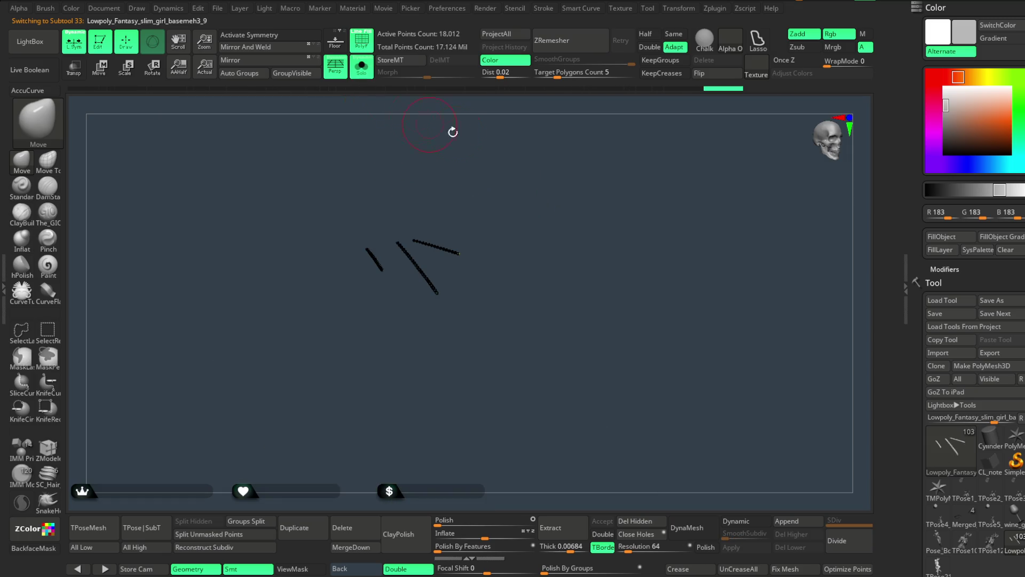
drag(559, 220, 417, 205)
drag(413, 389, 374, 163)
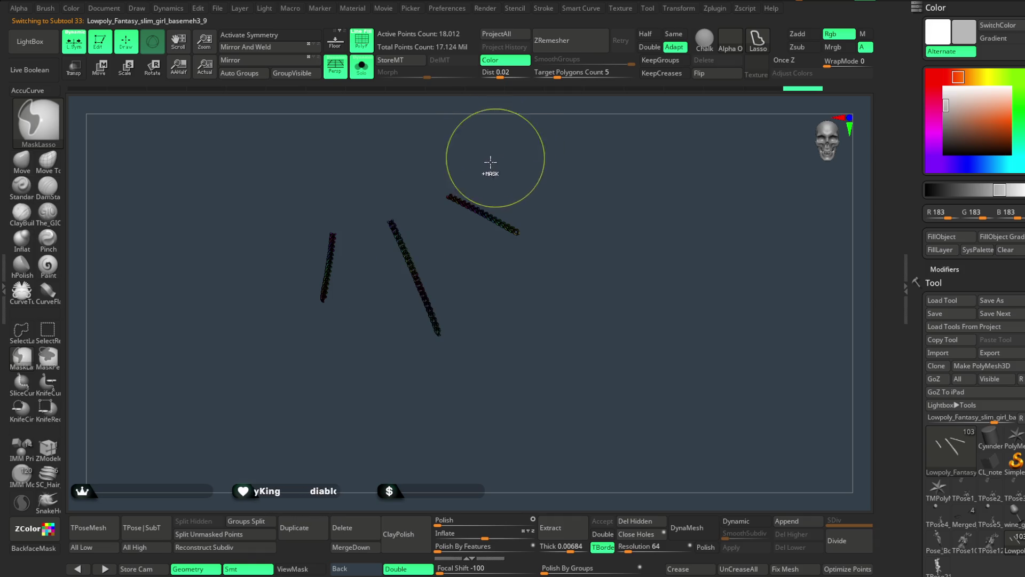
Save the project with File > Save As.
key(ctrl)
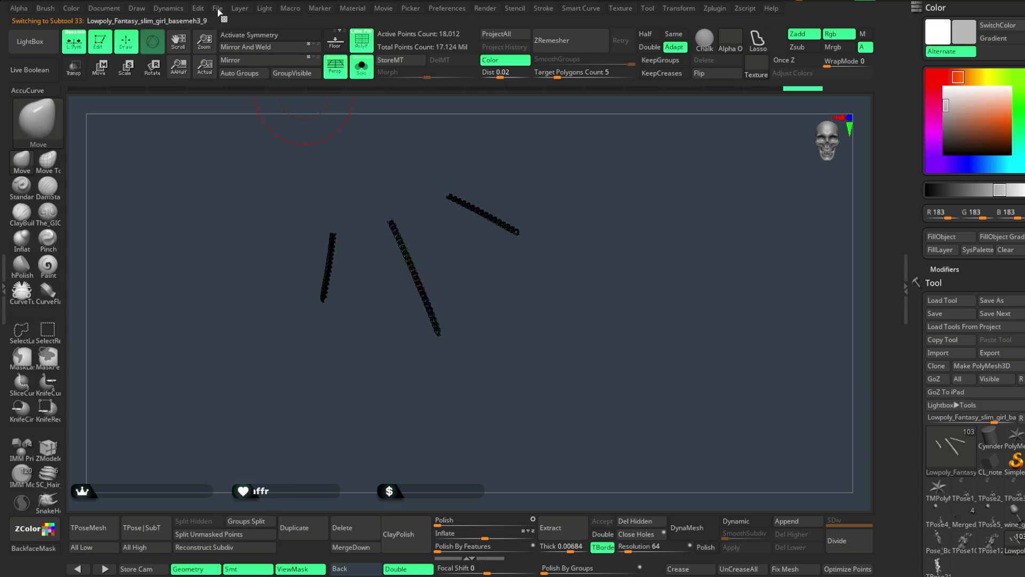
click(218, 9)
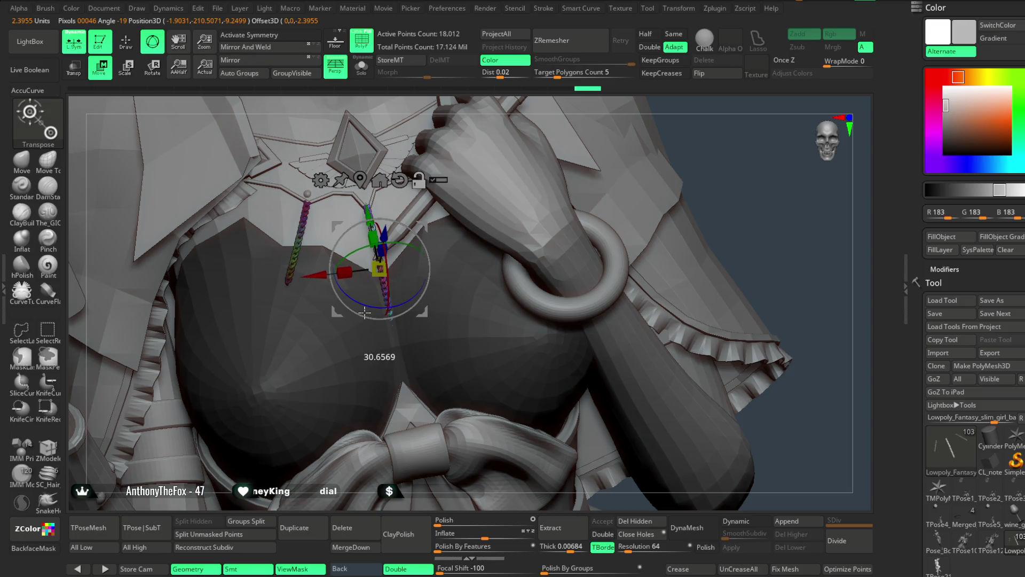
mouse_move(401, 251)
mouse_down()
mouse_move(534, 187)
mouse_move(742, 124)
mouse_move(691, 183)
mouse_move(419, 264)
mouse_move(418, 288)
mouse_up()
Lay a Bend Arc deformer along the right-hand chest chain and bend it.
mouse_move(534, 240)
mouse_down()
mouse_move(602, 196)
mouse_move(596, 201)
mouse_up()
click(320, 181)
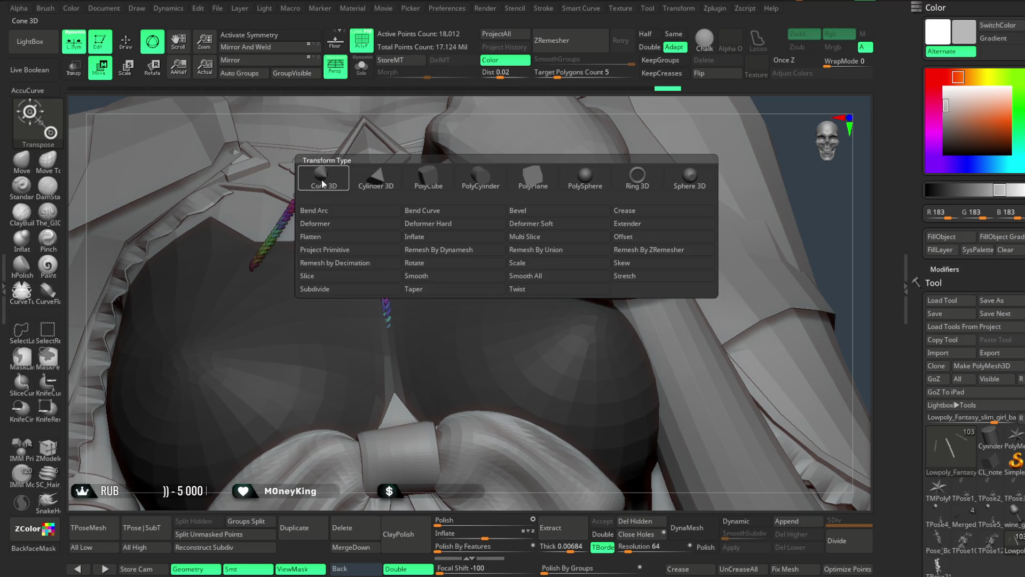
click(434, 219)
mouse_move(433, 220)
mouse_down()
mouse_move(503, 88)
mouse_move(374, 187)
mouse_up()
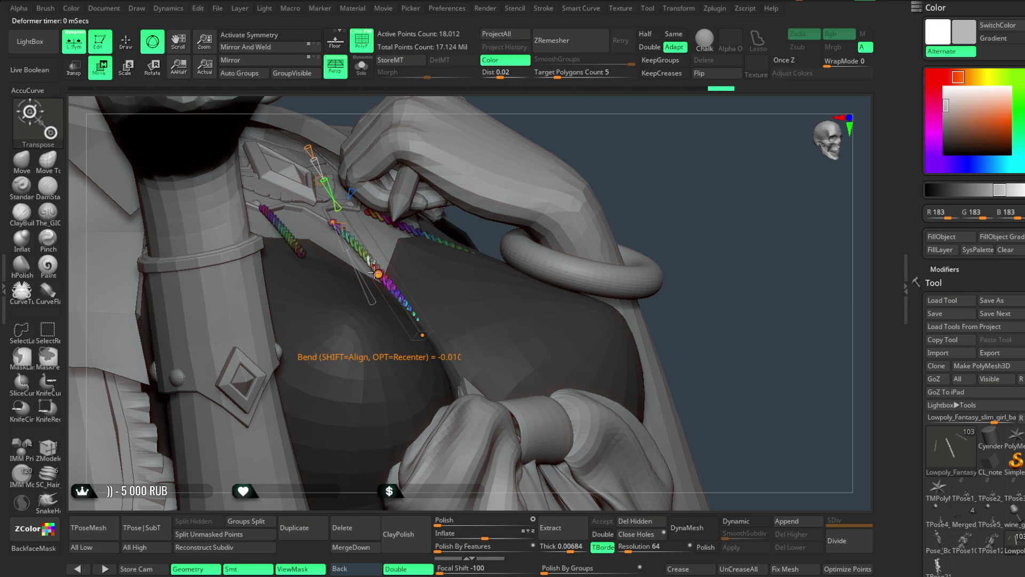
mouse_move(424, 335)
mouse_down()
mouse_move(449, 341)
mouse_move(438, 347)
mouse_up()
mouse_move(604, 165)
mouse_down()
mouse_move(674, 149)
mouse_move(534, 220)
mouse_up()
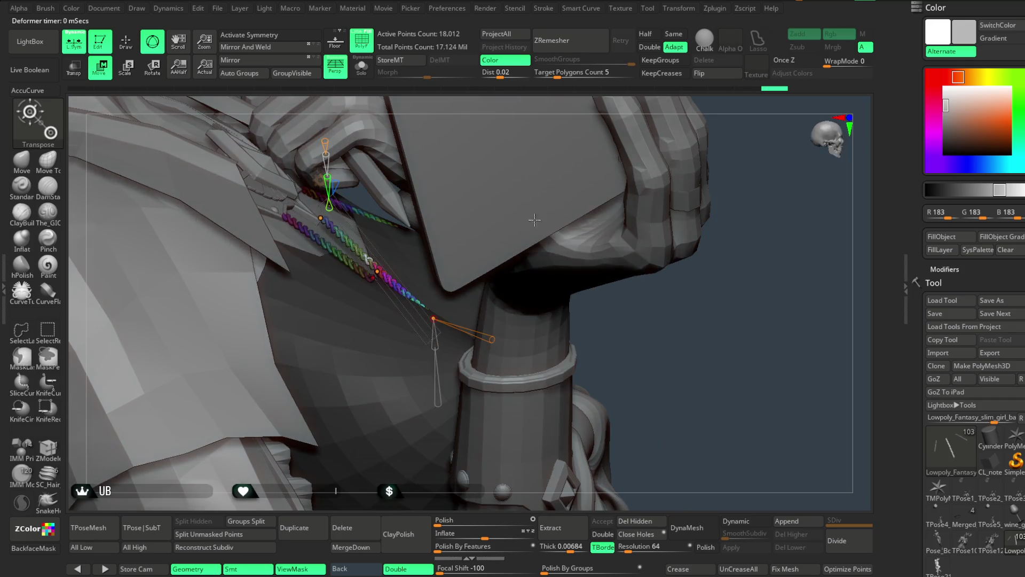
Restart the bend line at the chain top and drag it down the chain.
click(321, 221)
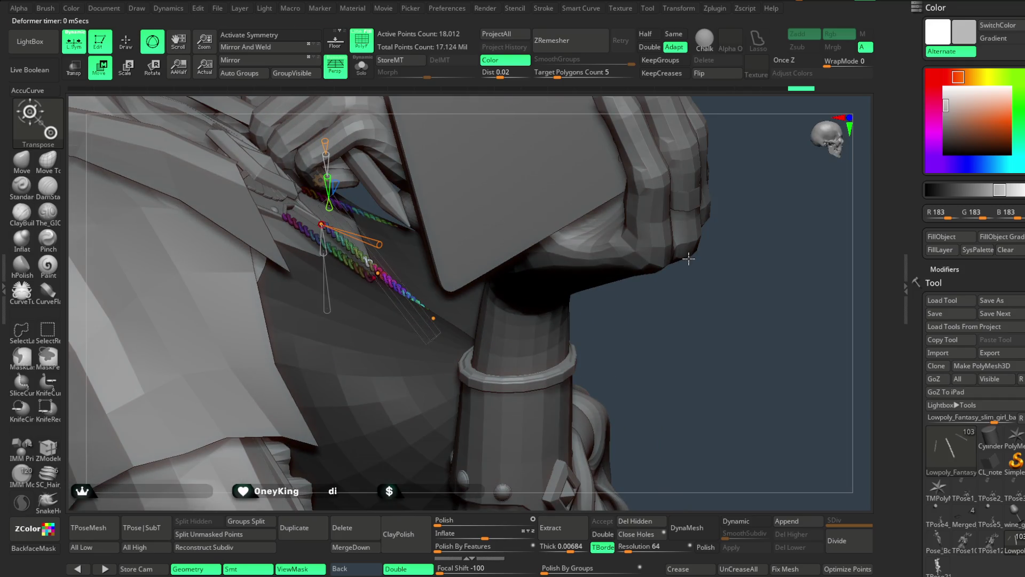
mouse_move(765, 206)
mouse_down()
mouse_move(732, 200)
mouse_move(756, 174)
mouse_move(563, 226)
mouse_up()
drag(504, 105, 513, 106)
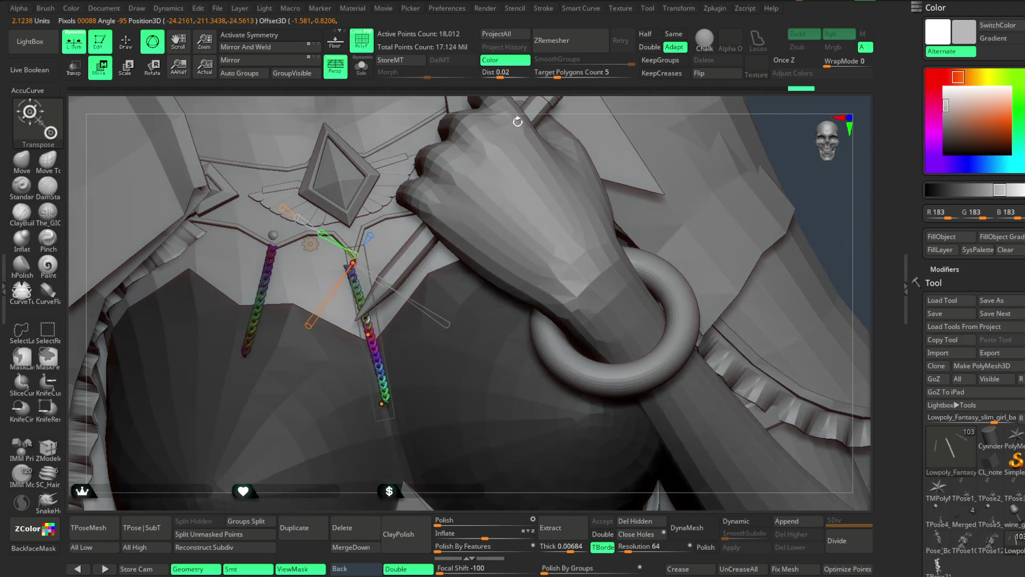
click(359, 257)
drag(359, 257, 381, 401)
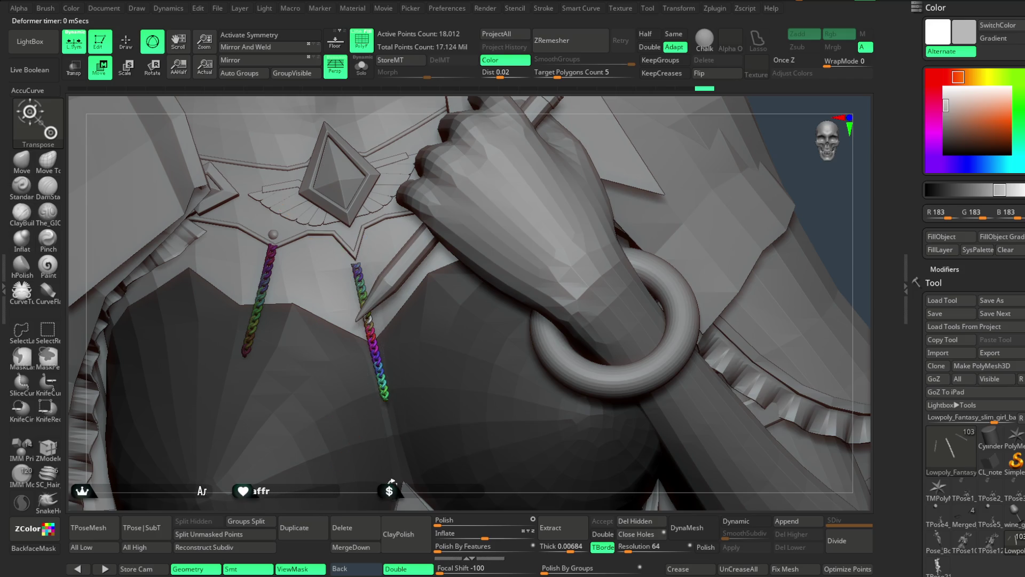
scroll(578, 206, down, 5)
scroll(572, 171, up, 3)
scroll(578, 193, up, 4)
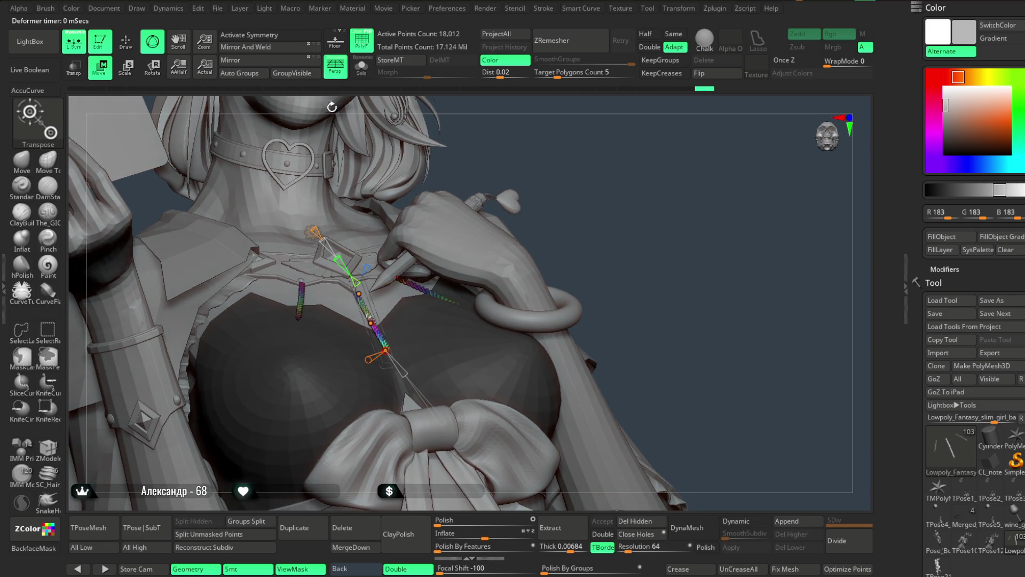
key(space)
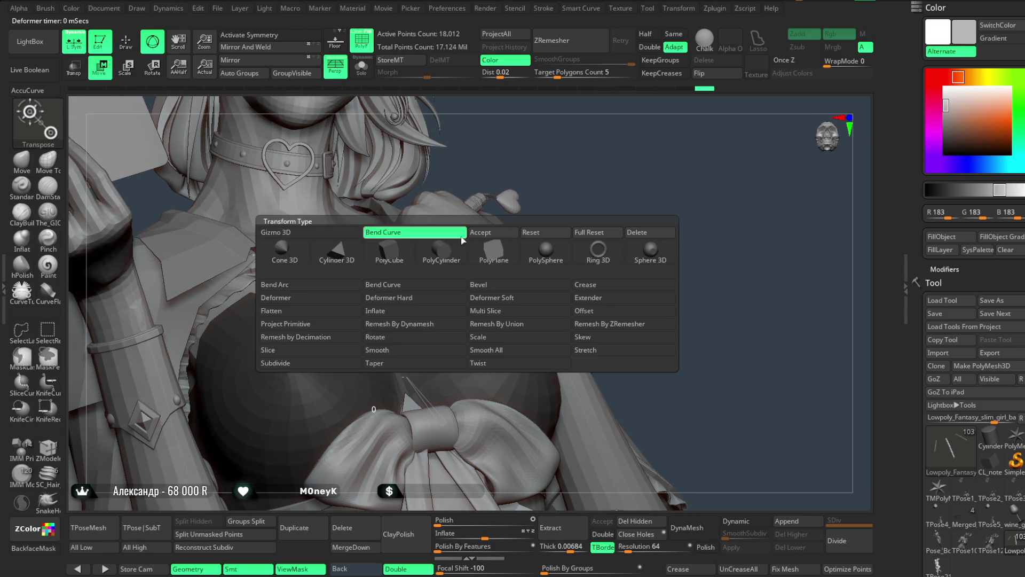
Return to Draw mode, solo the chains and isolate a chain end, undoing the hide.
click(414, 235)
key(q)
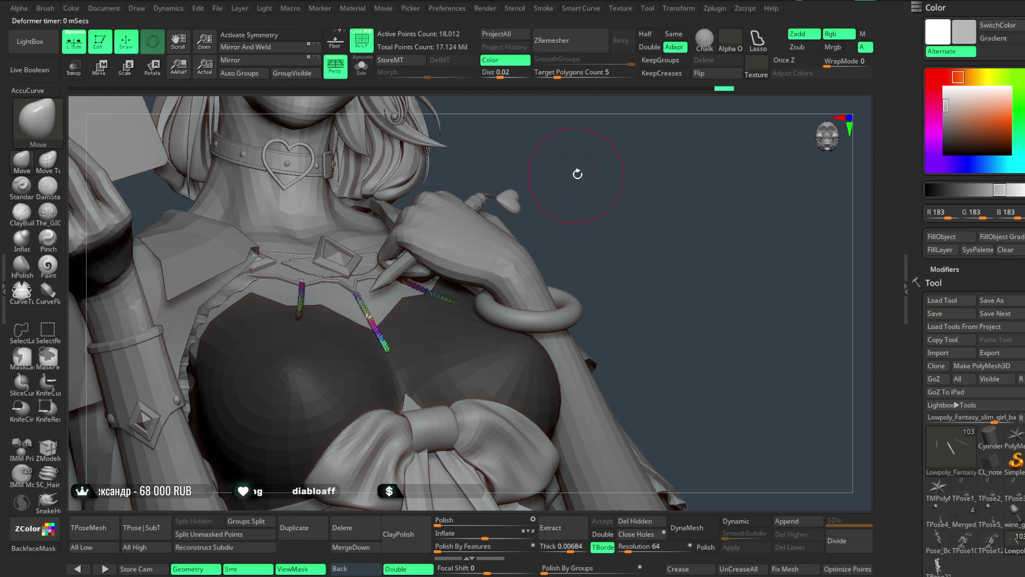
click(362, 67)
scroll(525, 273, up, 3)
scroll(475, 316, up, 2)
key(space)
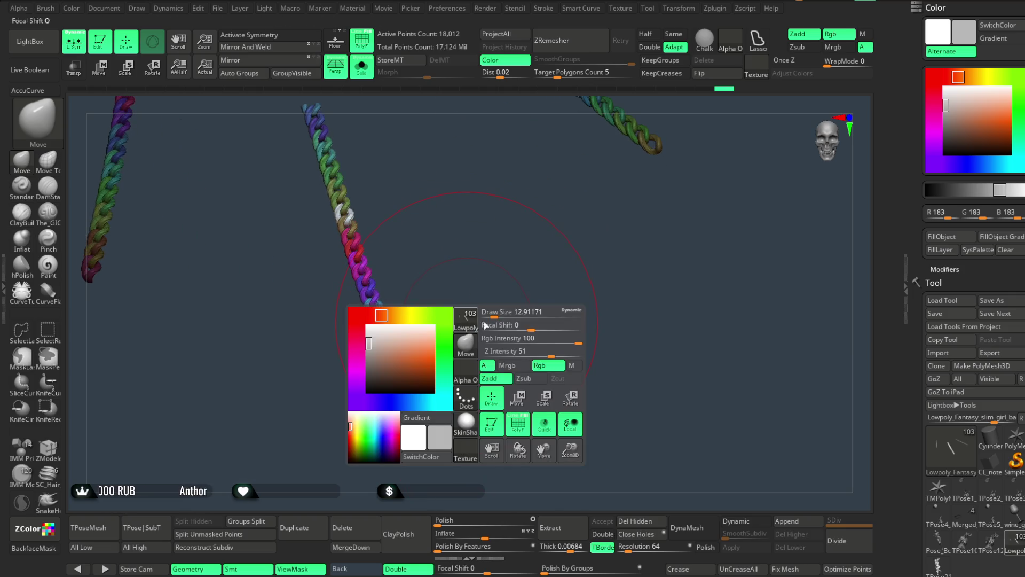
mouse_move(424, 348)
ctrl+shift+mouse_down()
mouse_move(407, 385)
mouse_move(400, 367)
ctrl+shift+mouse_up()
key(ctrl+z)
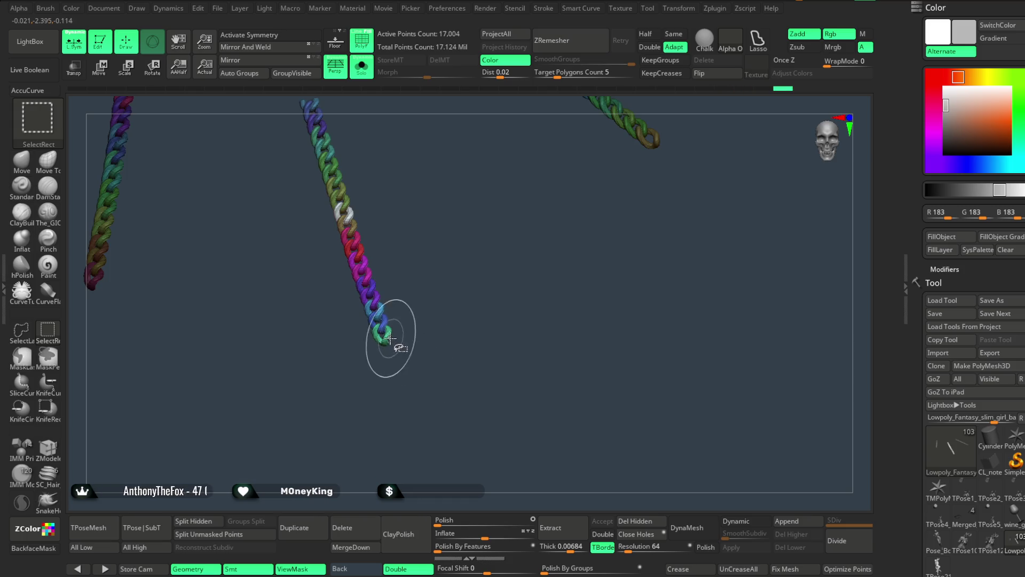
Cut the extra links off the loose chain end to shorten it.
click(362, 67)
click(361, 66)
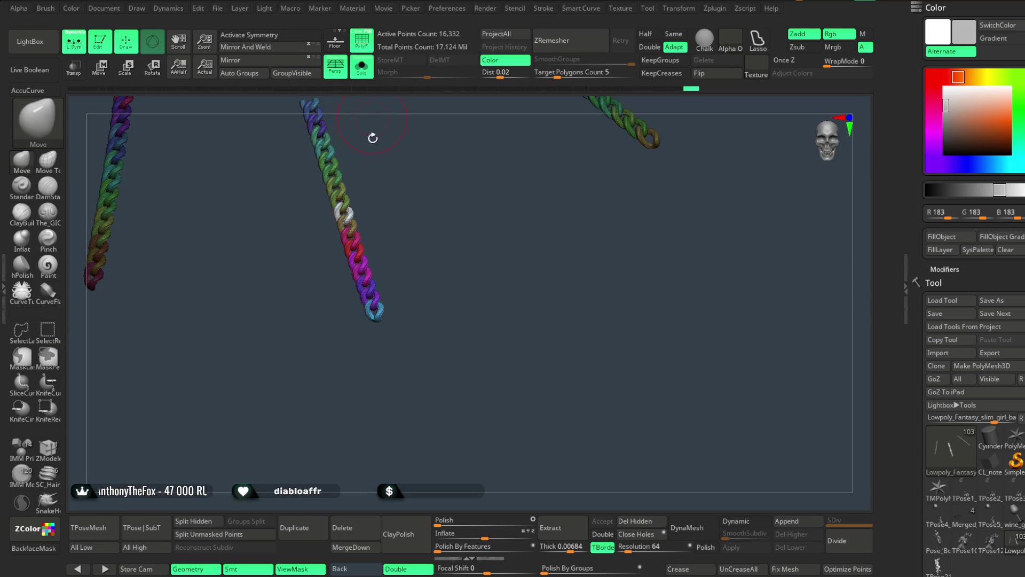
ctrl+alt+shift+click(378, 307)
ctrl+alt+shift+click(374, 294)
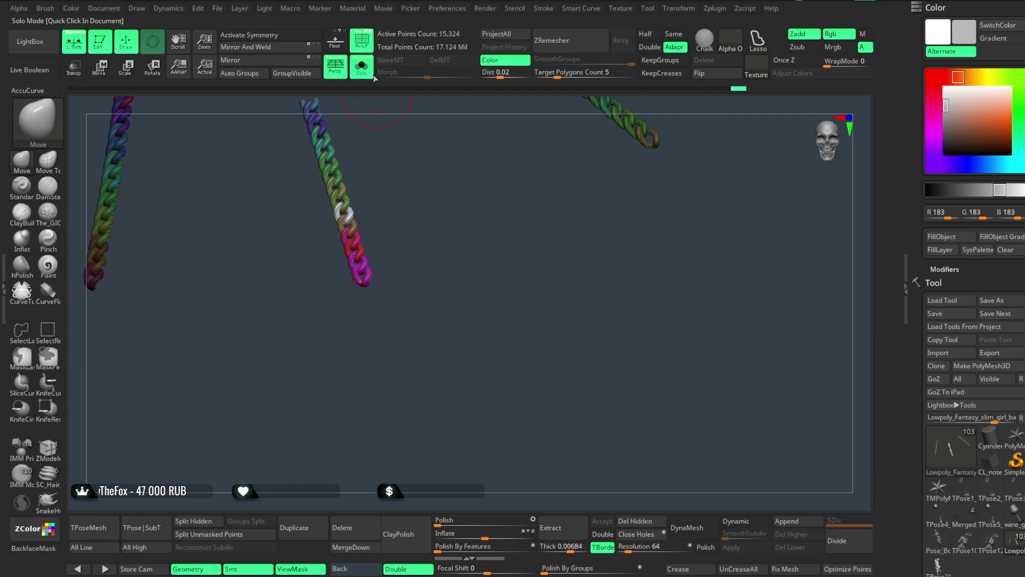
click(367, 69)
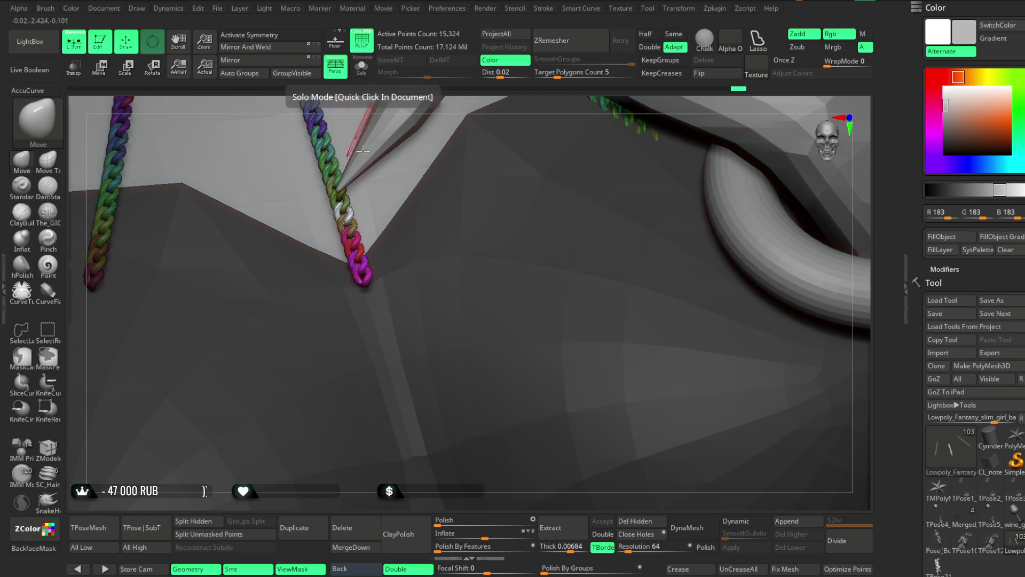
ctrl+alt+shift+click(366, 281)
mouse_move(398, 498)
right_down()
mouse_move(627, 153)
mouse_move(628, 124)
right_up()
Shorten the middle chain's top end, then bring the full figure back into view.
key(alt+s)
mouse_move(393, 145)
right_down()
mouse_move(475, 303)
mouse_move(432, 311)
mouse_move(323, 234)
right_up()
ctrl+alt+shift+click(311, 200)
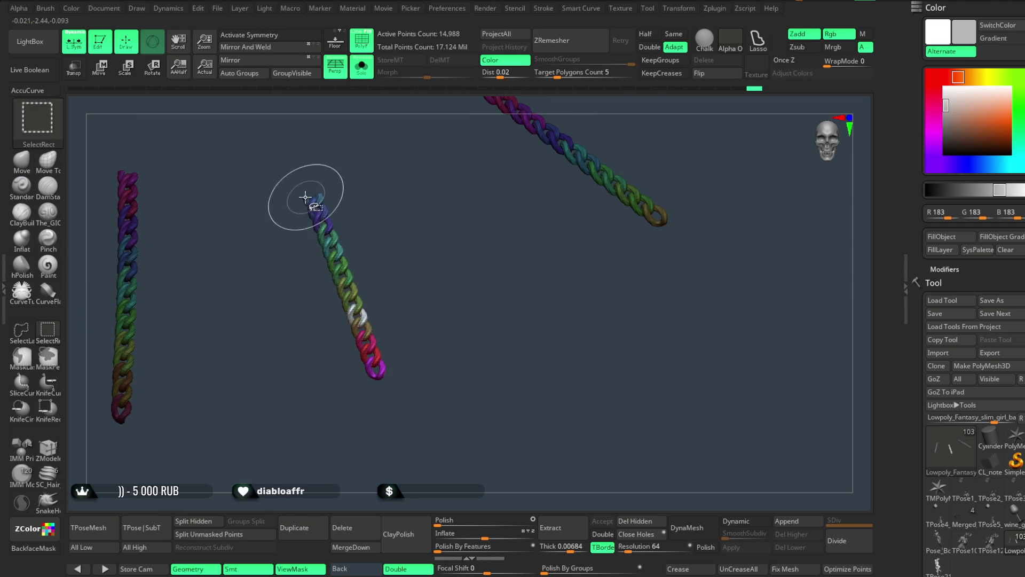
mouse_move(435, 286)
right_down()
mouse_move(423, 234)
mouse_move(458, 162)
right_up()
key(alt+s)
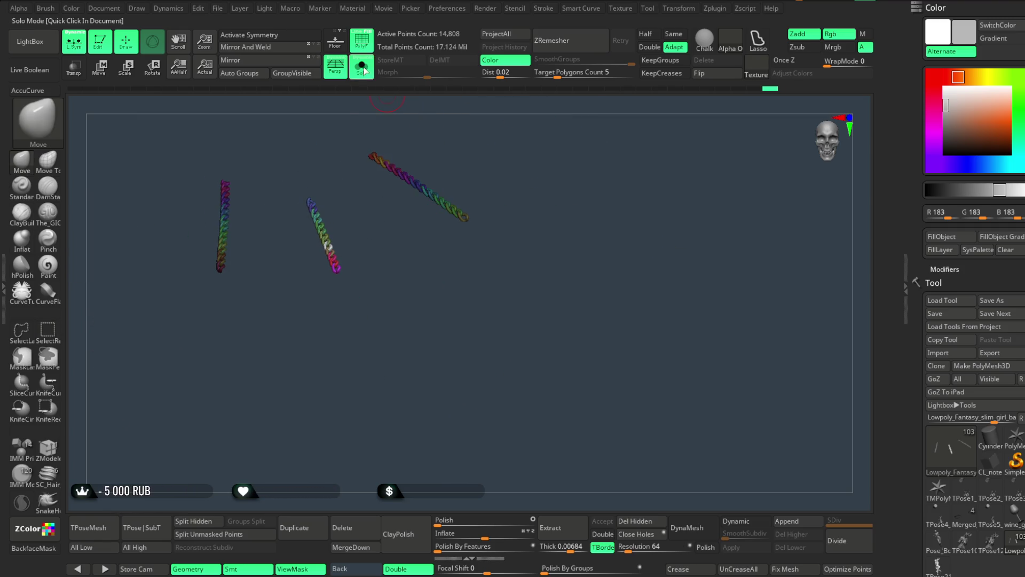
mouse_move(404, 107)
right_down()
mouse_move(684, 144)
mouse_move(624, 226)
right_up()
mouse_move(591, 415)
right_down()
mouse_move(648, 217)
mouse_move(623, 299)
mouse_move(825, 348)
right_up()
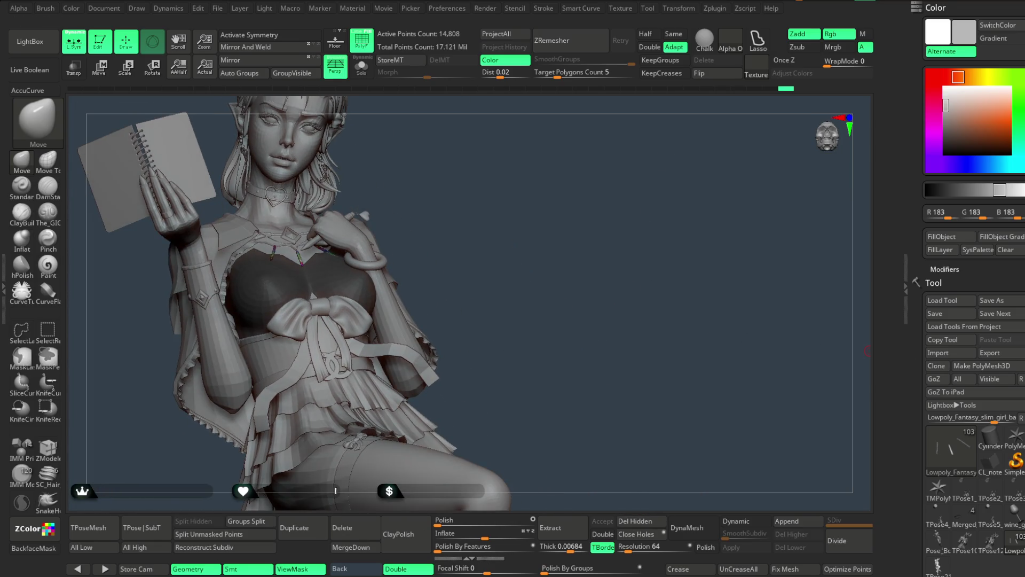
Select the Culon subtool and rotate it about 100° toward the figure with the Transpose gizmo.
scroll(929, 306, down, 10)
mouse_move(930, 305)
mouse_down()
mouse_move(927, 362)
mouse_move(939, 378)
mouse_up()
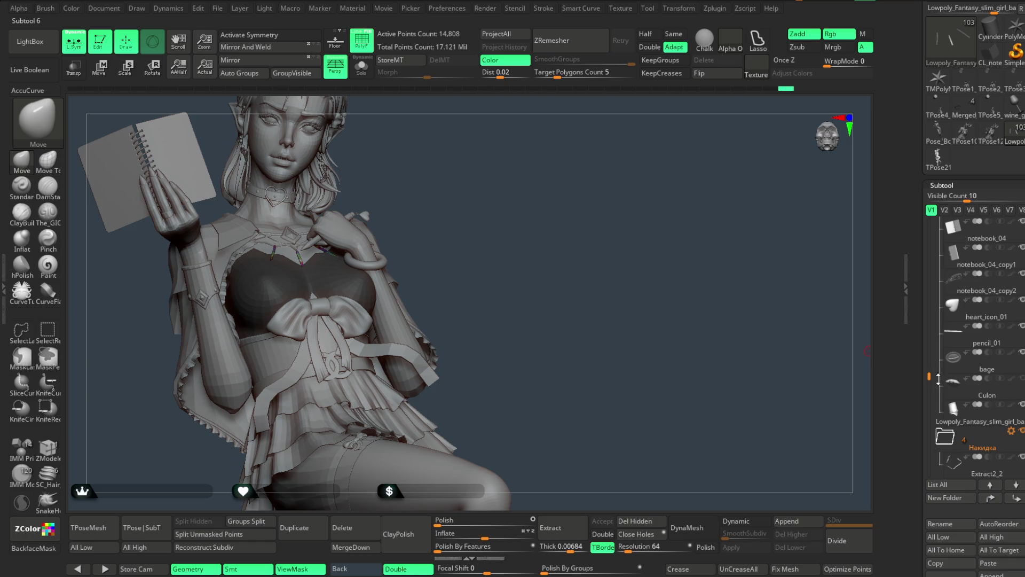
click(1020, 387)
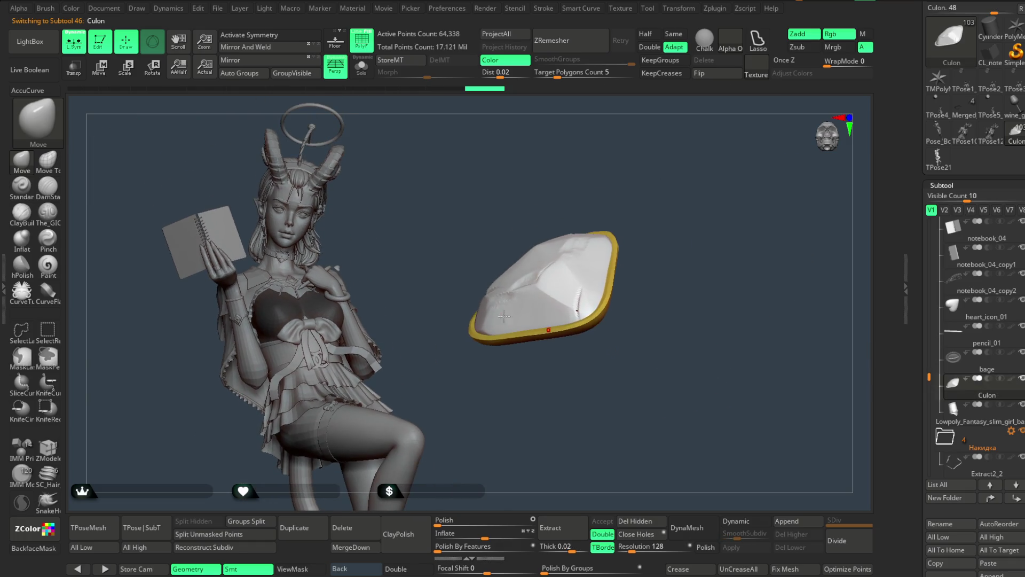
key(w)
mouse_move(591, 246)
mouse_down()
mouse_move(440, 244)
mouse_move(503, 246)
mouse_move(383, 265)
mouse_up()
mouse_move(315, 265)
mouse_down()
mouse_move(286, 308)
mouse_move(310, 318)
mouse_up()
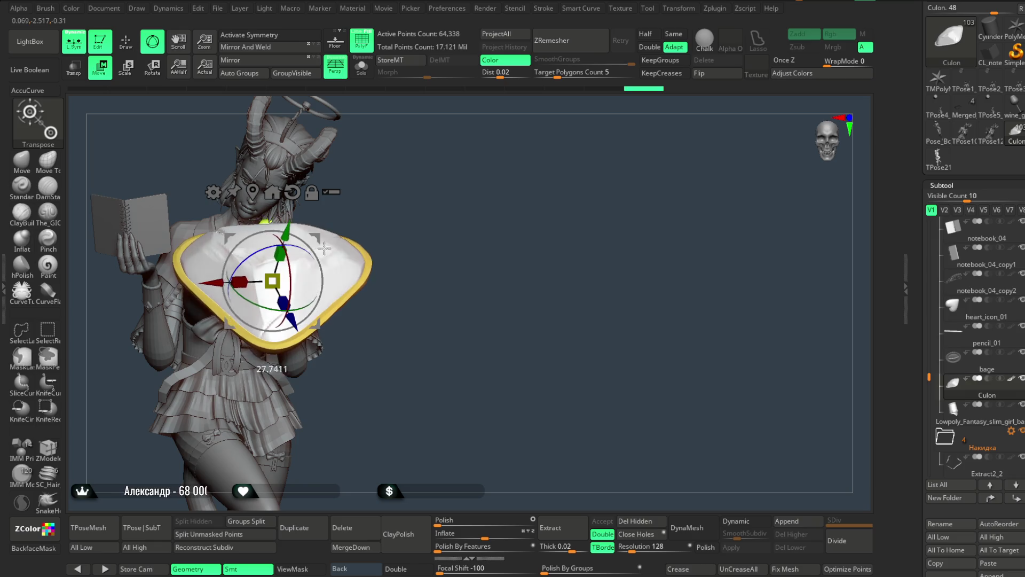
Rotate Culon to face front and scale it down, hiding the polygon frame.
drag(402, 191, 427, 186)
drag(327, 251, 318, 261)
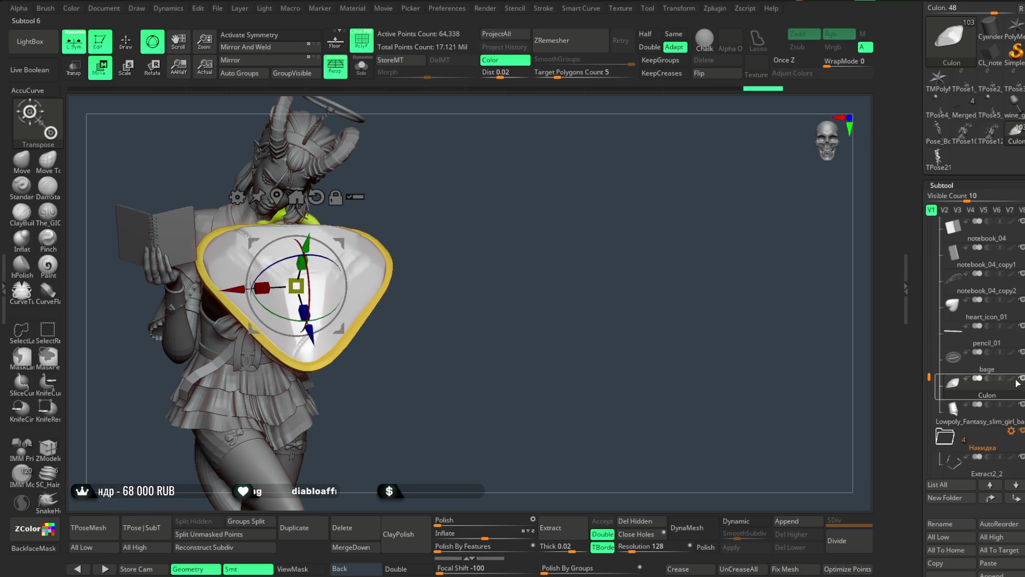
drag(490, 298, 483, 315)
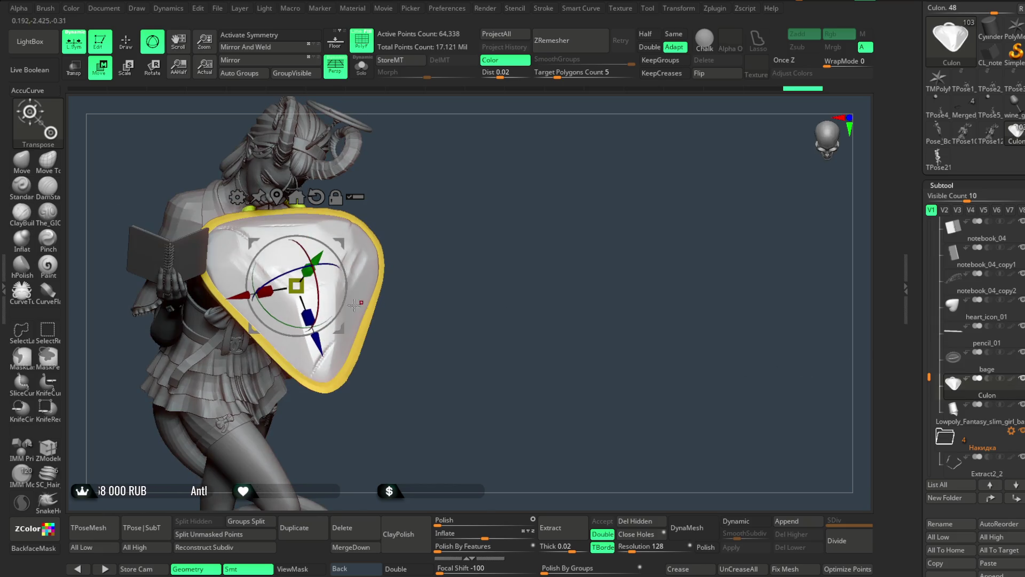
drag(297, 292, 285, 307)
drag(449, 229, 411, 171)
click(368, 53)
mouse_move(464, 224)
mouse_down()
mouse_move(501, 247)
mouse_move(542, 232)
mouse_up()
drag(414, 256, 417, 273)
Move and rotate Culon onto the end of the chest chain as a pendant.
mouse_move(540, 203)
mouse_down()
mouse_move(474, 217)
mouse_move(535, 245)
mouse_move(514, 236)
mouse_move(483, 251)
mouse_up()
drag(365, 292, 355, 307)
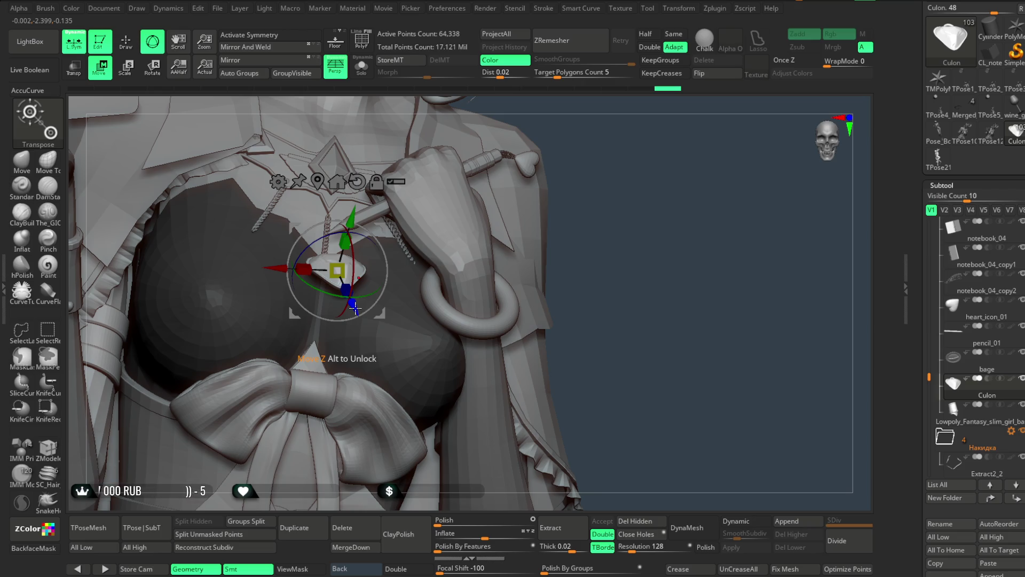
drag(632, 197, 614, 164)
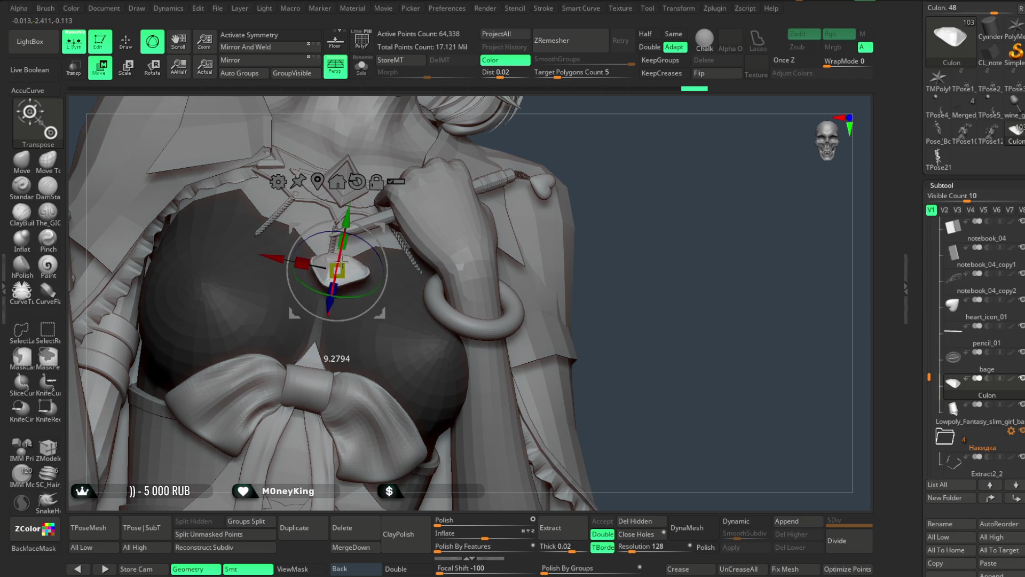
alt+right_drag(343, 277, 396, 296)
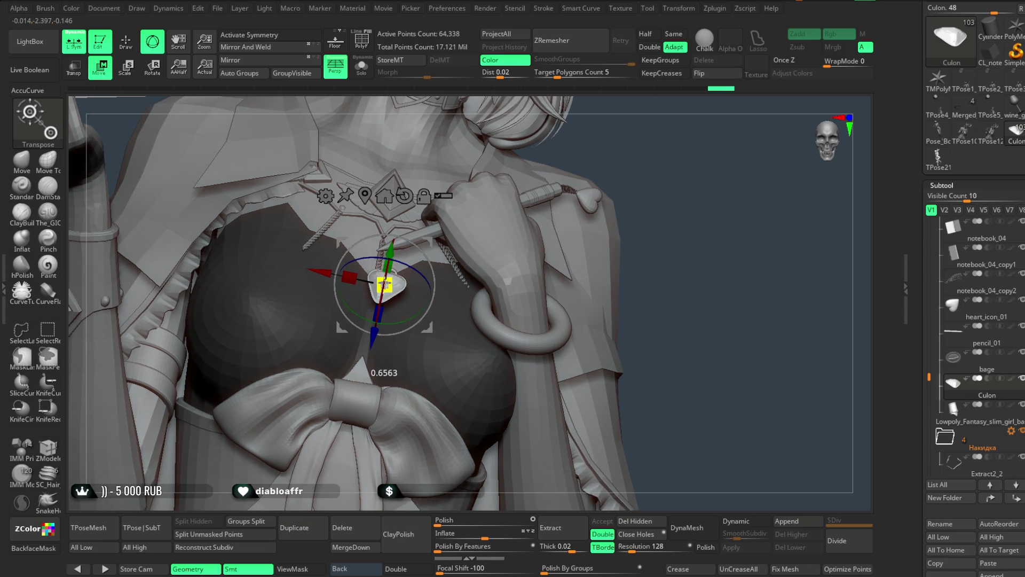
mouse_move(449, 265)
right_down()
mouse_move(699, 223)
mouse_move(698, 263)
mouse_move(486, 276)
right_up()
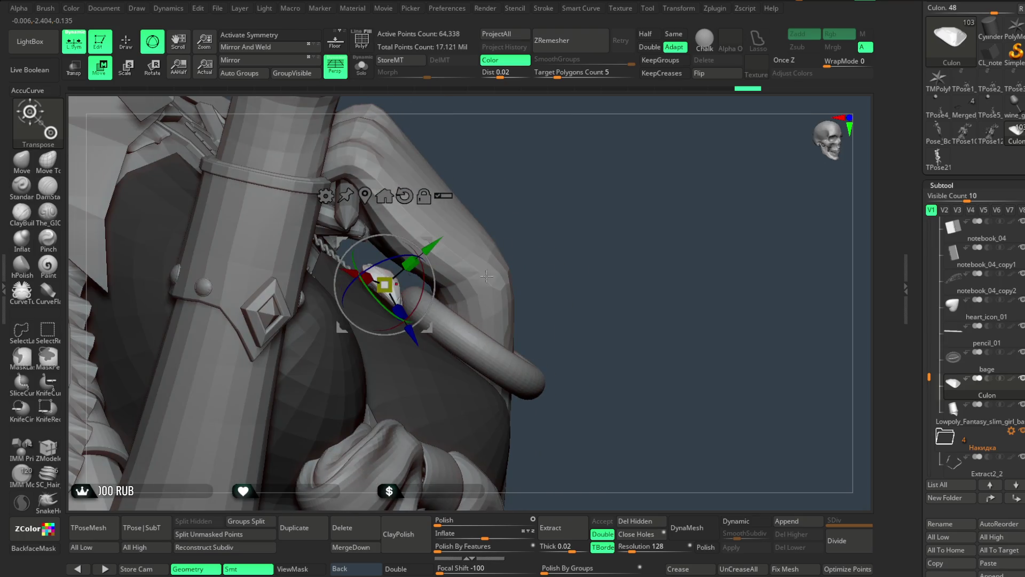
mouse_move(437, 246)
right_down()
mouse_move(568, 165)
mouse_move(419, 288)
right_up()
drag(391, 286, 453, 173)
mouse_move(490, 108)
alt+right_down()
mouse_move(499, 267)
mouse_move(485, 119)
mouse_move(537, 115)
mouse_move(543, 128)
mouse_move(473, 255)
alt+right_up()
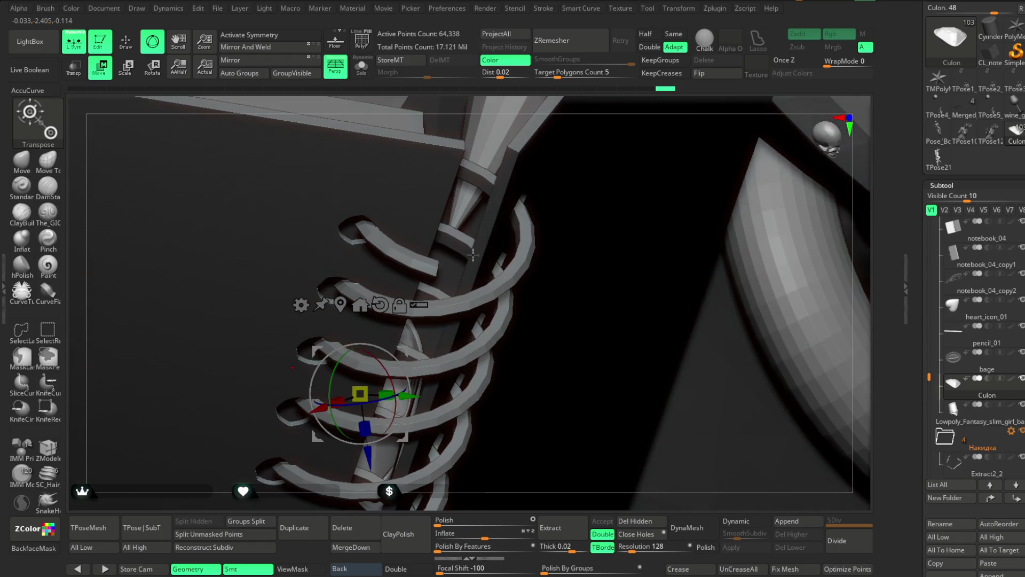
right_drag(593, 106, 464, 178)
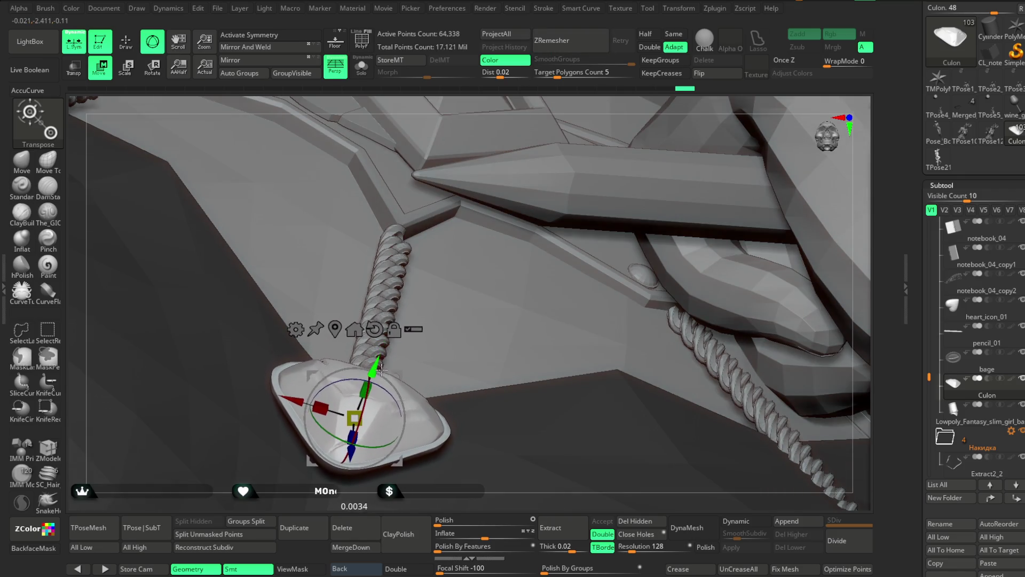
right_drag(516, 120, 385, 261)
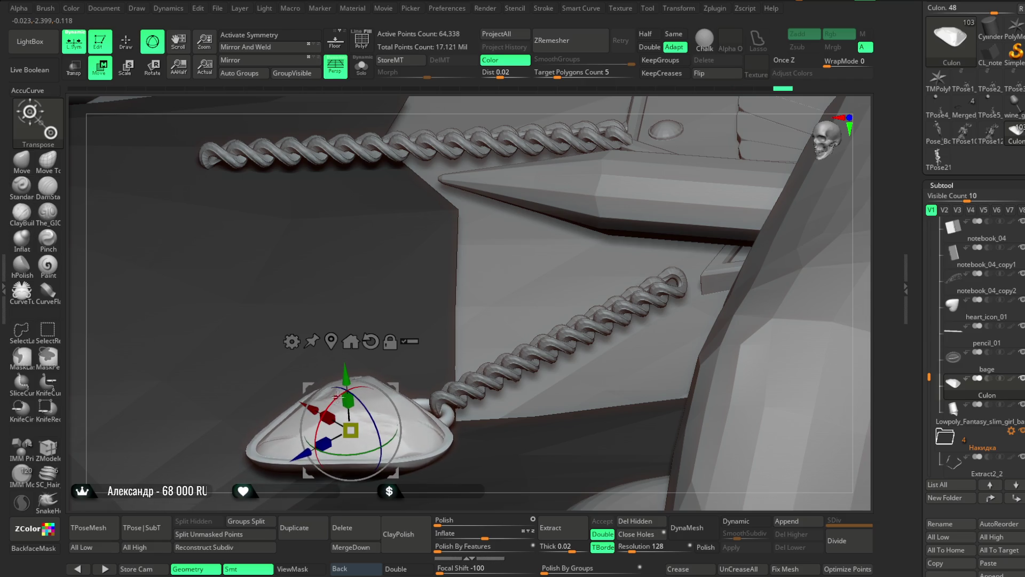
mouse_move(331, 496)
right_down()
mouse_move(481, 201)
mouse_move(577, 284)
mouse_move(547, 240)
mouse_move(566, 213)
mouse_move(556, 258)
mouse_move(386, 204)
right_up()
Return to Draw mode and frame the character's upper body.
click(128, 41)
mouse_move(480, 321)
right_down()
mouse_move(524, 245)
mouse_move(515, 242)
mouse_move(536, 346)
mouse_move(628, 202)
mouse_move(641, 200)
mouse_move(614, 219)
mouse_move(614, 251)
mouse_move(575, 261)
mouse_move(586, 228)
mouse_move(566, 219)
right_up()
click(218, 8)
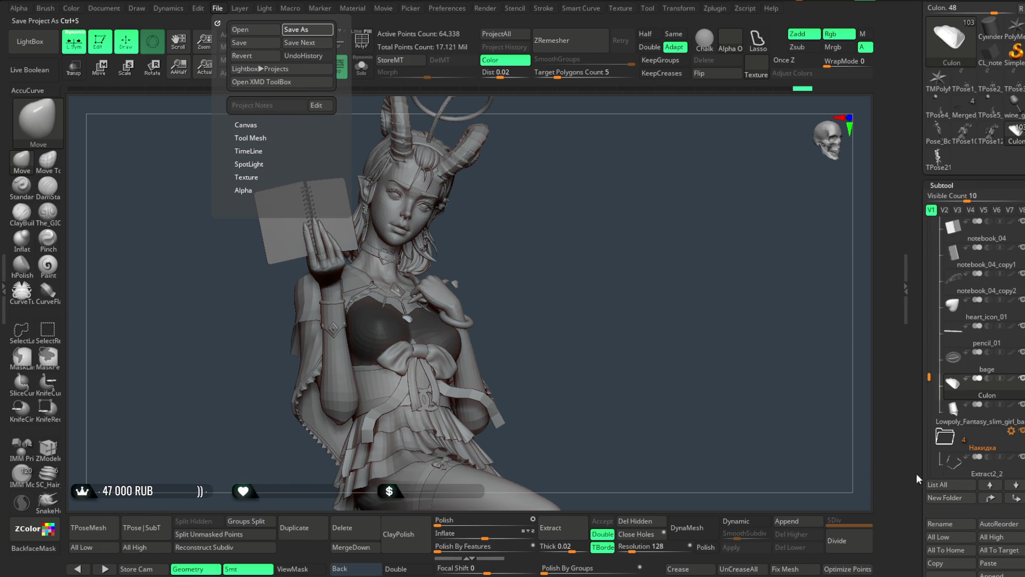
Save the project with Ctrl+S, then make the low-poly body mesh active again.
key(ctrl+s)
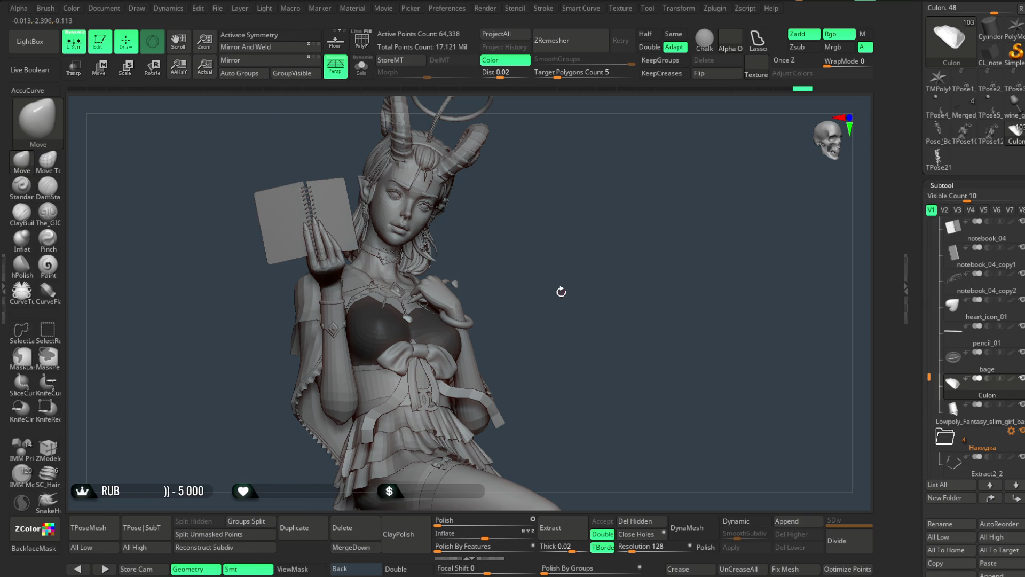
mouse_move(535, 249)
mouse_down()
mouse_move(527, 247)
mouse_move(549, 236)
mouse_move(559, 245)
mouse_move(545, 244)
mouse_move(556, 242)
mouse_move(547, 232)
mouse_move(623, 328)
mouse_move(571, 242)
mouse_move(534, 245)
mouse_move(521, 226)
mouse_move(524, 259)
mouse_move(499, 244)
mouse_up()
alt+click(321, 214)
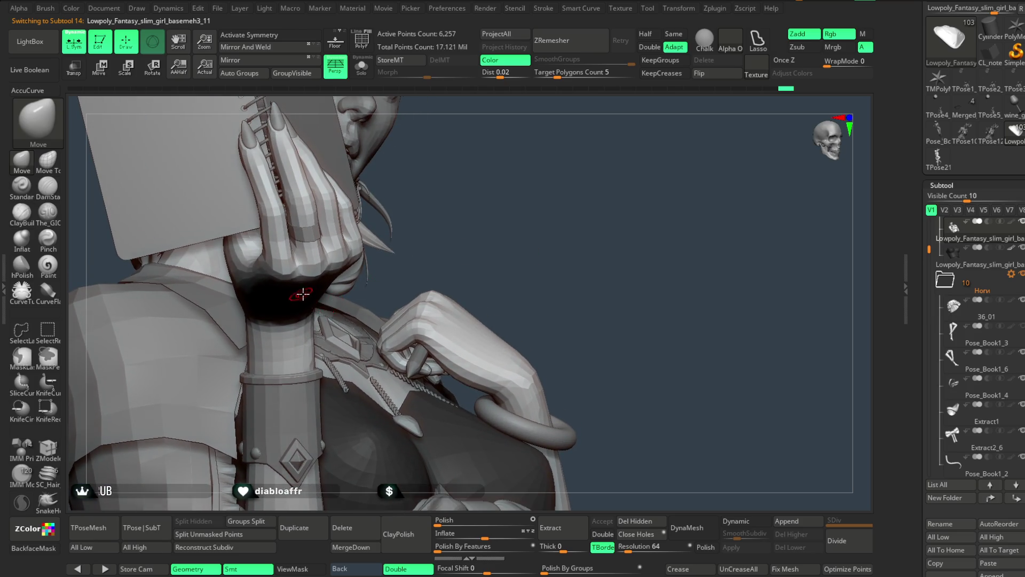
Enable AccuCurve falloff and shrink the Move brush, zoomed in on the raised hand.
key(space)
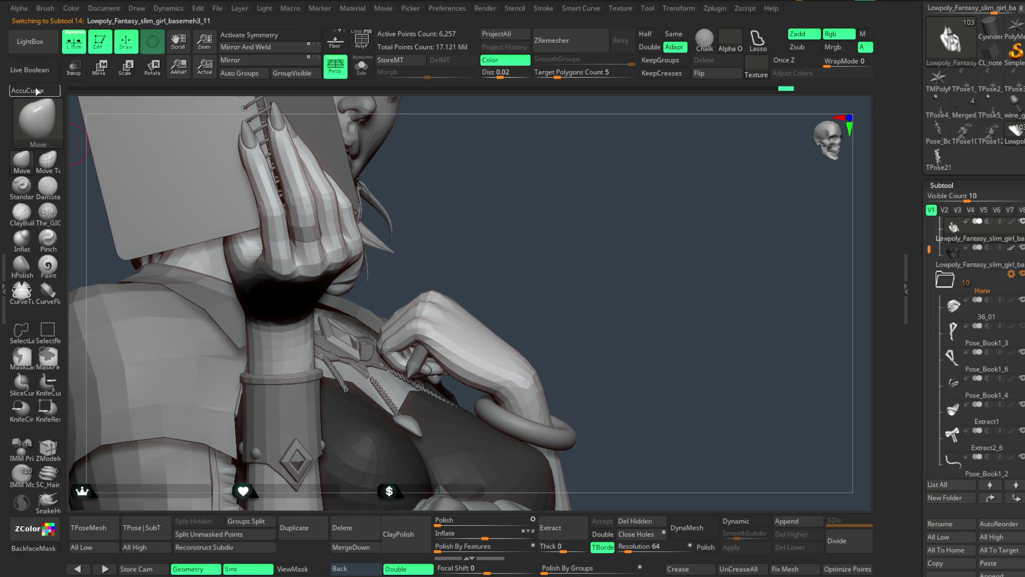
click(32, 90)
alt+drag(458, 218, 199, 337)
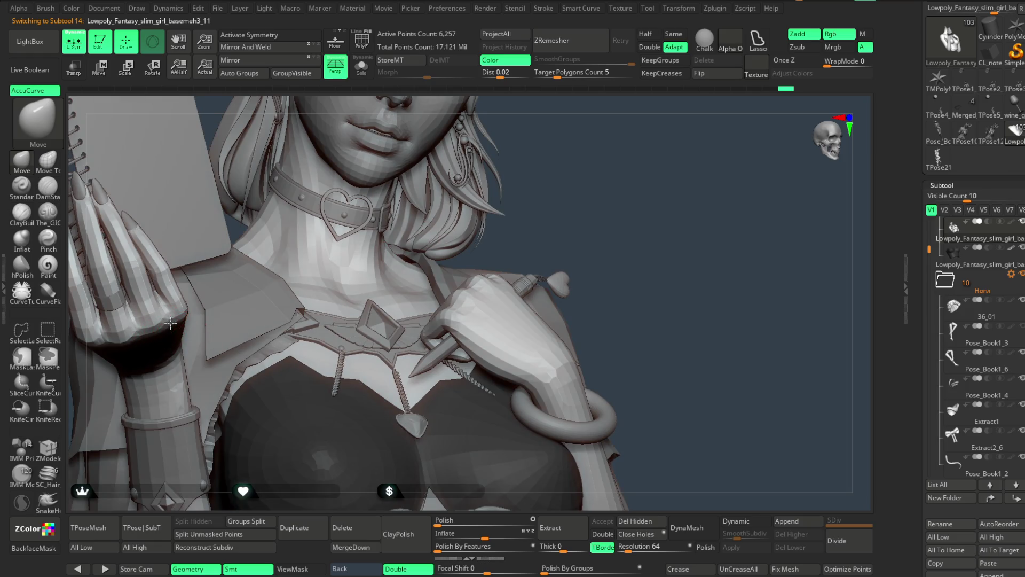
mouse_move(496, 199)
alt+mouse_down()
mouse_move(662, 156)
mouse_move(227, 325)
mouse_move(299, 278)
mouse_move(277, 299)
mouse_move(258, 298)
mouse_move(247, 434)
mouse_move(235, 341)
alt+mouse_up()
key(space)
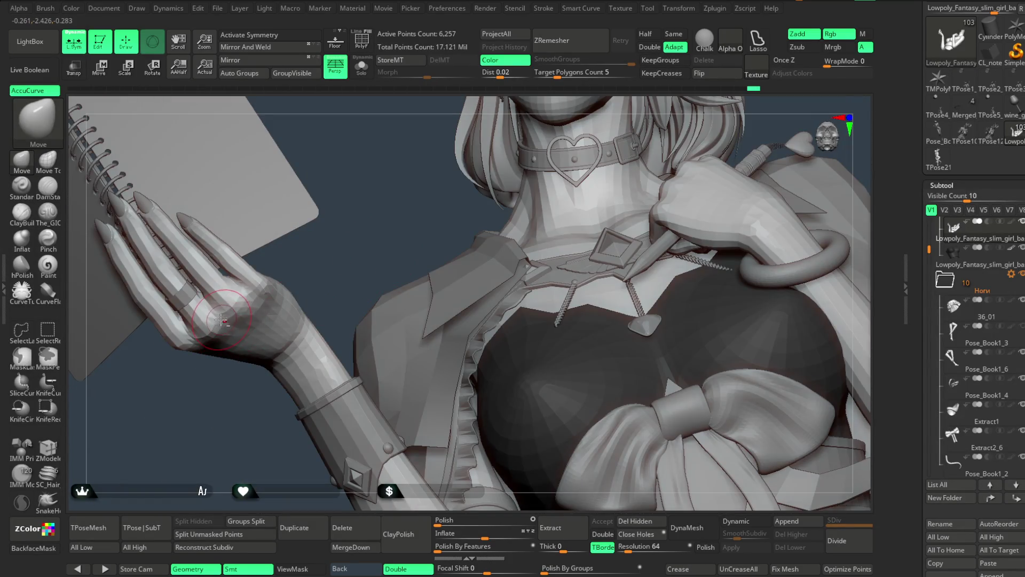
key(space)
drag(299, 319, 251, 319)
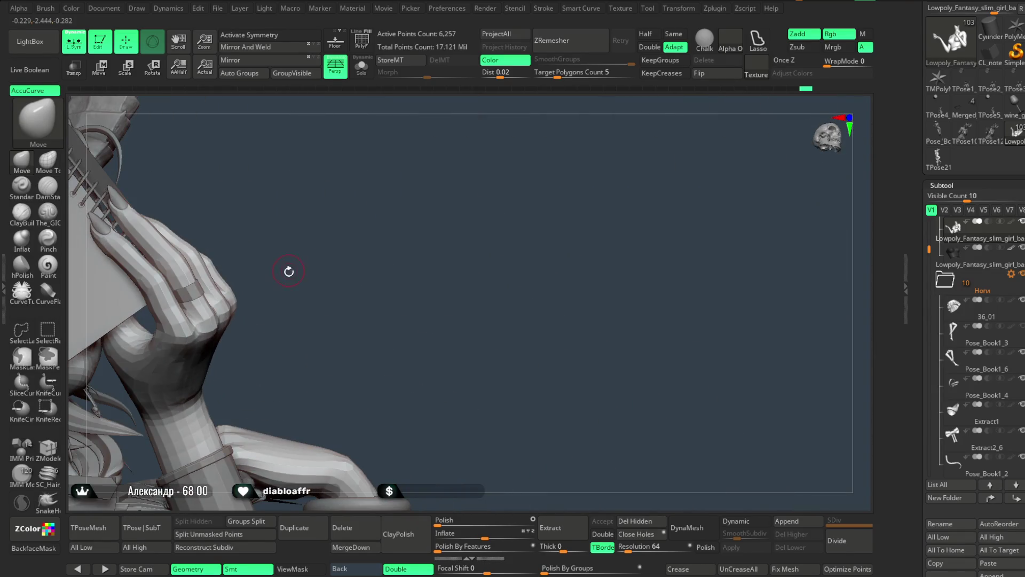
key(space)
drag(342, 264, 314, 267)
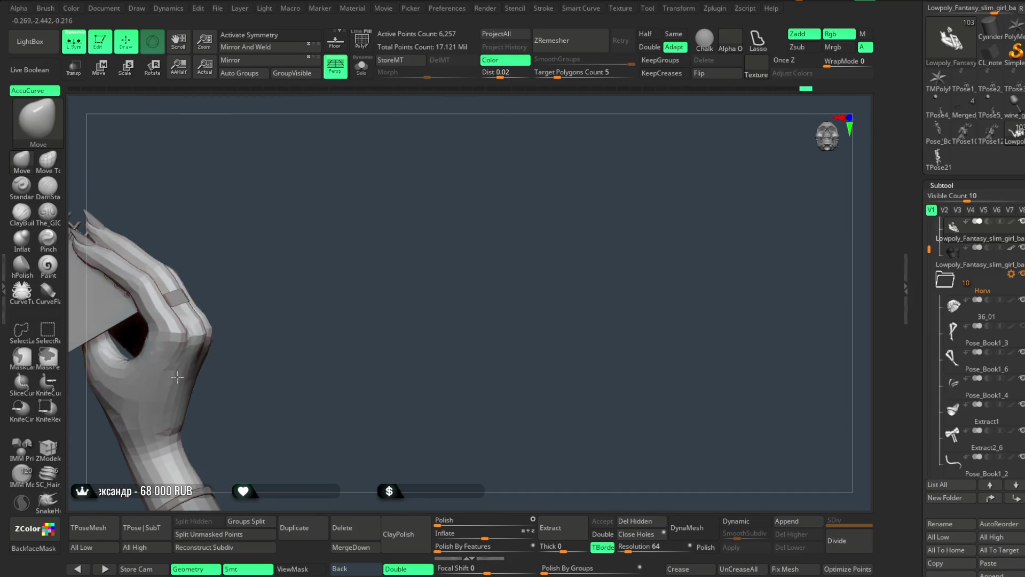
Reshape the thumb and palm holding the notebook while orbiting around the hand.
key(space)
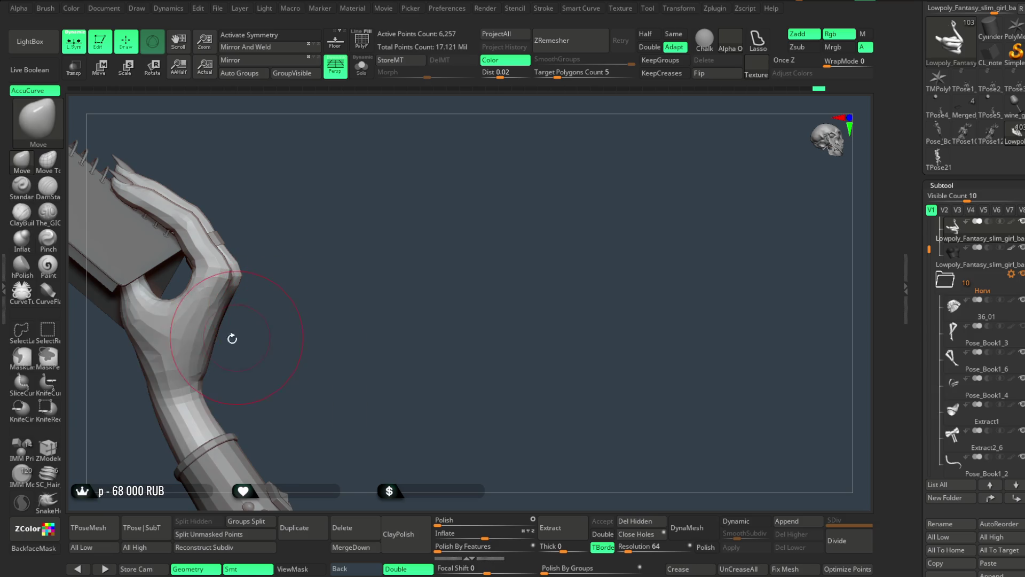
mouse_move(264, 319)
mouse_down()
mouse_move(231, 276)
mouse_move(315, 209)
mouse_move(306, 213)
mouse_up()
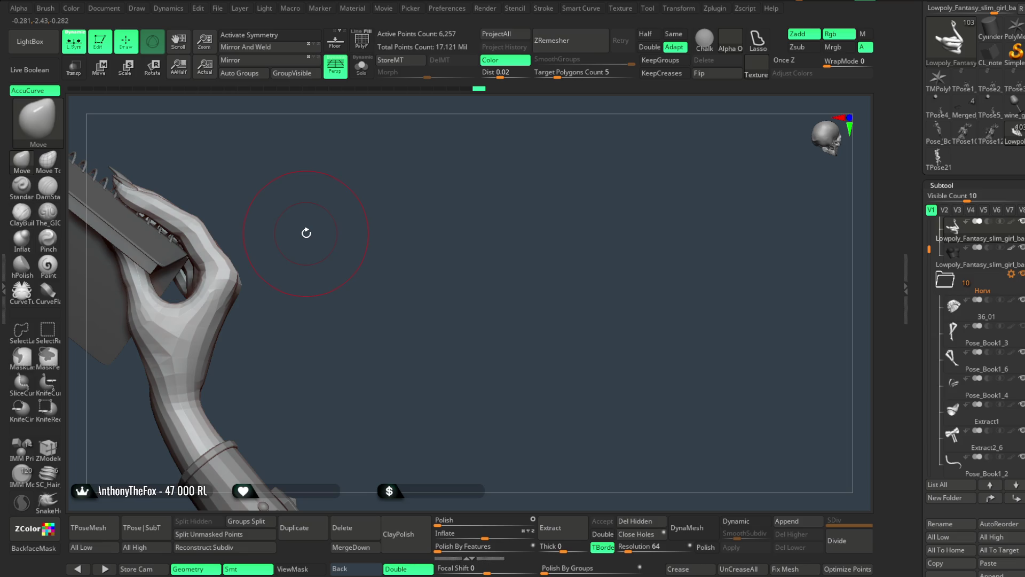
mouse_move(307, 234)
mouse_down()
mouse_move(293, 247)
mouse_move(299, 224)
mouse_move(359, 257)
mouse_move(188, 335)
mouse_move(263, 228)
mouse_move(288, 299)
mouse_move(258, 325)
mouse_up()
key(space)
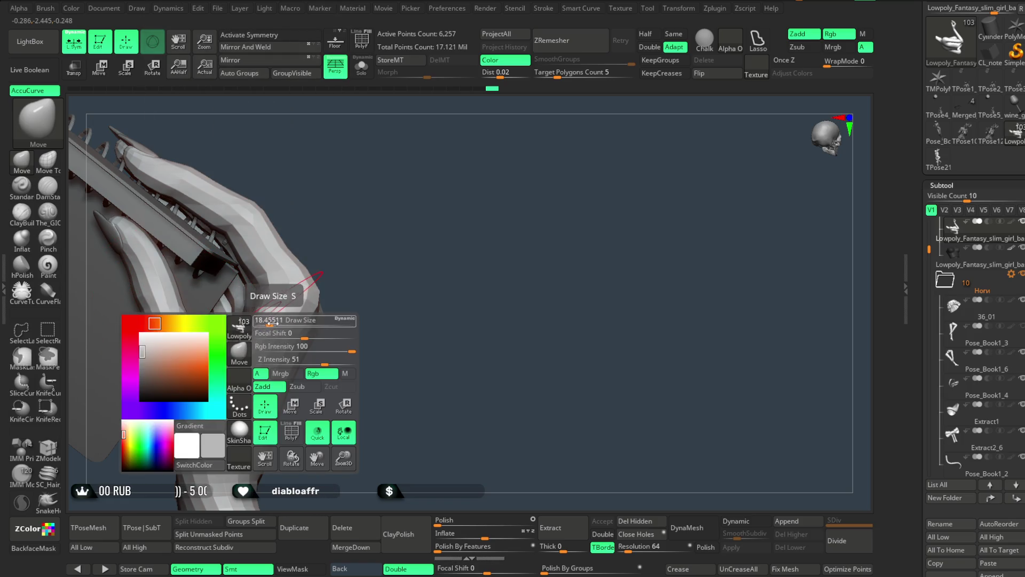
mouse_move(315, 256)
mouse_down()
mouse_move(342, 233)
mouse_move(265, 313)
mouse_up()
mouse_move(375, 228)
mouse_down()
mouse_move(367, 197)
mouse_move(328, 289)
mouse_move(307, 277)
mouse_move(291, 290)
mouse_move(374, 347)
mouse_move(406, 396)
mouse_up()
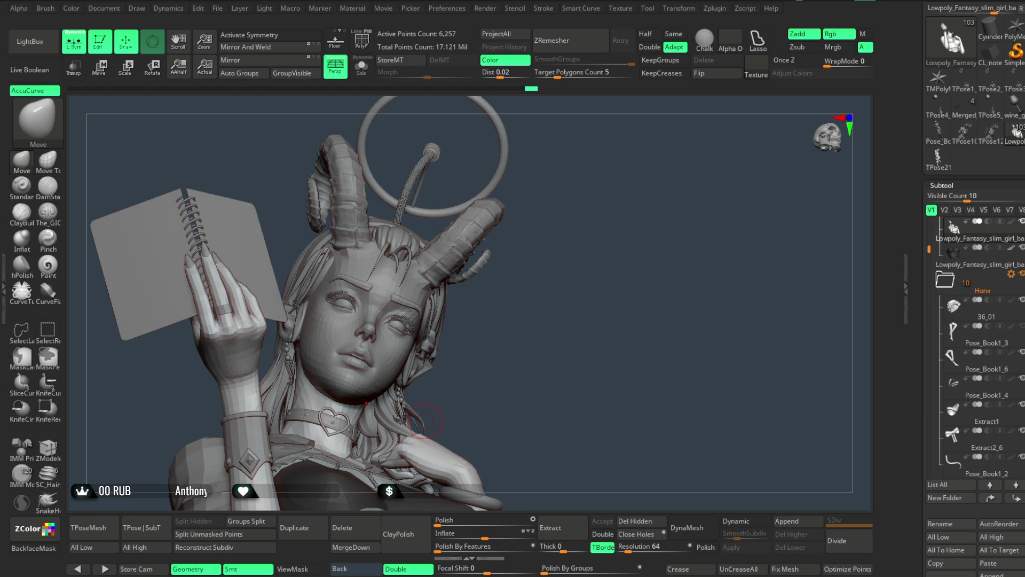
mouse_move(621, 292)
mouse_down()
mouse_move(550, 316)
mouse_move(543, 293)
mouse_move(472, 268)
mouse_up()
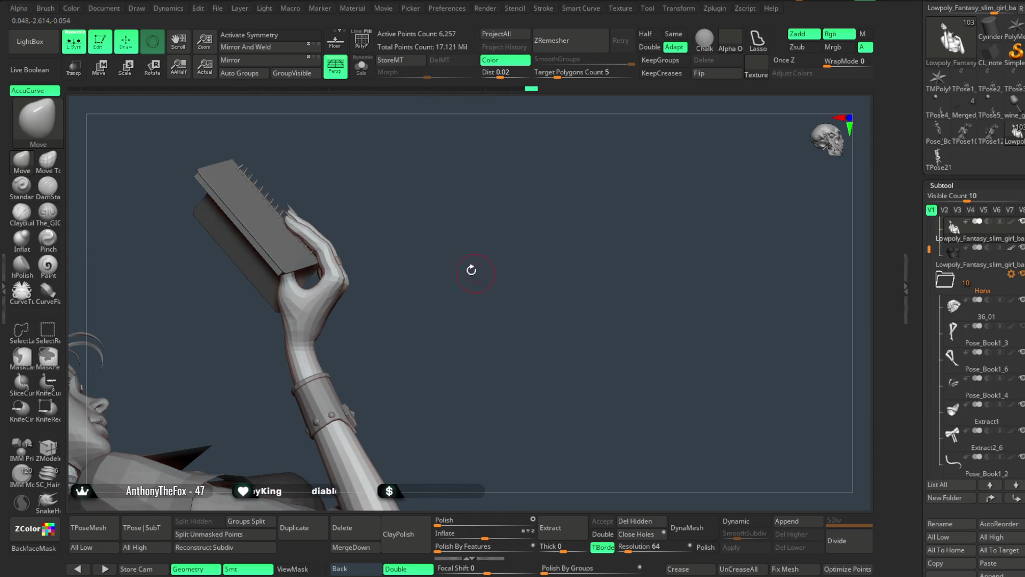
Solo the arm, mask the fingers and invert the mask to free the thumb and palm.
click(363, 78)
drag(403, 227, 414, 255)
mouse_move(268, 336)
ctrl+mouse_down()
mouse_move(320, 302)
mouse_move(277, 206)
mouse_move(323, 297)
mouse_move(245, 304)
mouse_move(275, 208)
ctrl+mouse_up()
key(b)
key(m)
key(v)
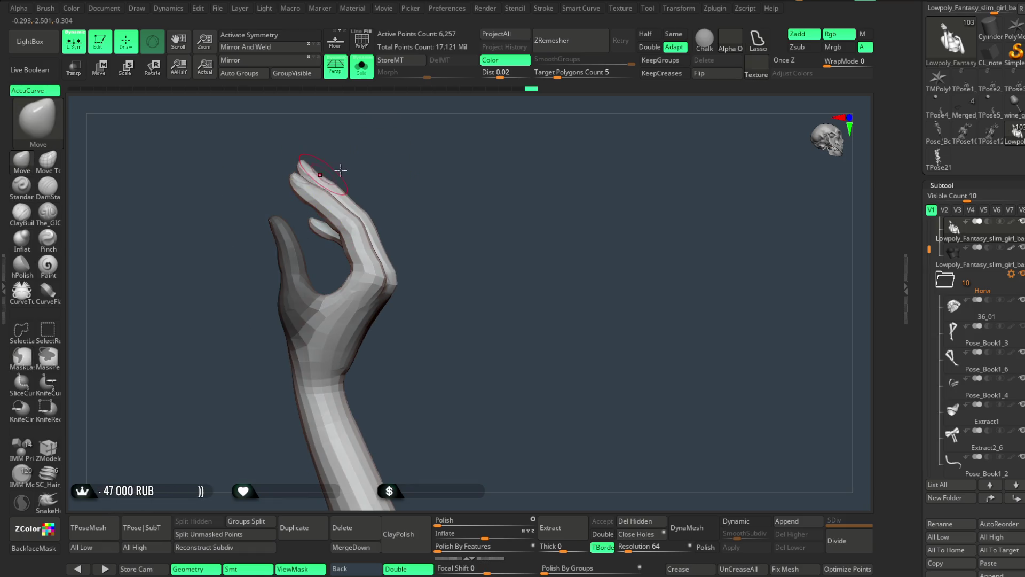
ctrl+click(341, 170)
drag(367, 230, 412, 176)
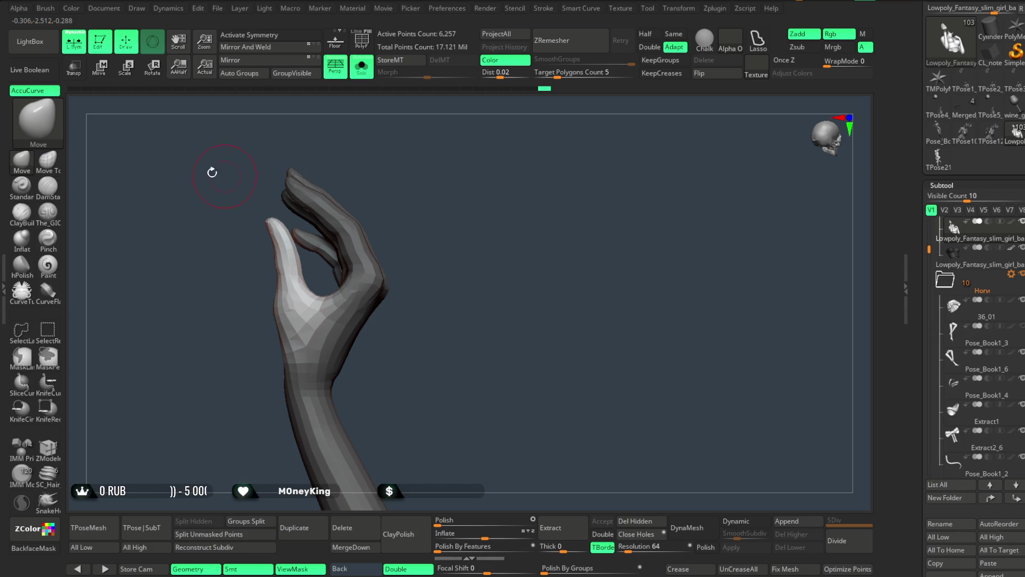
Move and rotate the thumb upward with the Transpose gizmo.
key(w)
drag(334, 283, 335, 269)
mouse_move(403, 198)
mouse_down()
mouse_move(440, 174)
mouse_move(453, 183)
mouse_up()
drag(343, 263, 342, 262)
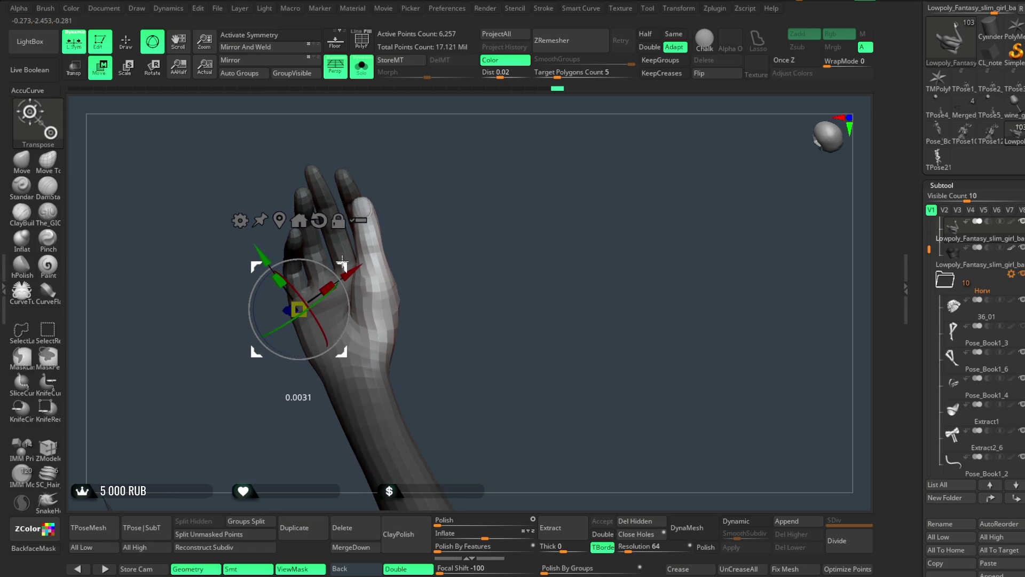
mouse_move(435, 204)
mouse_down()
mouse_move(384, 221)
mouse_move(332, 262)
mouse_move(393, 231)
mouse_move(395, 243)
mouse_move(451, 235)
mouse_move(386, 252)
mouse_up()
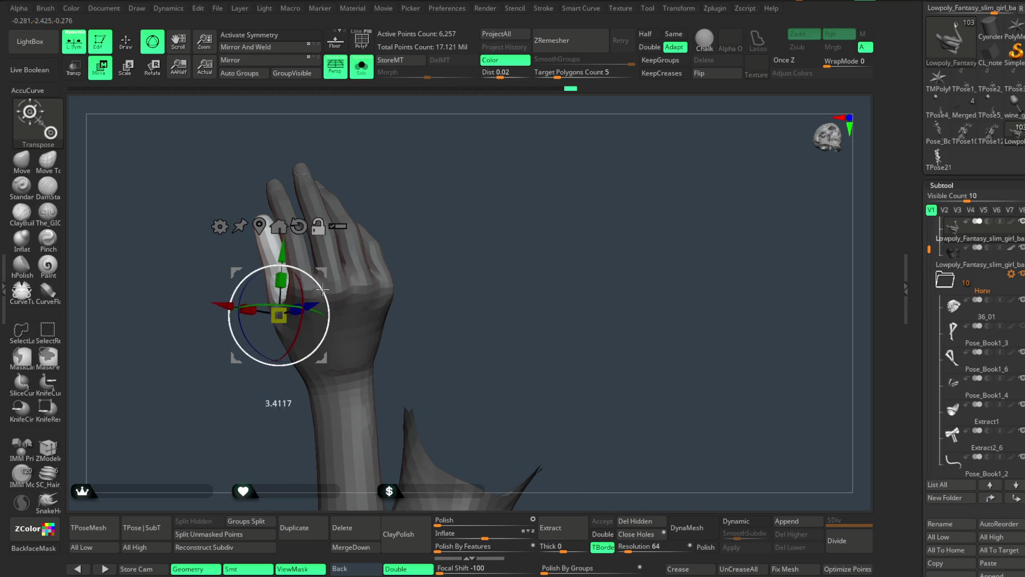
drag(298, 311, 322, 262)
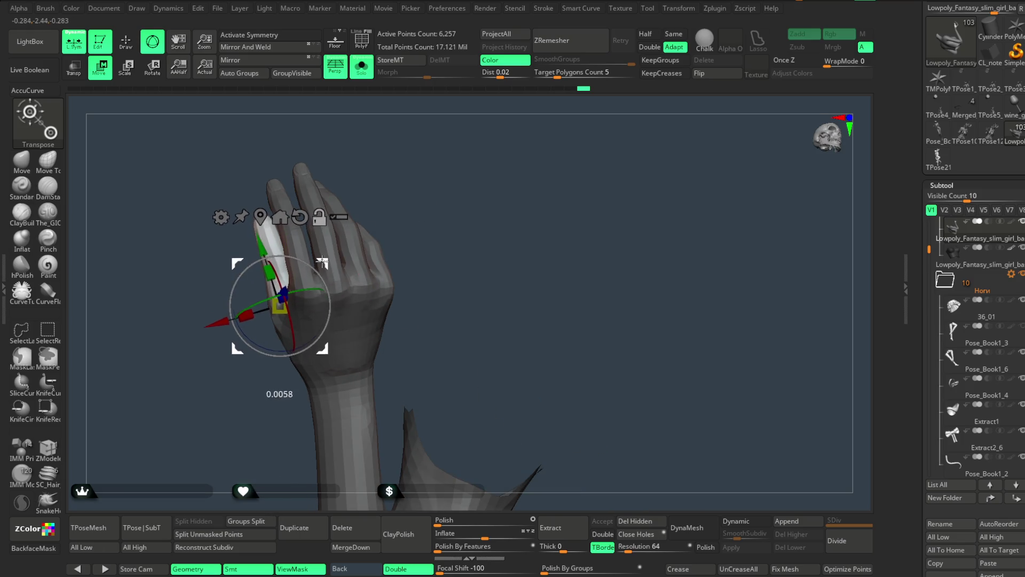
mouse_move(409, 203)
mouse_down()
mouse_move(451, 171)
mouse_move(357, 270)
mouse_up()
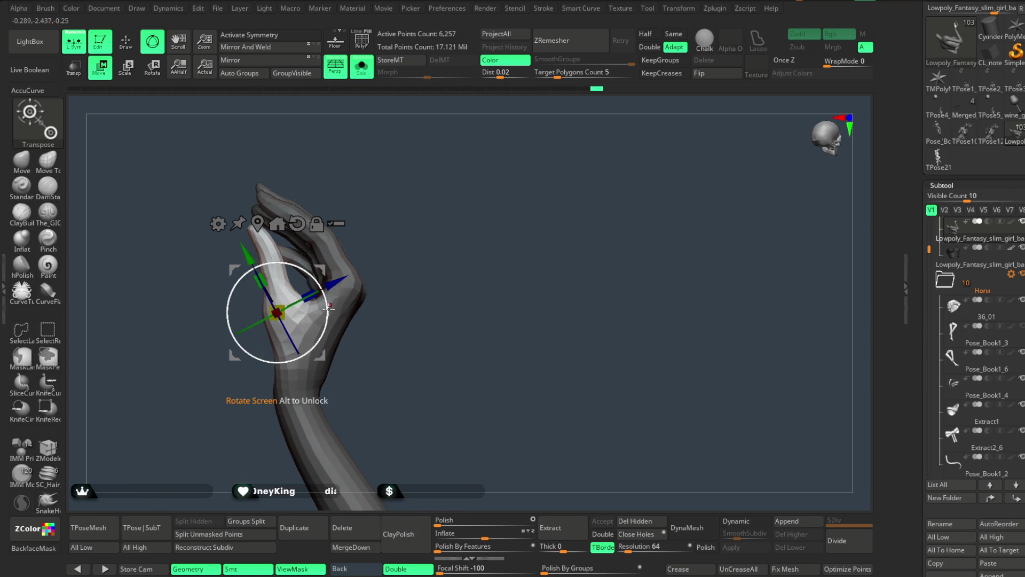
Turn Solo off to bring back the notebook and check the thumb's grip.
click(362, 67)
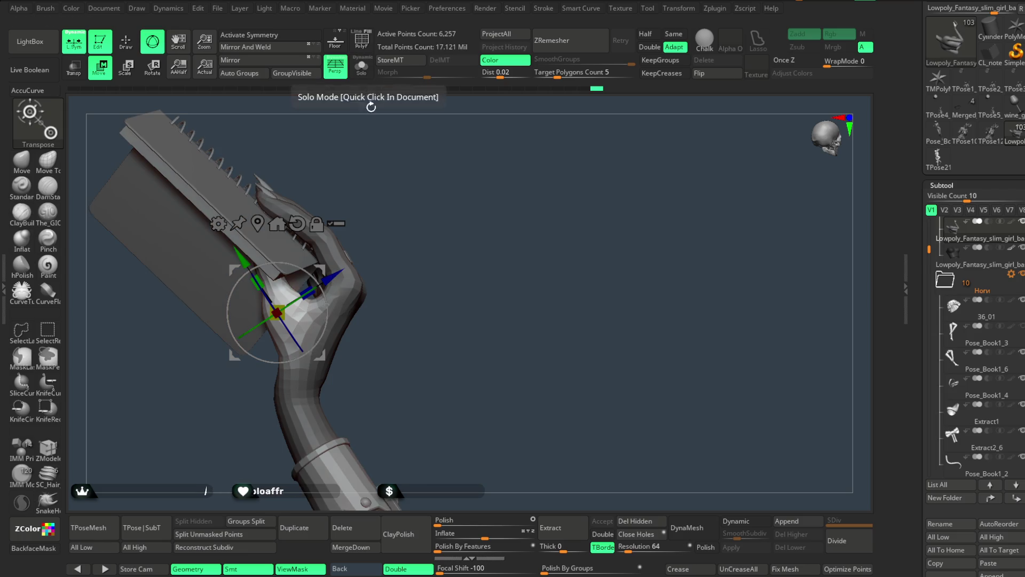
drag(396, 141, 322, 318)
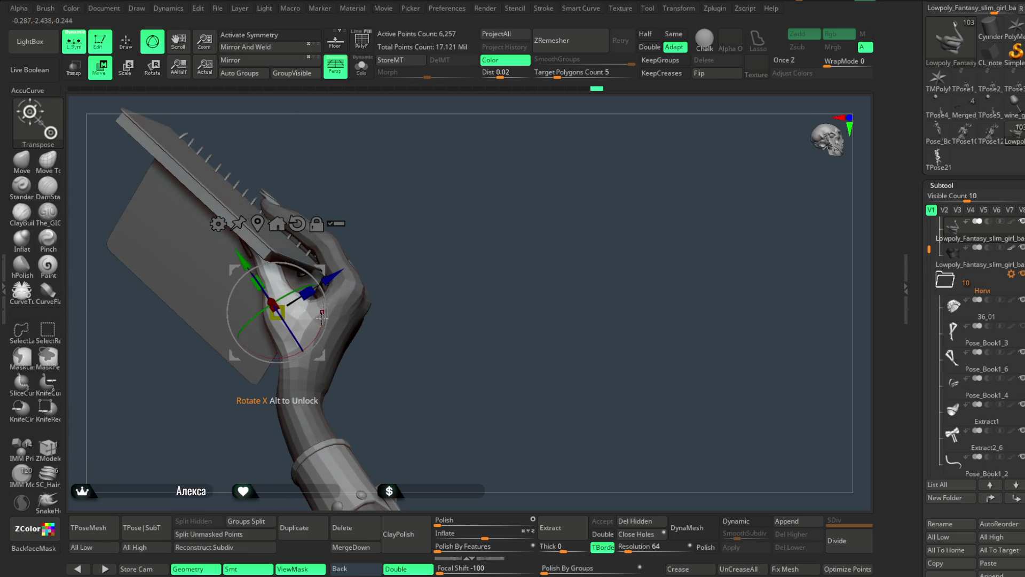
drag(421, 209, 411, 219)
Return to the Move brush and enlarge its draw size.
key(q)
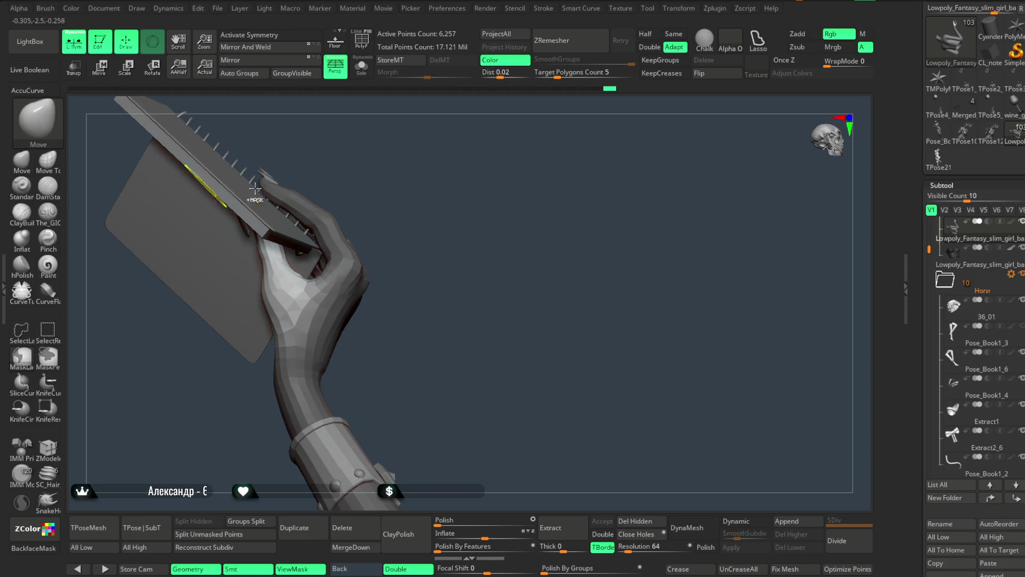
drag(423, 183, 463, 181)
key(space)
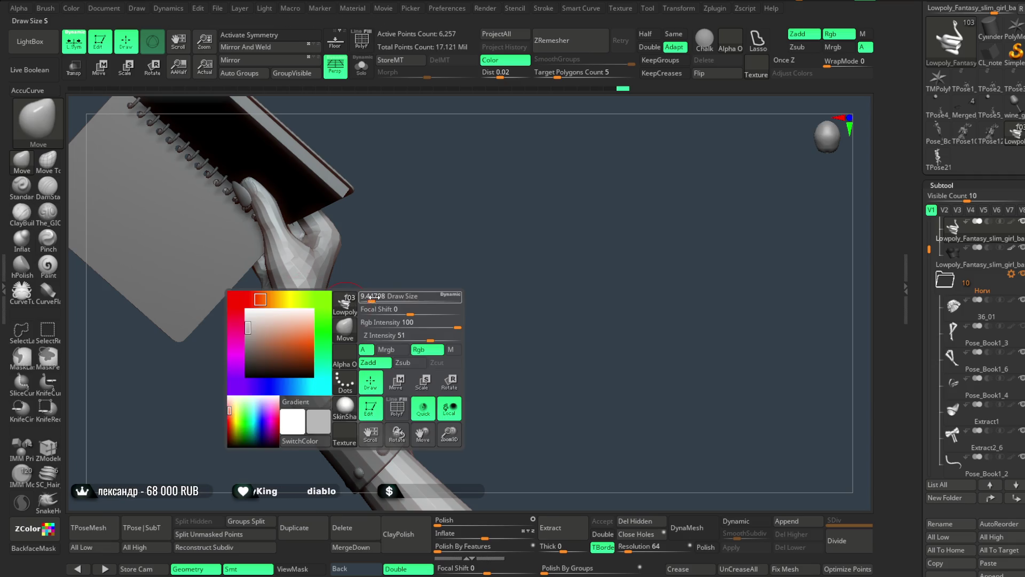
mouse_move(338, 310)
mouse_down()
mouse_move(348, 293)
mouse_move(396, 275)
mouse_move(367, 248)
mouse_up()
drag(300, 204, 406, 223)
key(space)
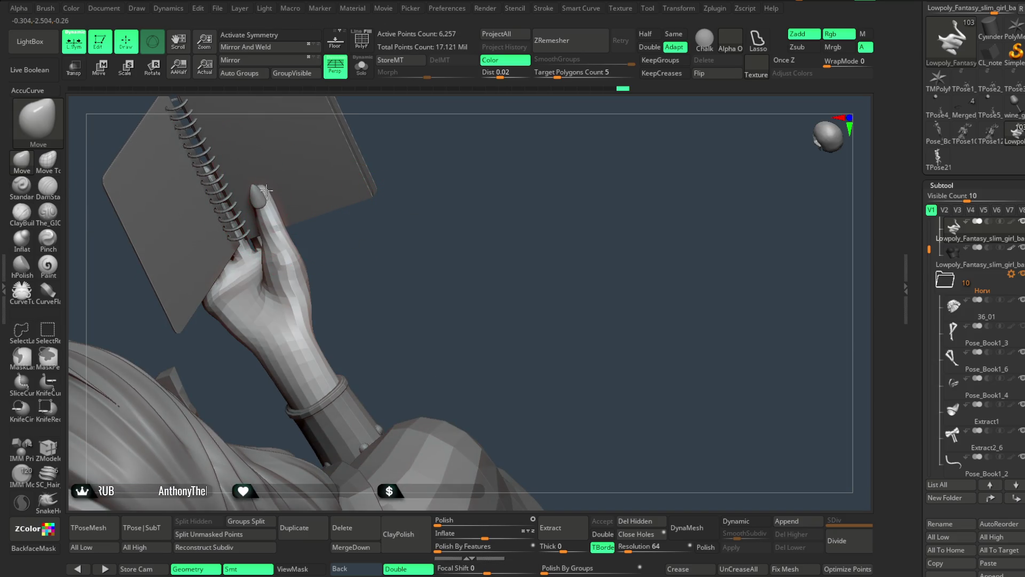
mouse_move(328, 255)
mouse_down()
mouse_move(287, 246)
mouse_move(350, 241)
mouse_move(378, 251)
mouse_move(402, 234)
mouse_move(376, 248)
mouse_up()
Push the fingers and thumb against the notebook's spiral edge while orbiting.
key(space)
key(space)
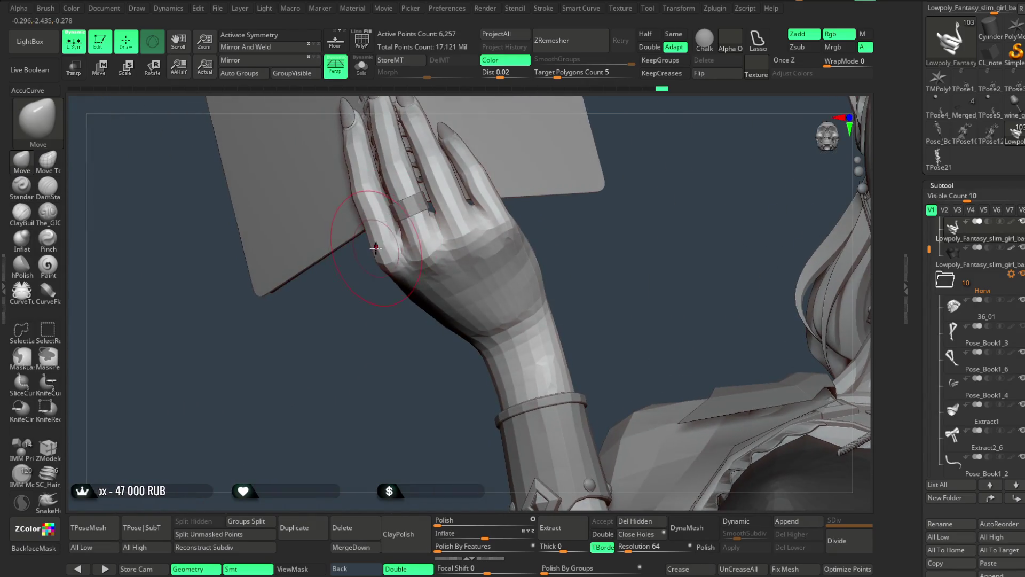
mouse_move(370, 306)
mouse_down()
mouse_move(422, 321)
mouse_move(424, 257)
mouse_up()
right_drag(409, 276, 379, 289)
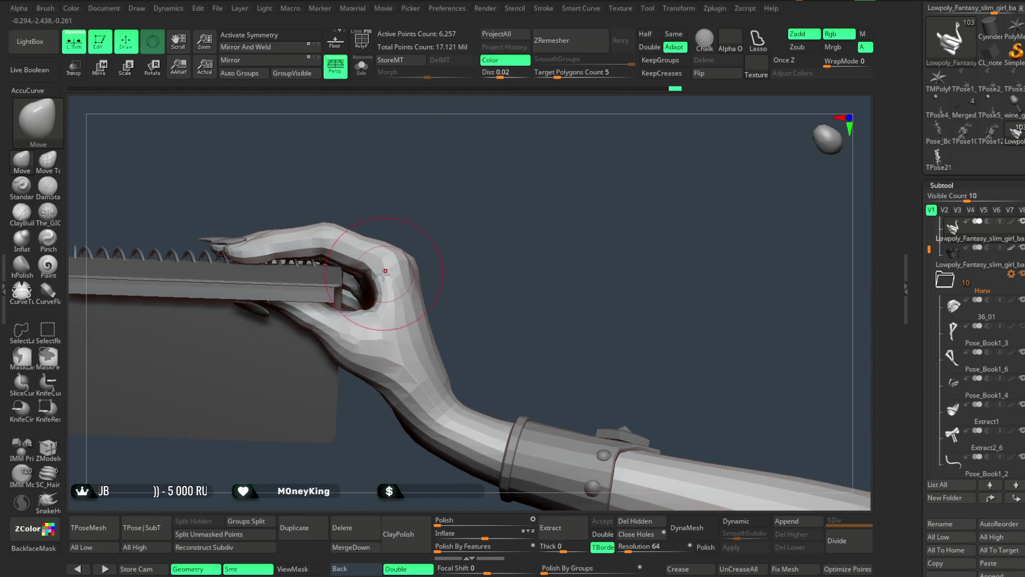
right_click(379, 289)
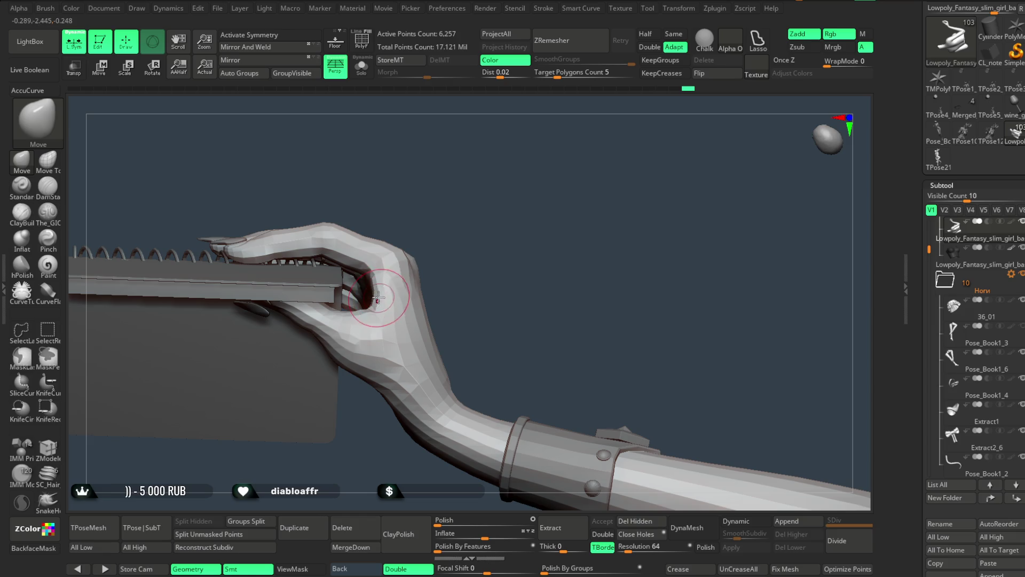
right_click(466, 212)
mouse_move(492, 204)
mouse_down()
mouse_move(479, 235)
mouse_move(460, 242)
mouse_move(468, 229)
mouse_up()
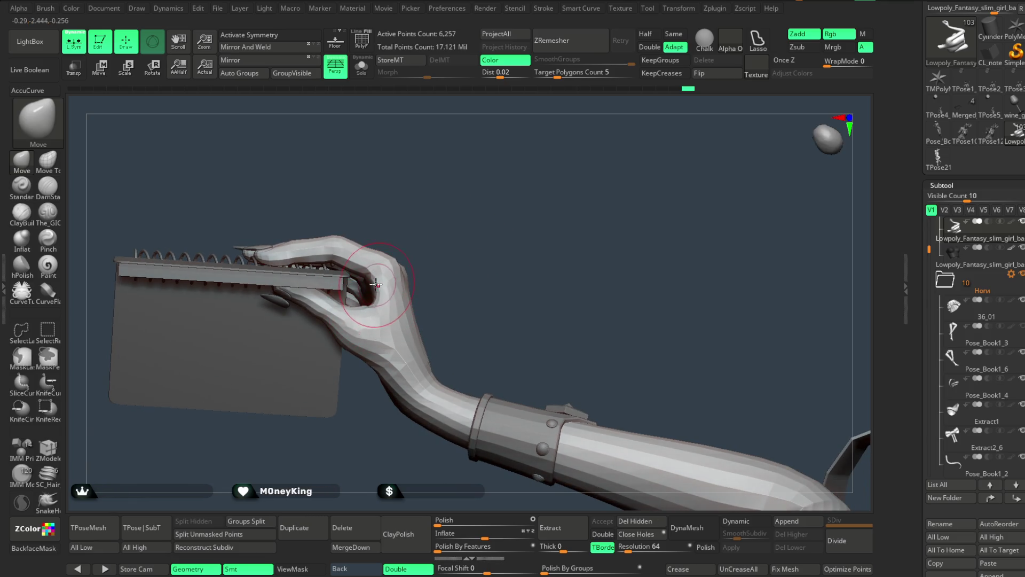
mouse_move(435, 239)
mouse_down()
mouse_move(332, 390)
mouse_move(376, 351)
mouse_move(439, 222)
mouse_move(444, 259)
mouse_move(490, 194)
mouse_move(384, 291)
mouse_move(442, 283)
mouse_up()
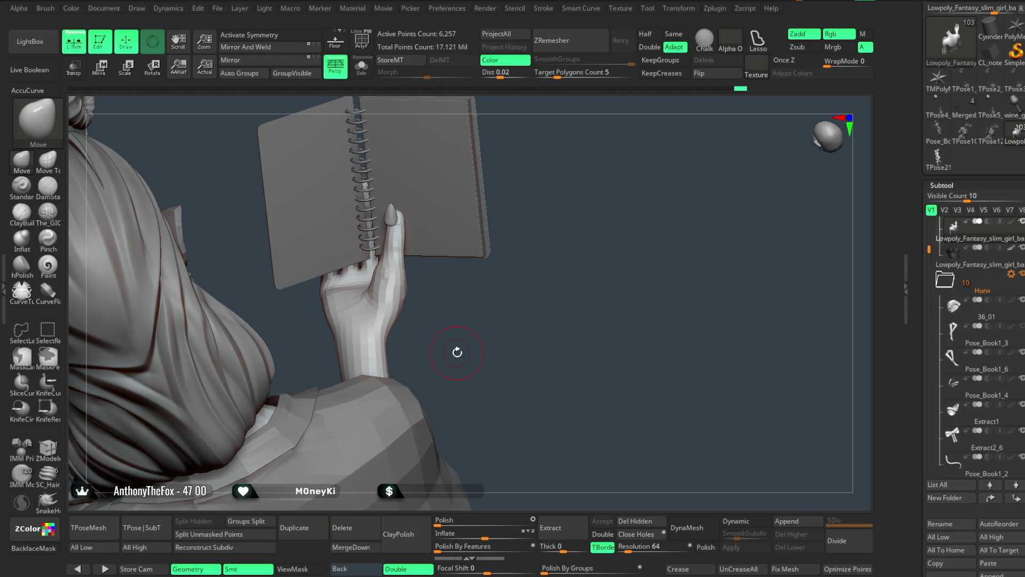
Isolate the raised hand without the notebook and lasso-mask the fingers around the one to pose.
click(362, 67)
drag(483, 188, 509, 200)
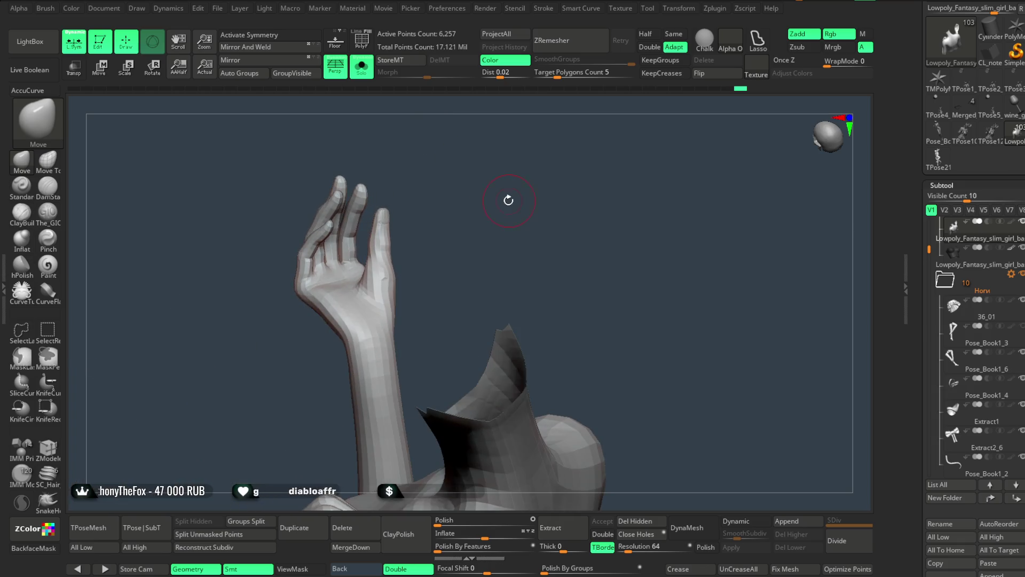
mouse_move(405, 193)
mouse_down()
mouse_move(433, 219)
mouse_move(391, 172)
mouse_up()
key(ctrl)
ctrl+drag(367, 214, 368, 215)
drag(469, 274, 406, 244)
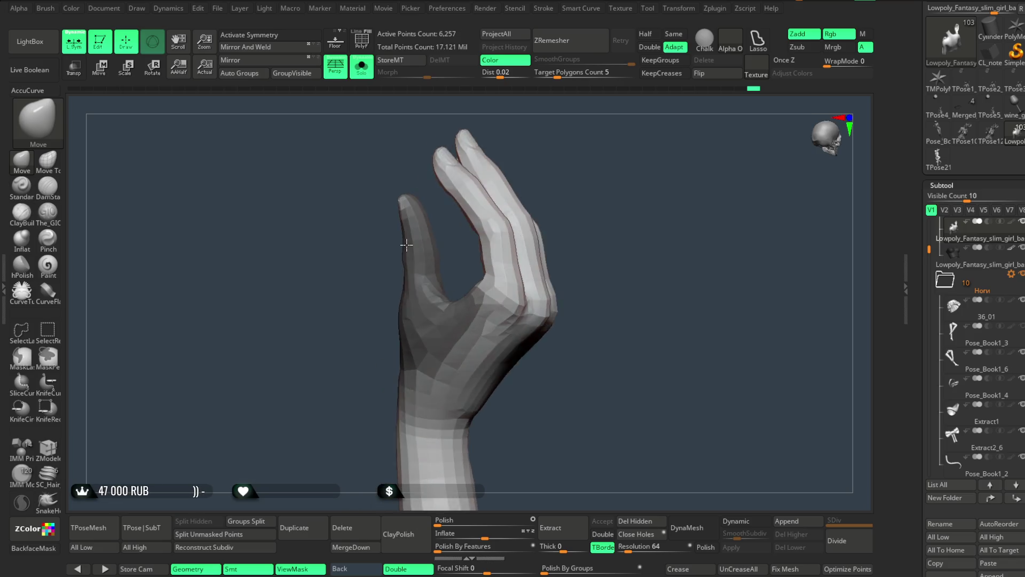
ctrl+click(390, 217)
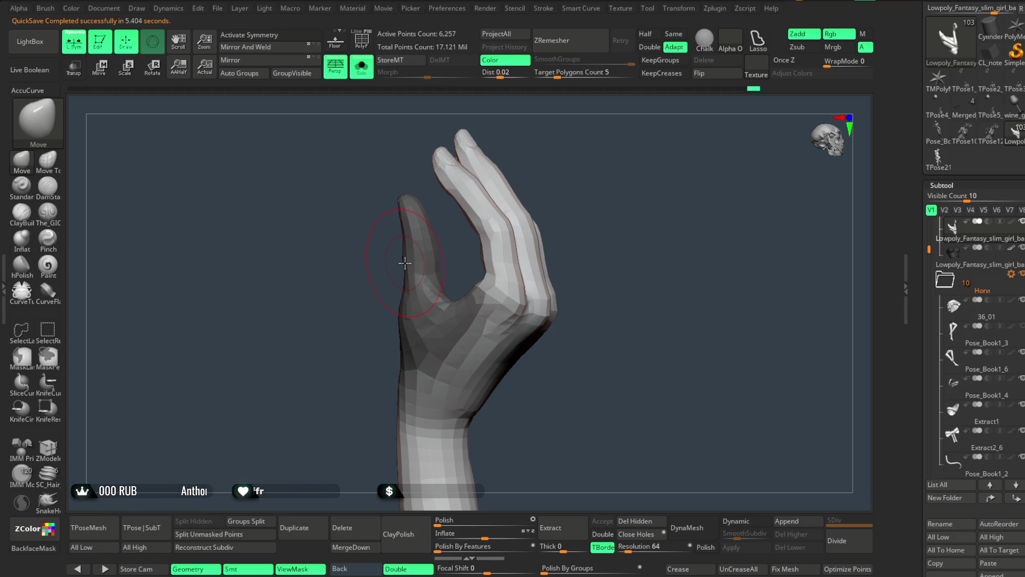
mouse_move(595, 228)
mouse_down()
mouse_move(682, 210)
mouse_move(515, 225)
mouse_move(531, 258)
mouse_move(531, 247)
mouse_up()
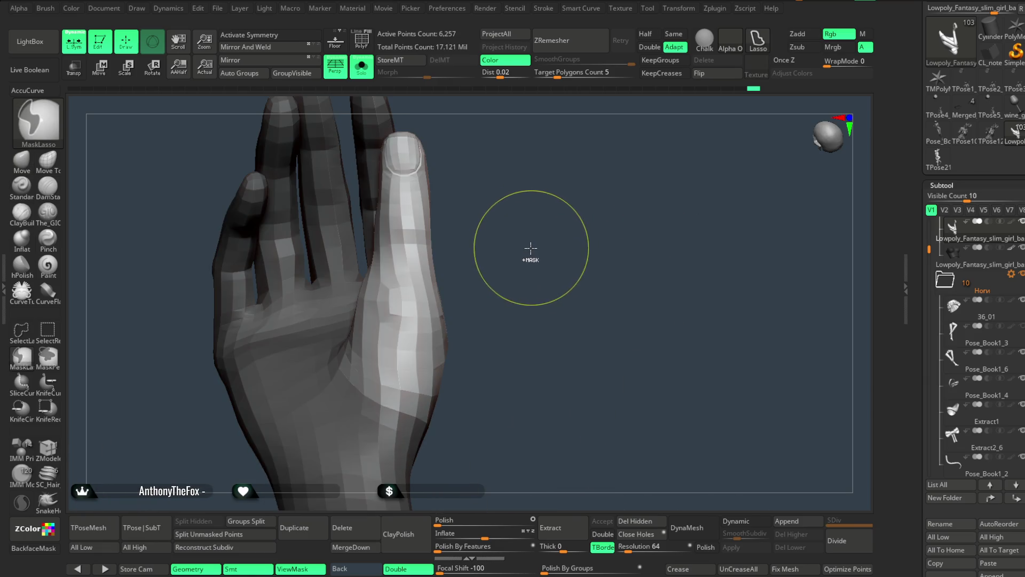
Rotate the unmasked thumb inward from its base with the Transpose gizmo.
click(99, 67)
alt+click(404, 323)
drag(422, 332, 454, 278)
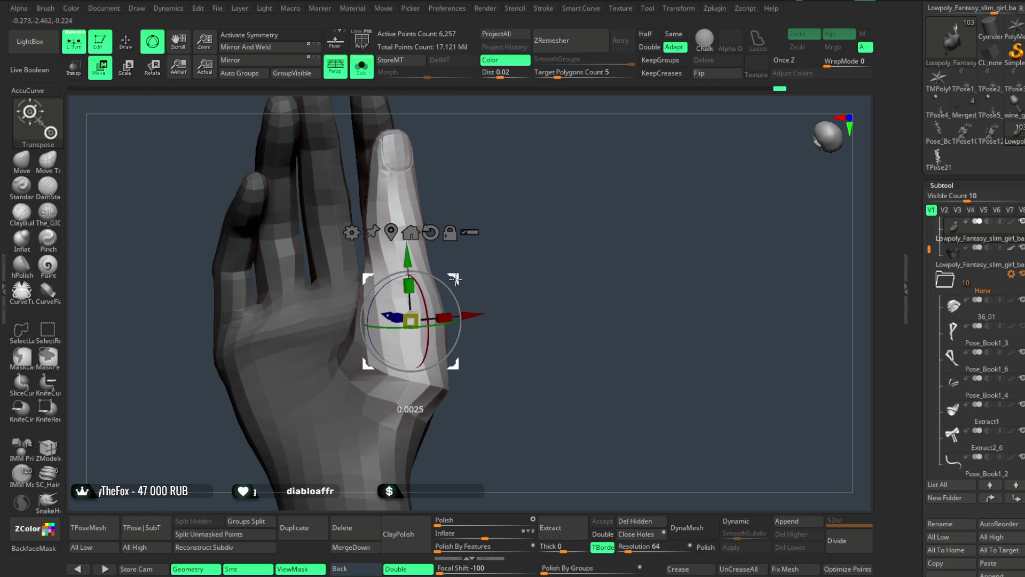
mouse_move(529, 251)
mouse_down()
mouse_move(627, 181)
mouse_move(595, 184)
mouse_move(513, 250)
mouse_up()
Re-mask across the hand, reposition the gizmo and rotate the thumb to a new angle.
ctrl+drag(622, 184, 328, 430)
mouse_move(630, 235)
mouse_down()
mouse_move(649, 221)
mouse_move(614, 238)
mouse_up()
drag(518, 319, 461, 285)
drag(614, 198, 653, 189)
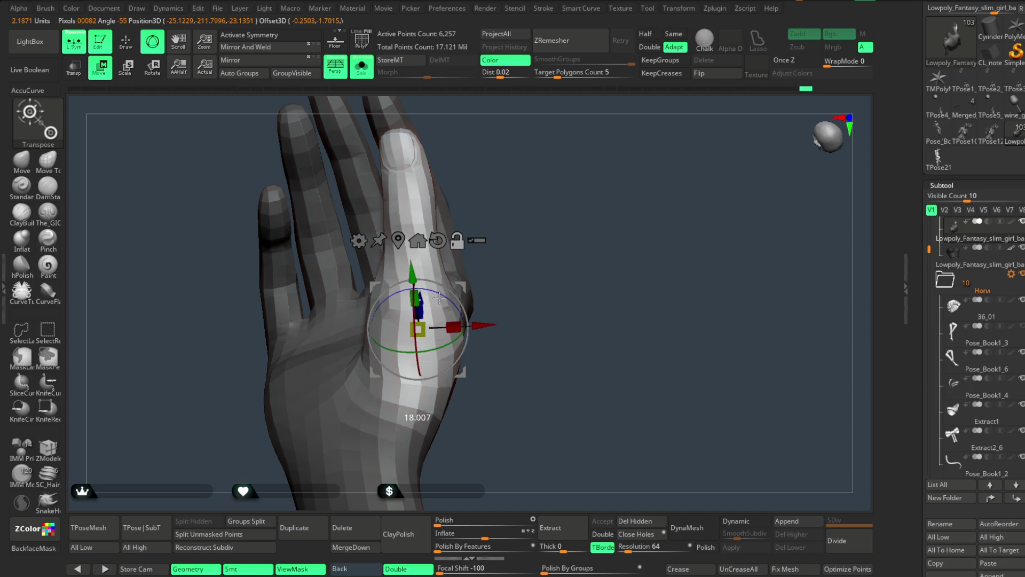
drag(451, 302, 438, 328)
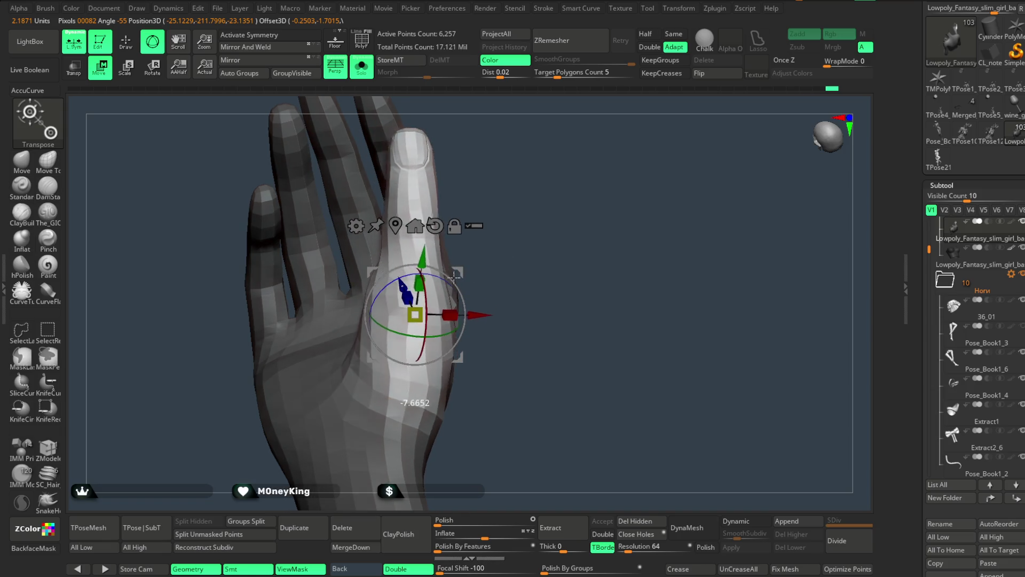
Check the reposed thumb from palm and side views and return to Draw mode.
mouse_move(534, 278)
mouse_down()
mouse_move(473, 240)
mouse_move(640, 155)
mouse_move(716, 147)
mouse_move(631, 198)
mouse_up()
mouse_move(534, 268)
mouse_down()
mouse_move(655, 156)
mouse_move(568, 177)
mouse_up()
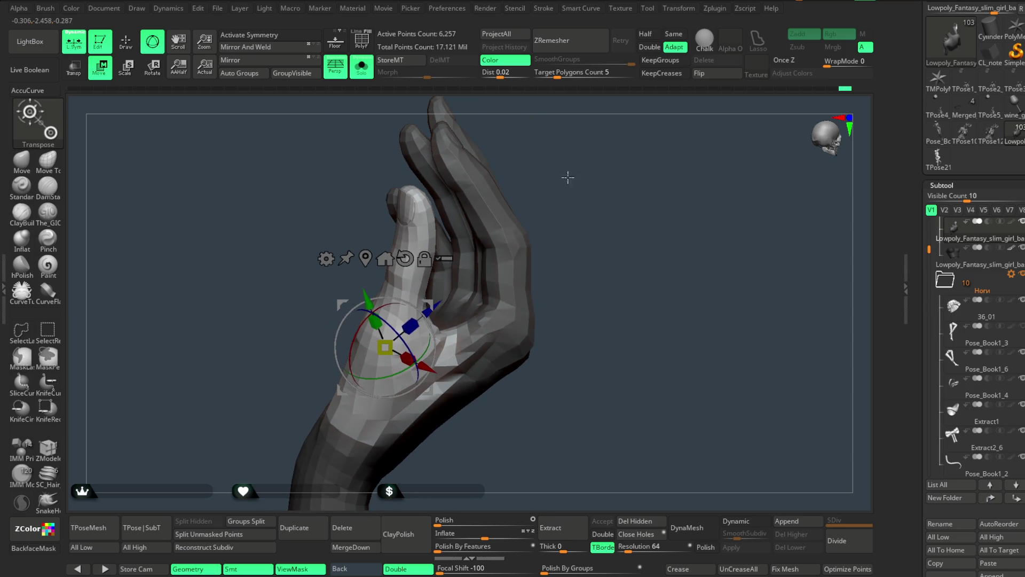
key(q)
mouse_move(619, 270)
mouse_down()
mouse_move(607, 236)
mouse_move(482, 288)
mouse_move(452, 339)
mouse_up()
Orbit around the hand and shrink the brush size for finger detail.
drag(611, 167, 611, 192)
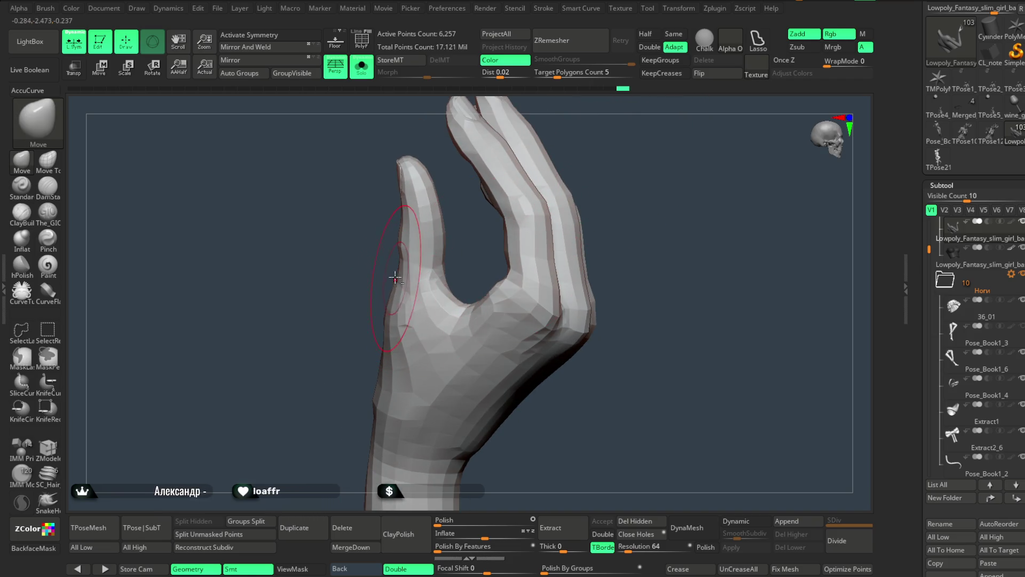
mouse_move(454, 257)
mouse_down()
mouse_move(457, 239)
mouse_move(508, 190)
mouse_move(404, 230)
mouse_up()
drag(481, 251, 326, 318)
key(space)
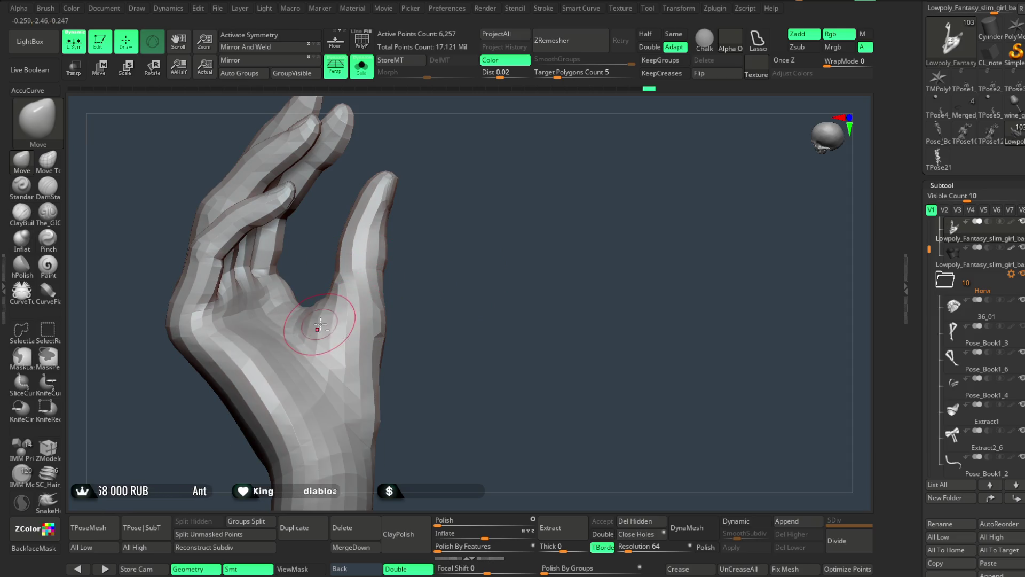
drag(320, 324, 404, 294)
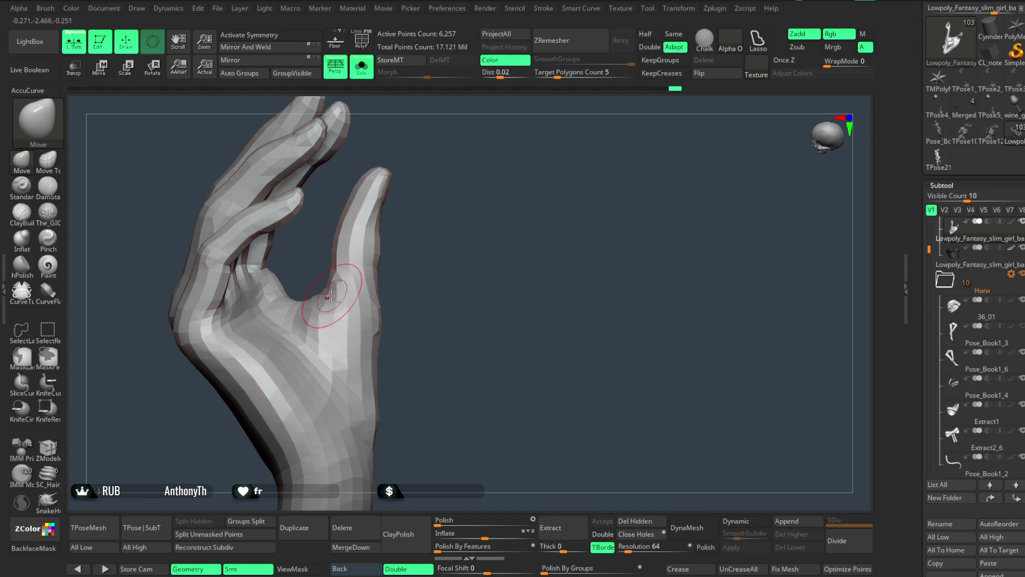
Smooth the finger surfaces, setting Draw Size to about 7 and then larger.
key(shift)
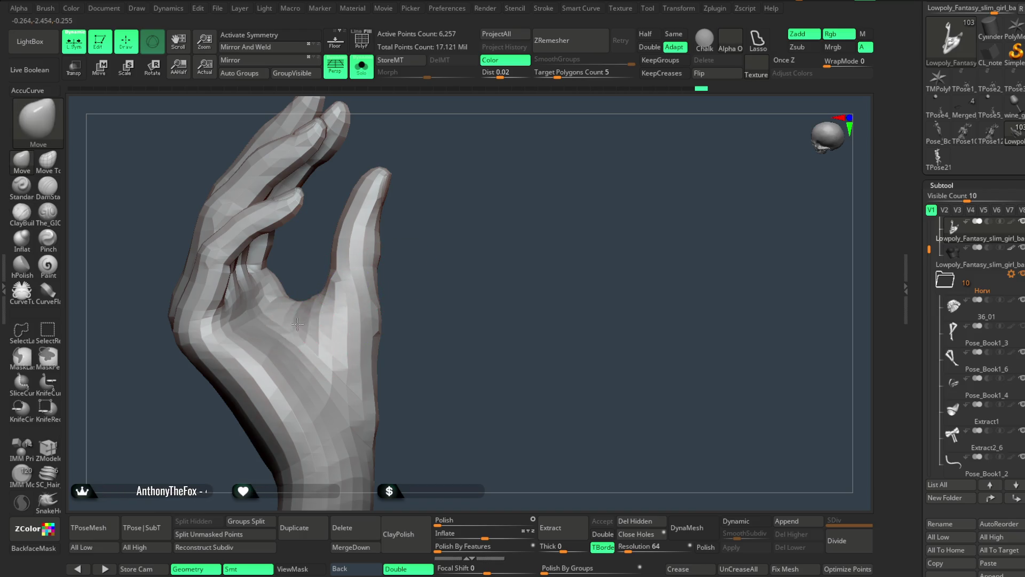
drag(418, 274, 318, 331)
key(shift)
drag(411, 309, 458, 210)
right_click(458, 210)
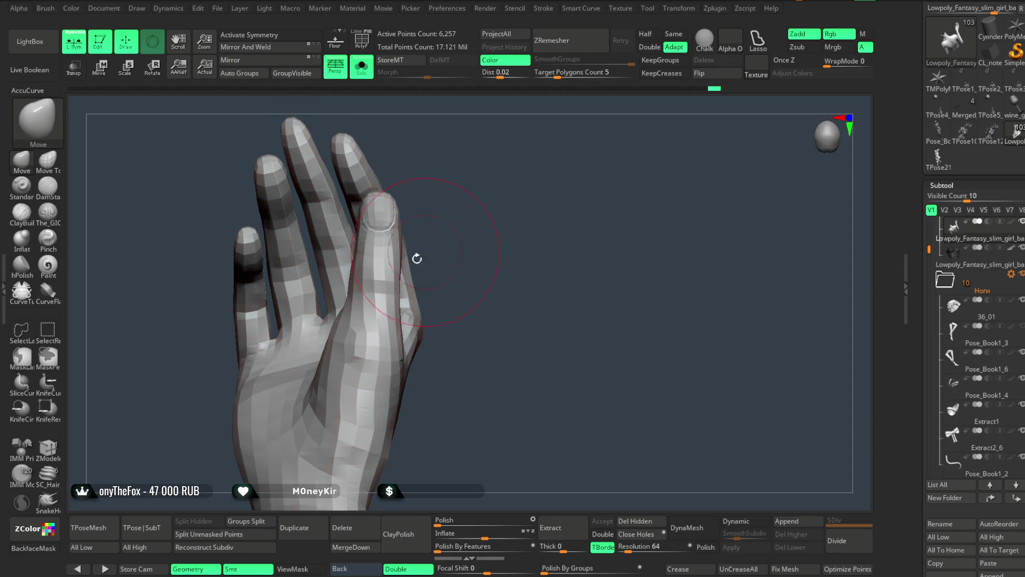
right_click(404, 250)
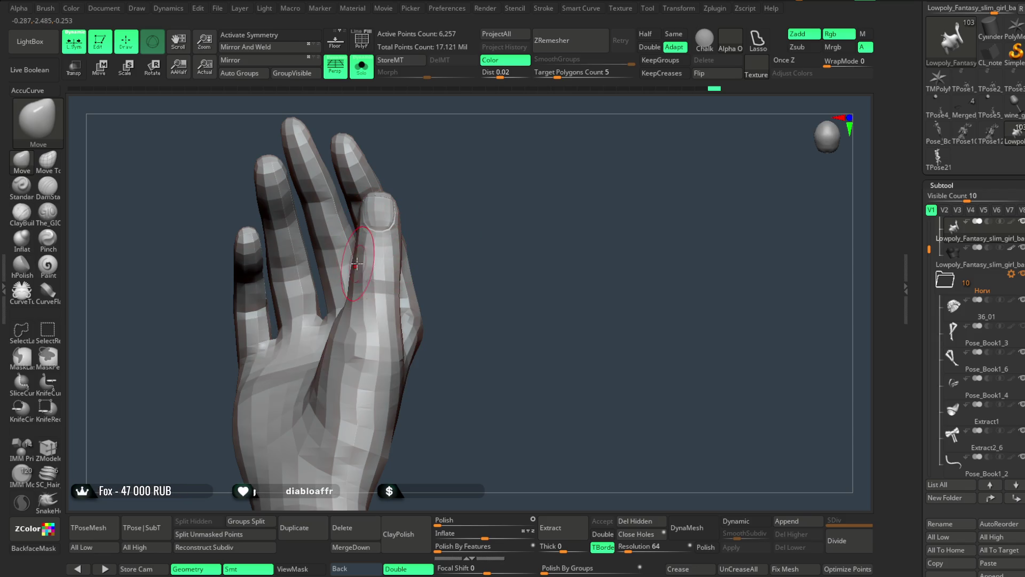
right_click(443, 235)
mouse_move(446, 222)
mouse_down()
mouse_move(443, 235)
mouse_move(508, 248)
mouse_up()
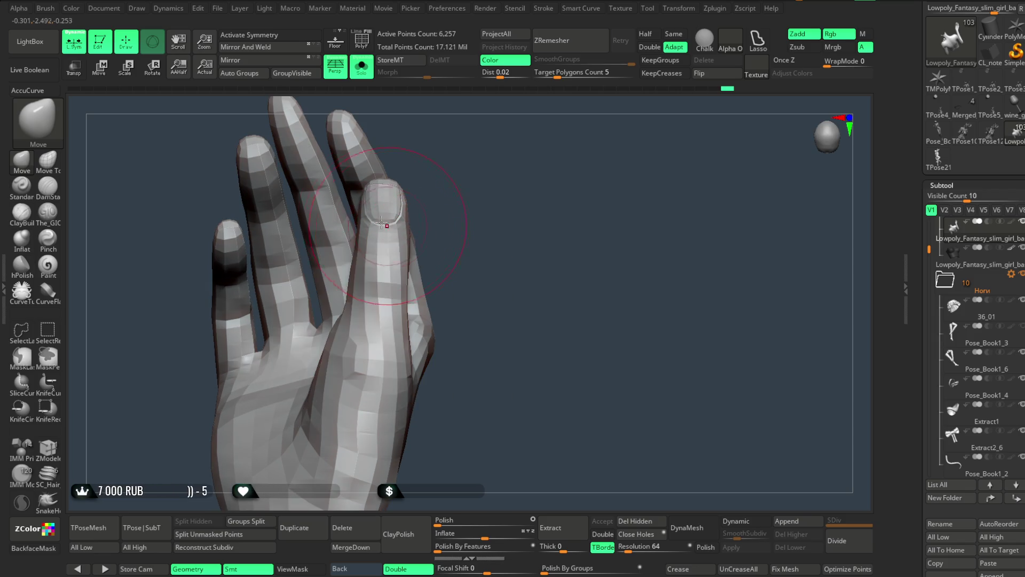
Pinch the fingertip and nail contours with an enlarged Pinch brush.
click(48, 238)
right_click(407, 279)
right_click(407, 278)
drag(407, 278, 428, 278)
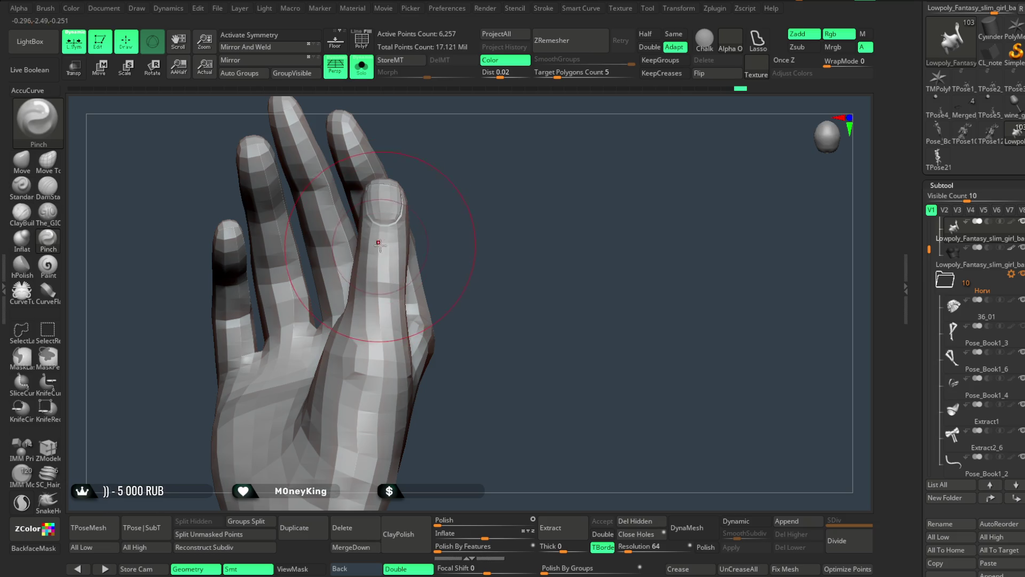
mouse_move(387, 190)
mouse_down()
mouse_move(389, 165)
mouse_move(408, 257)
mouse_up()
mouse_move(363, 334)
mouse_down()
mouse_move(350, 307)
mouse_move(411, 270)
mouse_move(422, 278)
mouse_move(443, 269)
mouse_move(409, 219)
mouse_up()
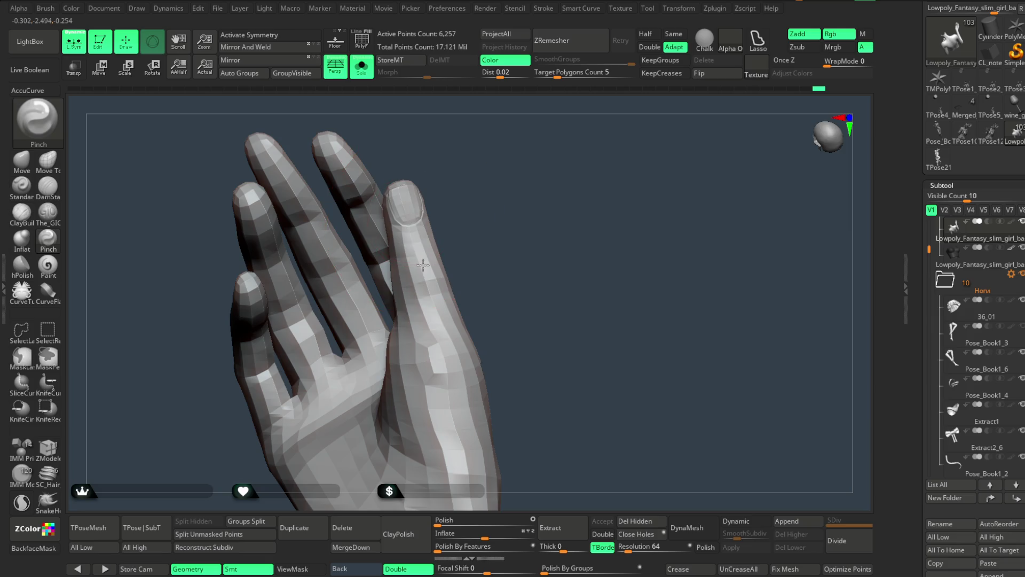
mouse_move(490, 382)
mouse_down()
mouse_move(480, 277)
mouse_move(458, 280)
mouse_up()
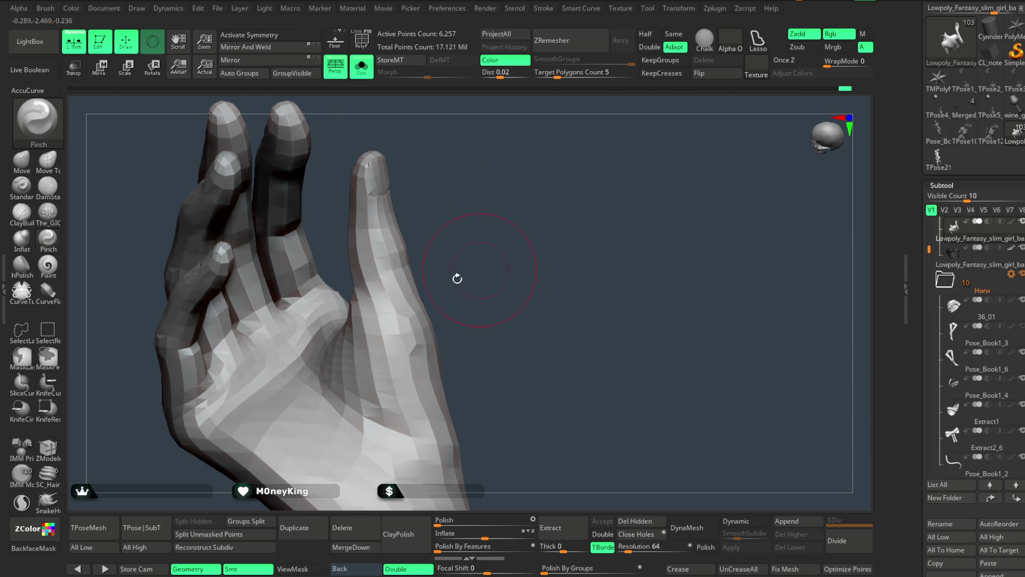
drag(467, 245, 548, 192)
Reshape the fingers with the Move brush at a lower Draw Size, checking the palm side.
key(space)
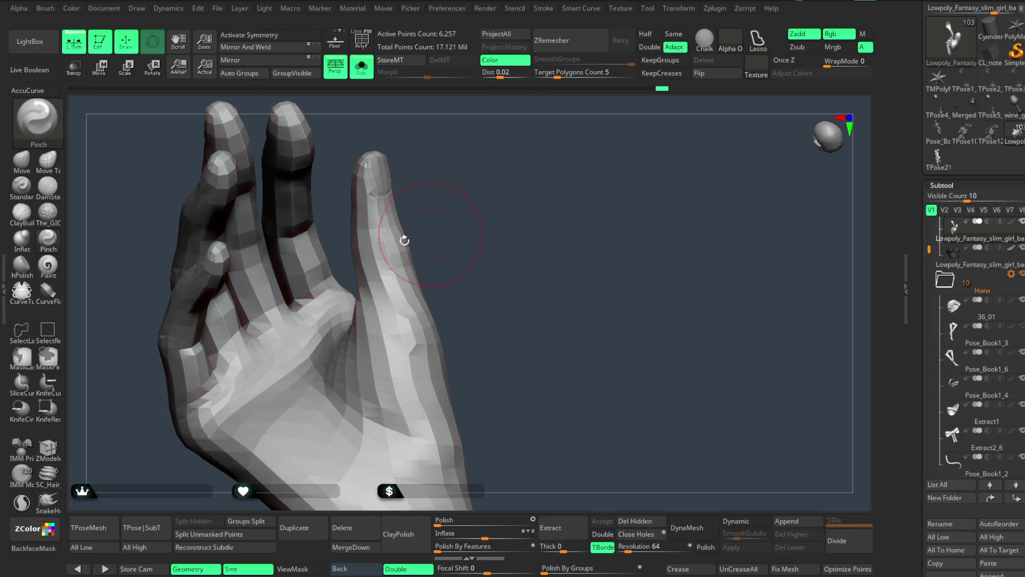
click(32, 167)
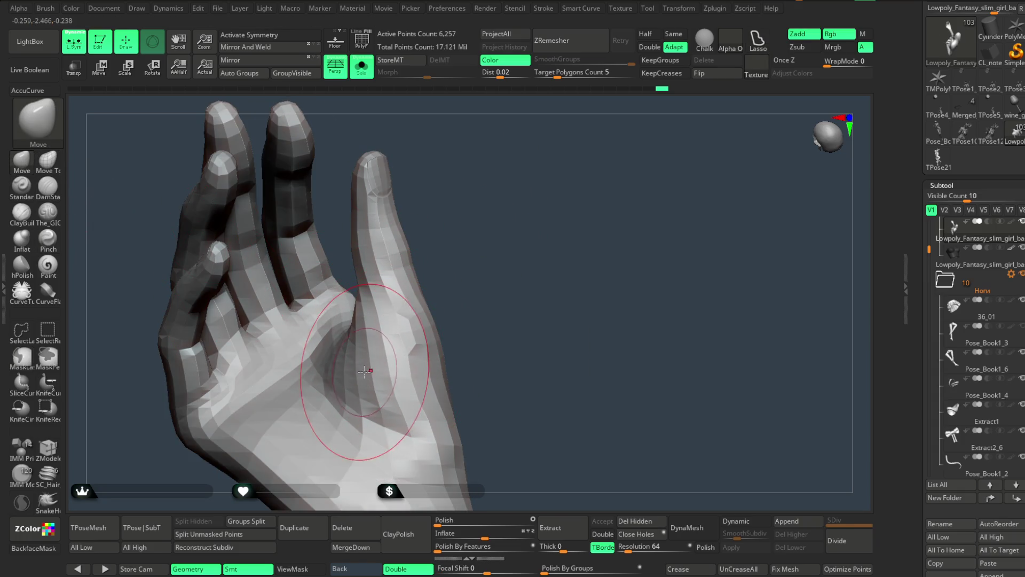
right_drag(331, 369, 419, 230)
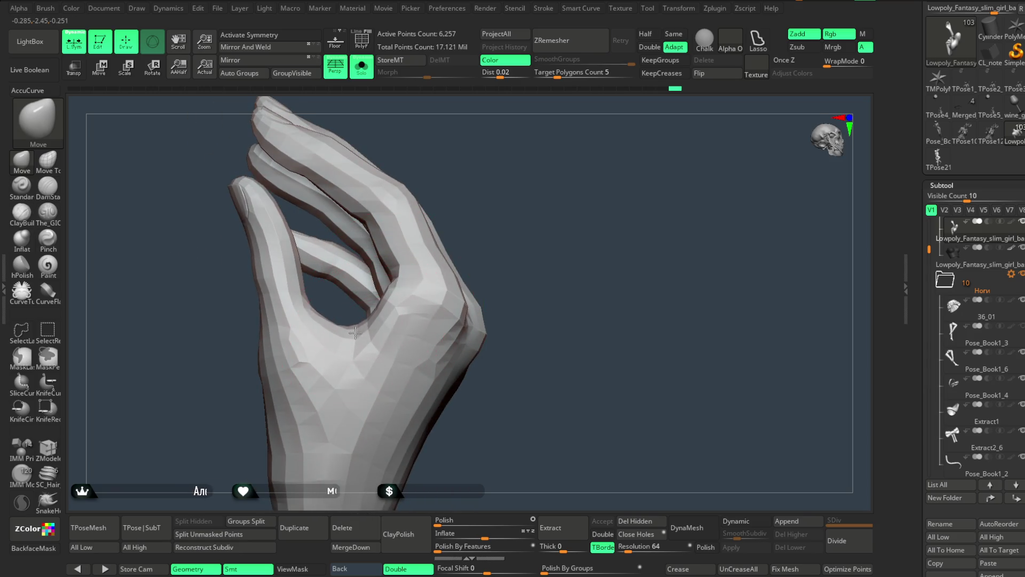
key(space)
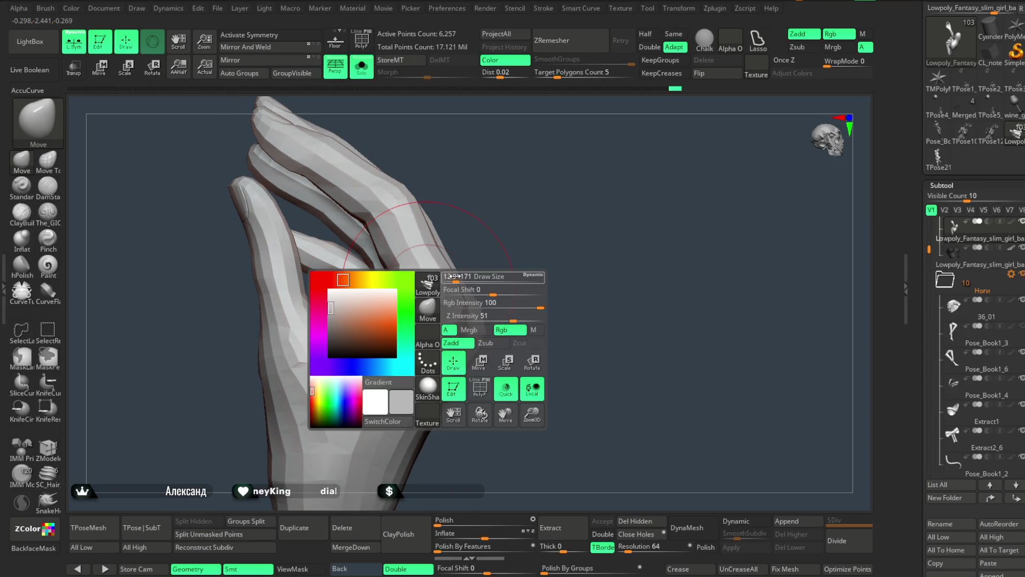
drag(480, 276, 450, 276)
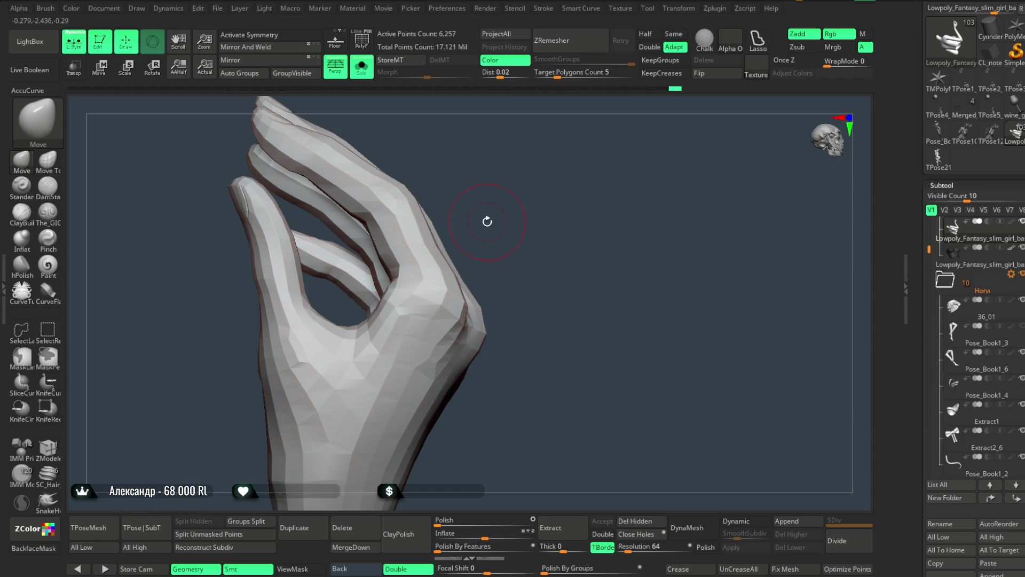
mouse_move(486, 223)
mouse_down()
mouse_move(511, 206)
mouse_move(354, 332)
mouse_up()
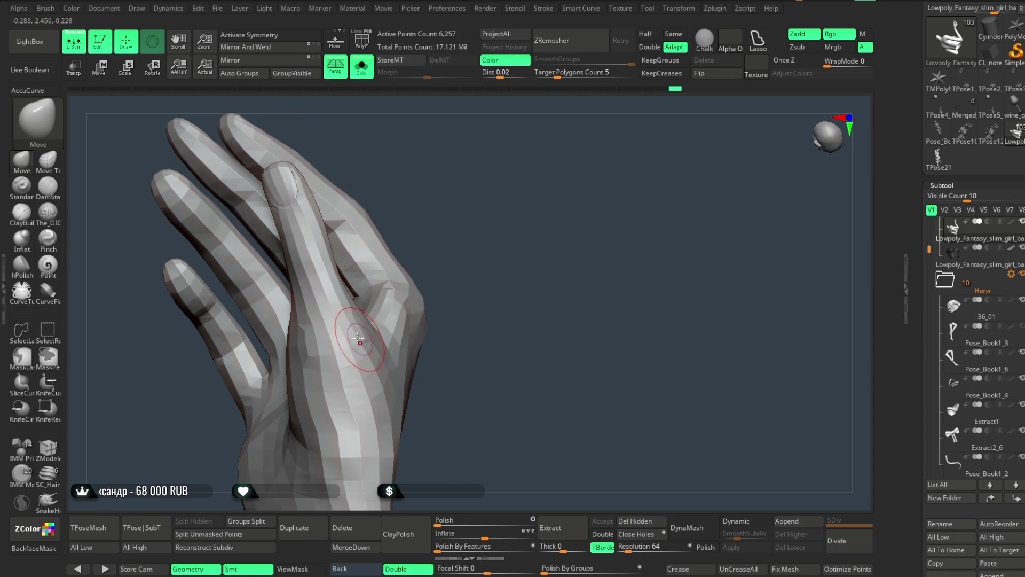
key(space)
mouse_move(470, 224)
mouse_down()
mouse_move(451, 270)
mouse_move(328, 340)
mouse_up()
mouse_move(377, 293)
mouse_down()
mouse_move(407, 263)
mouse_move(373, 293)
mouse_move(312, 229)
mouse_up()
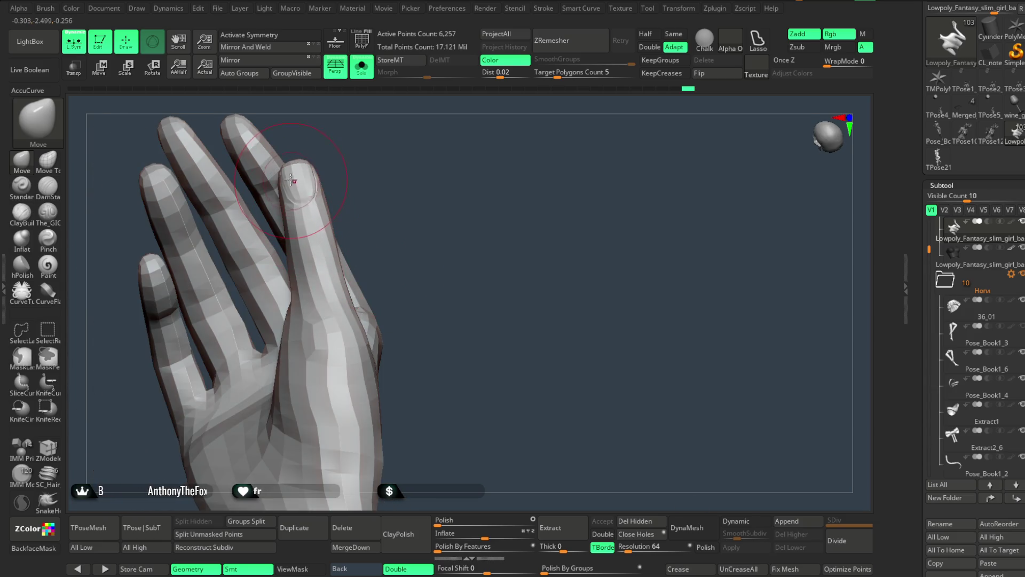
mouse_move(367, 182)
mouse_down()
mouse_move(399, 196)
mouse_move(355, 155)
mouse_move(270, 144)
mouse_move(261, 297)
mouse_move(324, 368)
mouse_up()
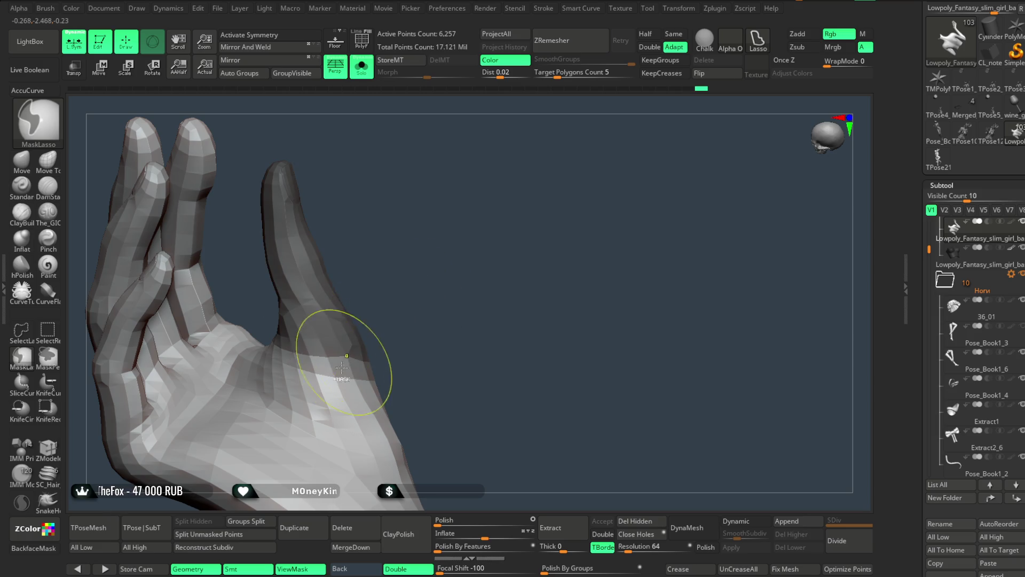
Invert the mask and bend the freed finger inward at its knuckle with the gizmo.
ctrl+click(383, 279)
key(w)
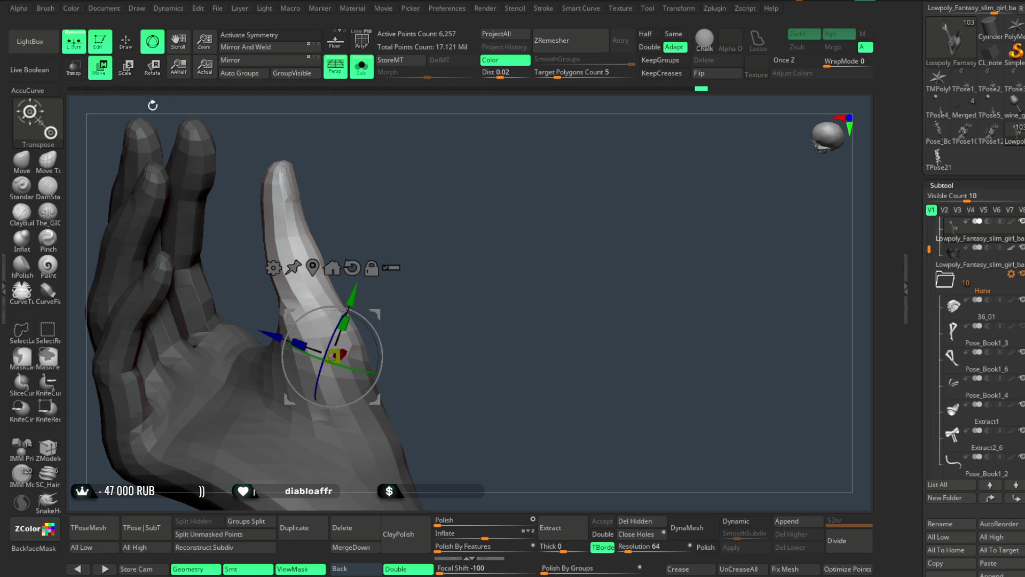
drag(422, 292, 385, 301)
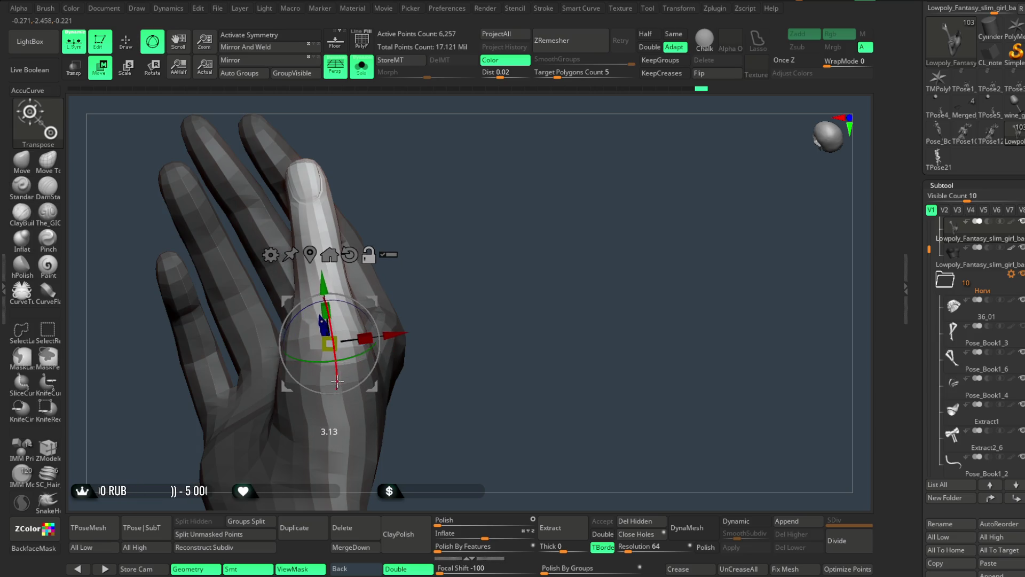
drag(349, 338, 369, 331)
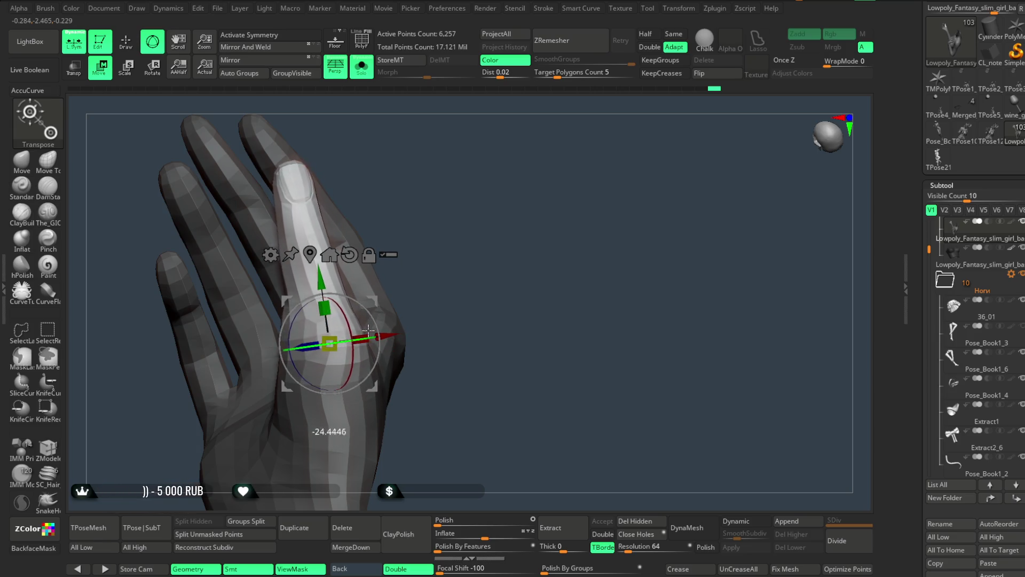
Lasso-mask the hand, rotate the finger about 12°, then clear the mask in Draw mode.
mouse_move(418, 265)
mouse_down()
mouse_move(451, 232)
mouse_move(373, 398)
mouse_up()
alt+drag(338, 350, 298, 294)
drag(342, 254, 347, 265)
mouse_move(417, 193)
mouse_down()
mouse_move(491, 183)
mouse_move(447, 218)
mouse_move(428, 176)
mouse_up()
key(q)
ctrl+click(504, 268)
mouse_move(504, 269)
mouse_down()
mouse_move(485, 229)
mouse_move(485, 277)
mouse_move(347, 319)
mouse_move(457, 206)
mouse_move(317, 323)
mouse_move(309, 366)
mouse_up()
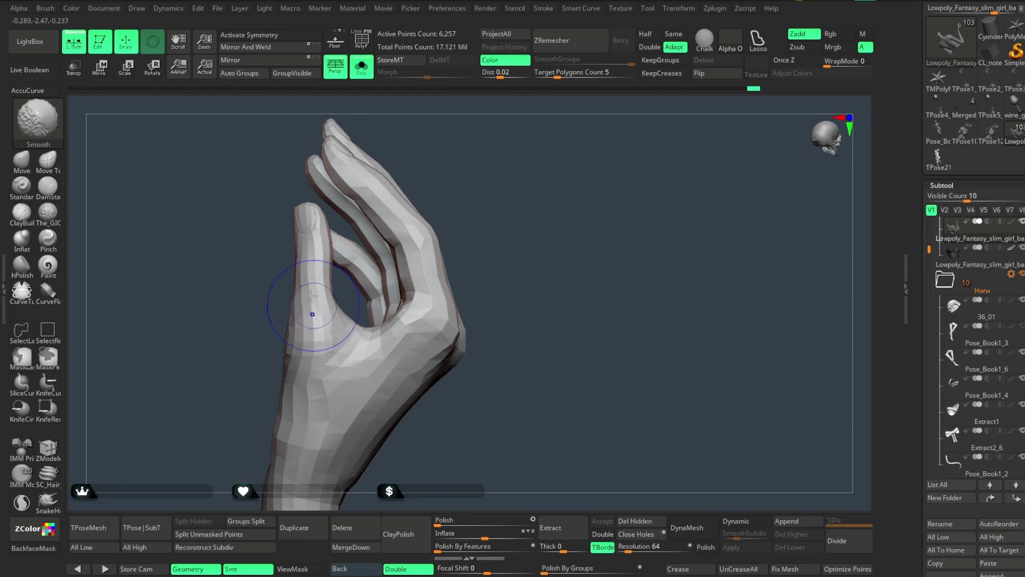
Smooth the fingers from back-of-hand and palm-side views.
mouse_move(435, 211)
mouse_down()
mouse_move(322, 339)
mouse_move(278, 340)
mouse_up()
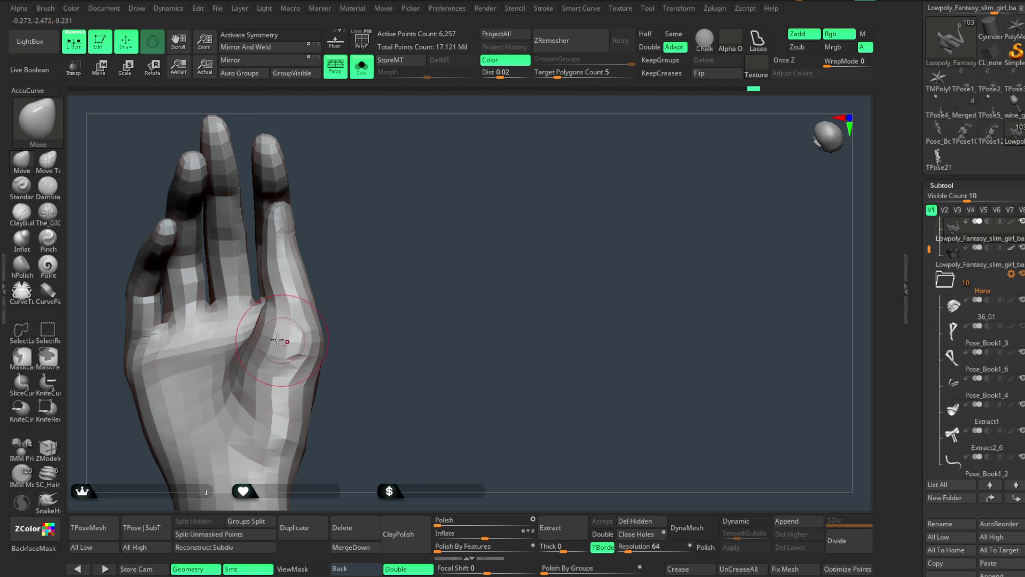
drag(406, 230, 357, 259)
key(shift)
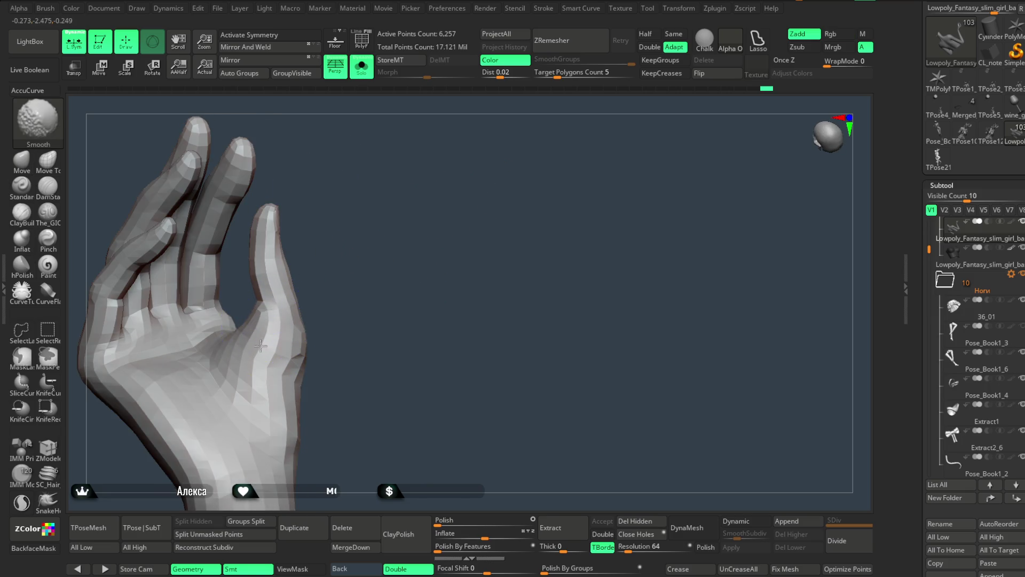
drag(260, 346, 275, 279)
mouse_move(262, 239)
mouse_down()
mouse_move(229, 331)
mouse_move(355, 165)
mouse_move(401, 171)
mouse_move(371, 185)
mouse_move(405, 178)
mouse_move(287, 325)
mouse_up()
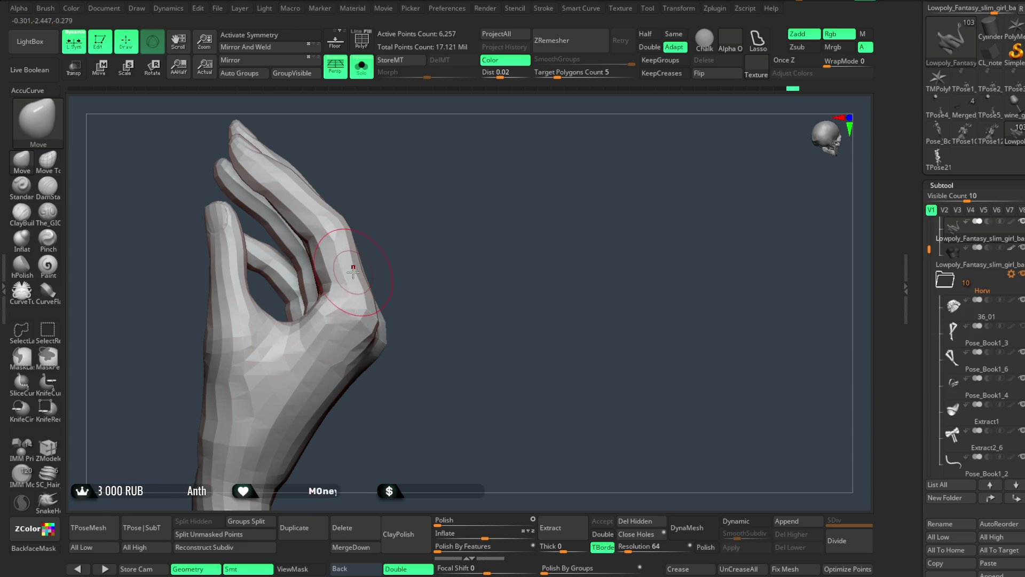
mouse_move(384, 235)
mouse_down()
mouse_move(409, 203)
mouse_move(347, 302)
mouse_move(402, 238)
mouse_move(311, 352)
mouse_up()
Finish the finger touch-ups with resized brushes, then turn off Solo to show the notebook.
key(space)
right_drag(304, 343, 343, 339)
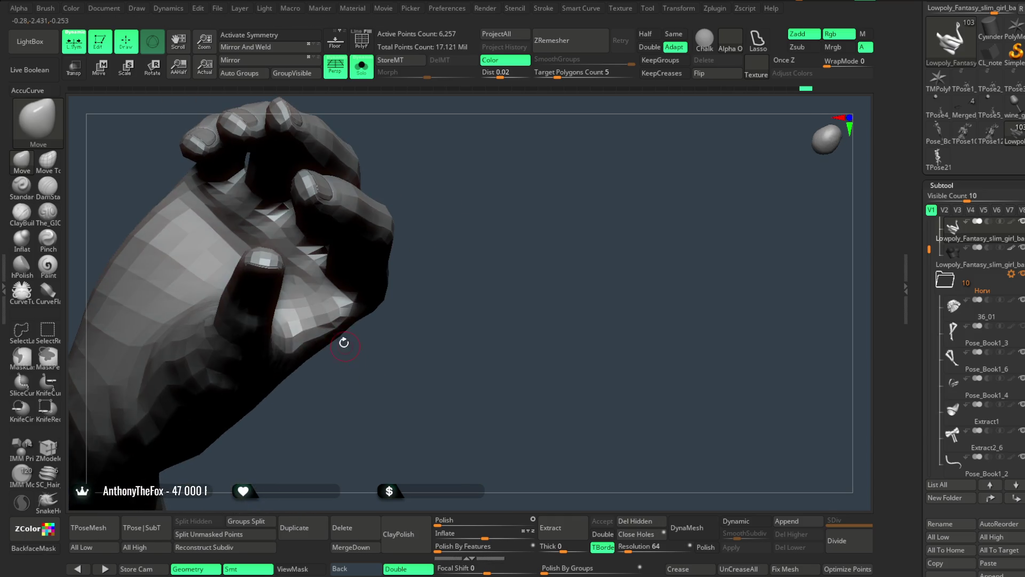
key(space)
mouse_move(351, 356)
mouse_down()
mouse_move(289, 305)
mouse_move(299, 321)
mouse_up()
key(space)
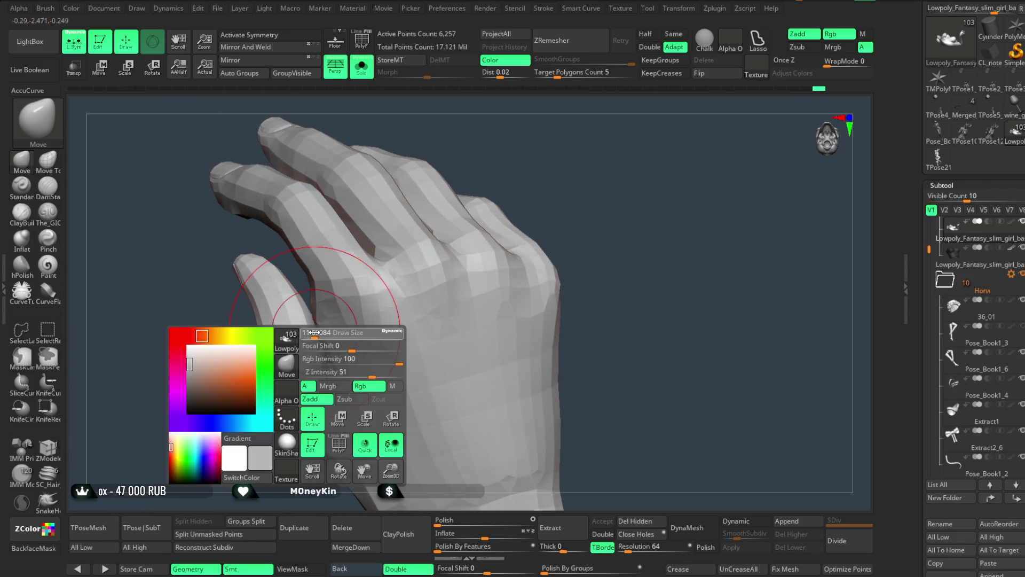
mouse_move(314, 332)
right_down()
mouse_move(305, 369)
mouse_move(309, 347)
mouse_move(275, 366)
mouse_move(407, 236)
mouse_move(400, 241)
mouse_move(393, 191)
right_up()
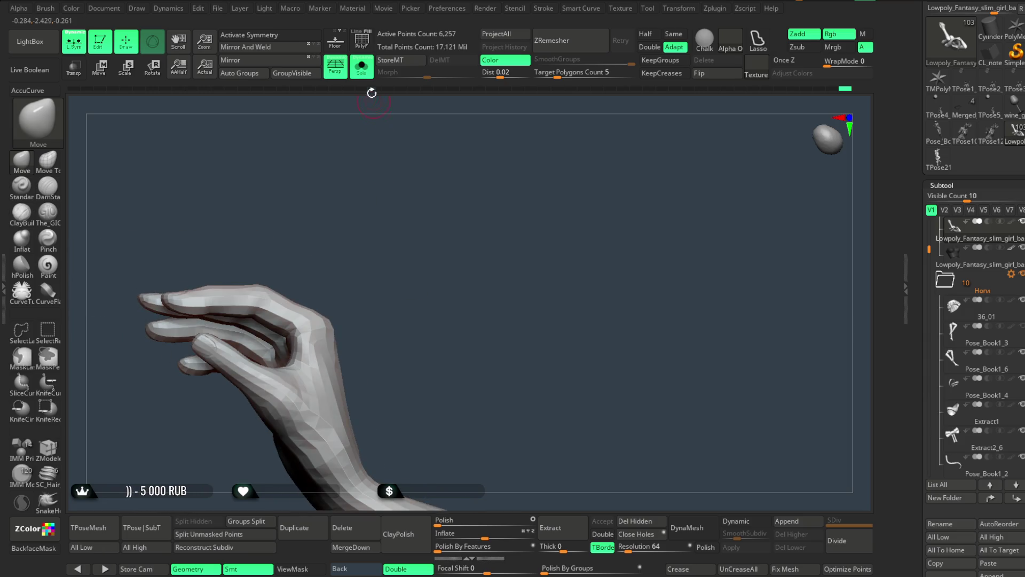
click(361, 66)
mouse_move(433, 238)
right_down()
mouse_move(406, 232)
mouse_move(391, 208)
mouse_move(416, 184)
mouse_move(432, 224)
mouse_move(438, 169)
mouse_move(423, 153)
mouse_move(295, 297)
right_up()
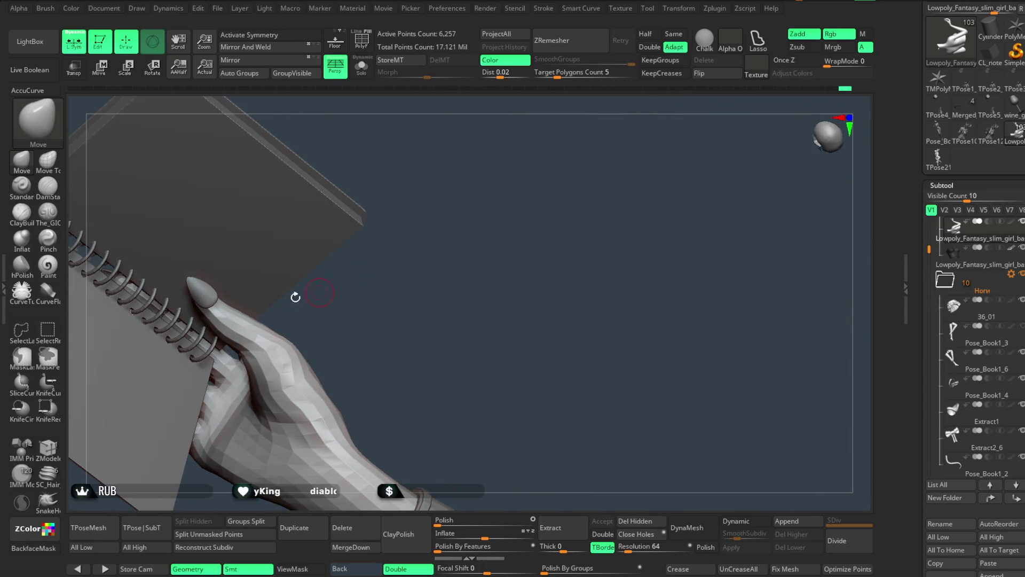
Solo the fingernail subtool and place the Transpose gizmo on the white nail.
alt+click(221, 284)
click(361, 66)
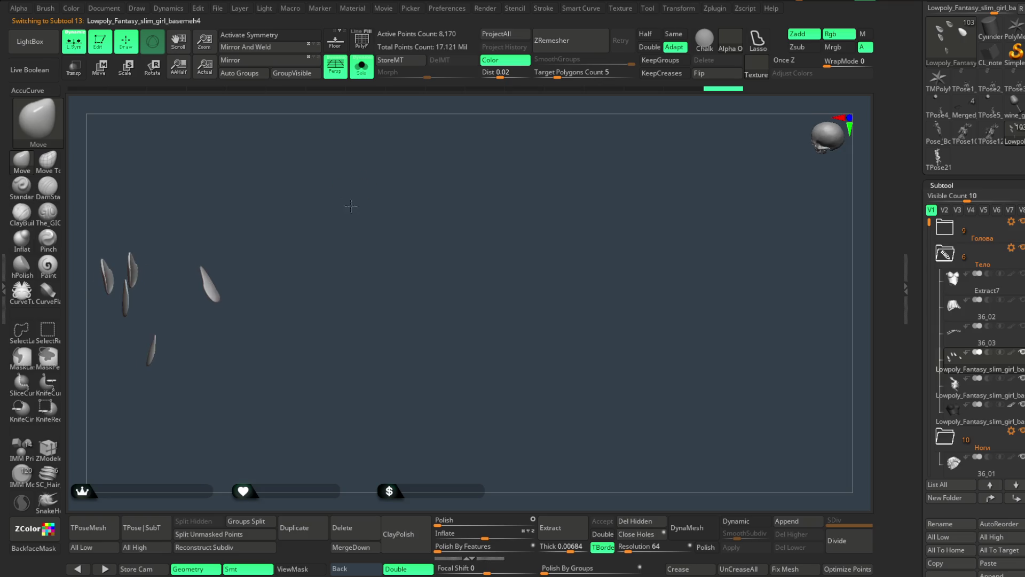
mouse_move(274, 286)
right_down()
mouse_move(327, 205)
mouse_move(299, 192)
right_up()
key(w)
click(256, 309)
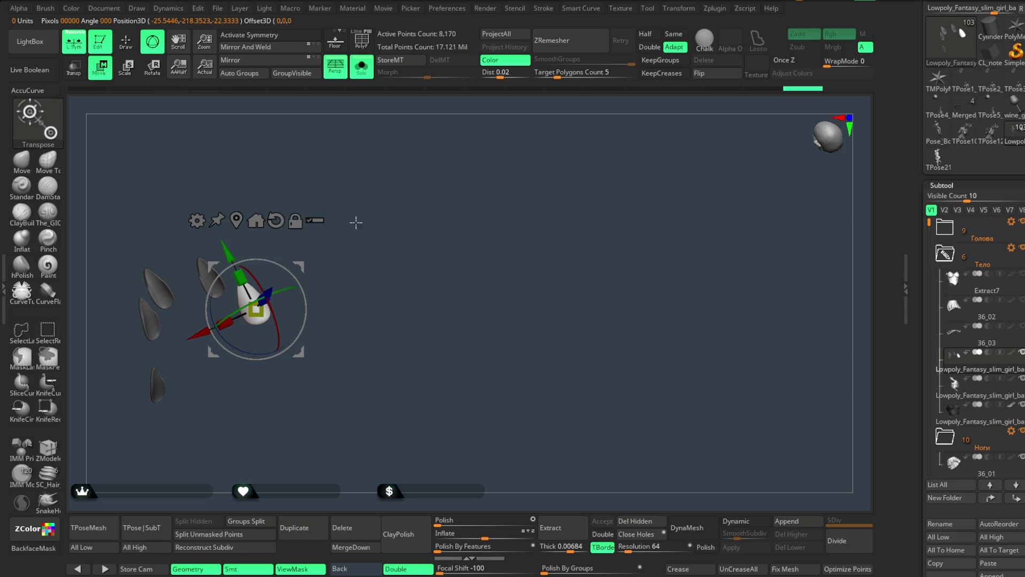
Turn Solo off, check the nail against the notebook from several angles, and return to Draw.
click(362, 70)
mouse_move(421, 196)
right_down()
mouse_move(451, 176)
mouse_move(374, 241)
right_up()
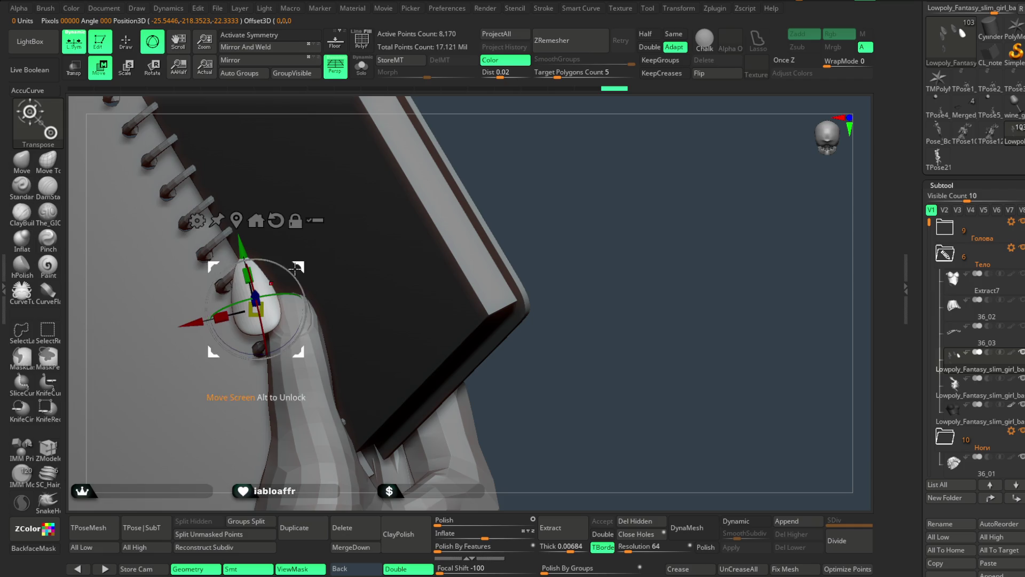
right_drag(513, 130, 371, 252)
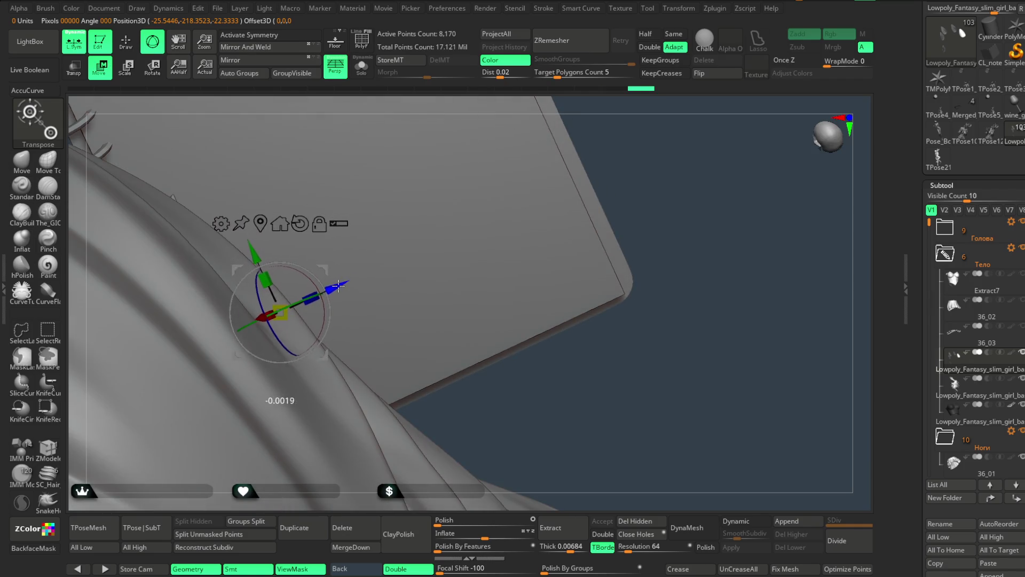
right_drag(566, 120, 424, 193)
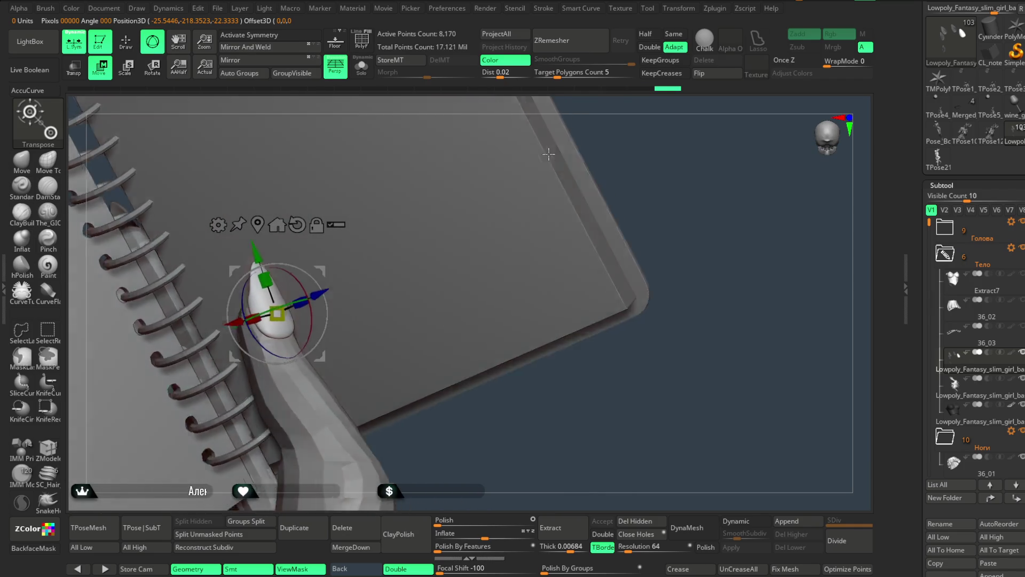
right_drag(549, 155, 343, 293)
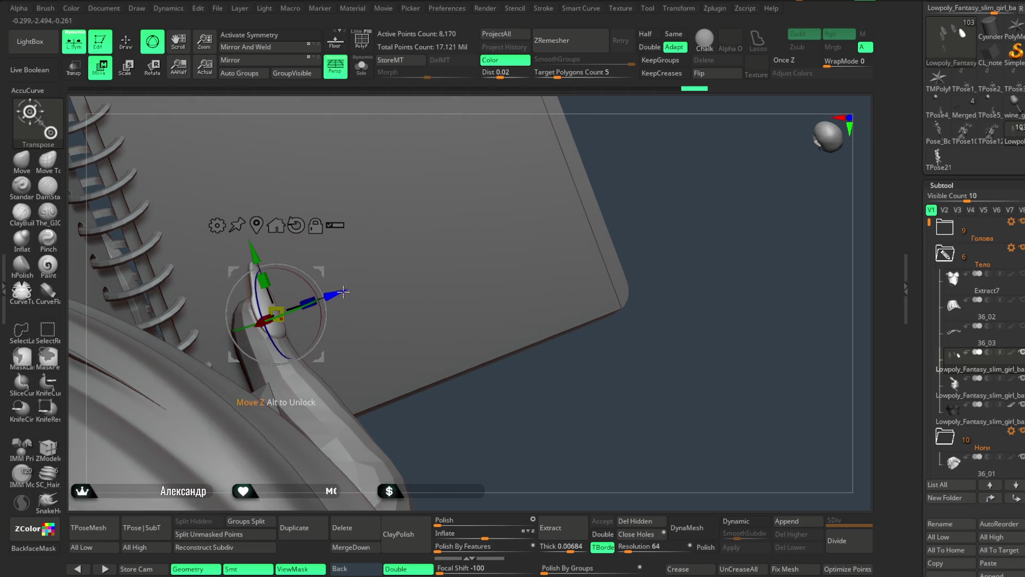
mouse_move(575, 103)
right_down()
mouse_move(540, 101)
mouse_move(495, 190)
mouse_move(448, 197)
mouse_move(469, 242)
mouse_move(474, 307)
mouse_move(504, 208)
mouse_move(494, 238)
mouse_move(477, 242)
right_up()
key(q)
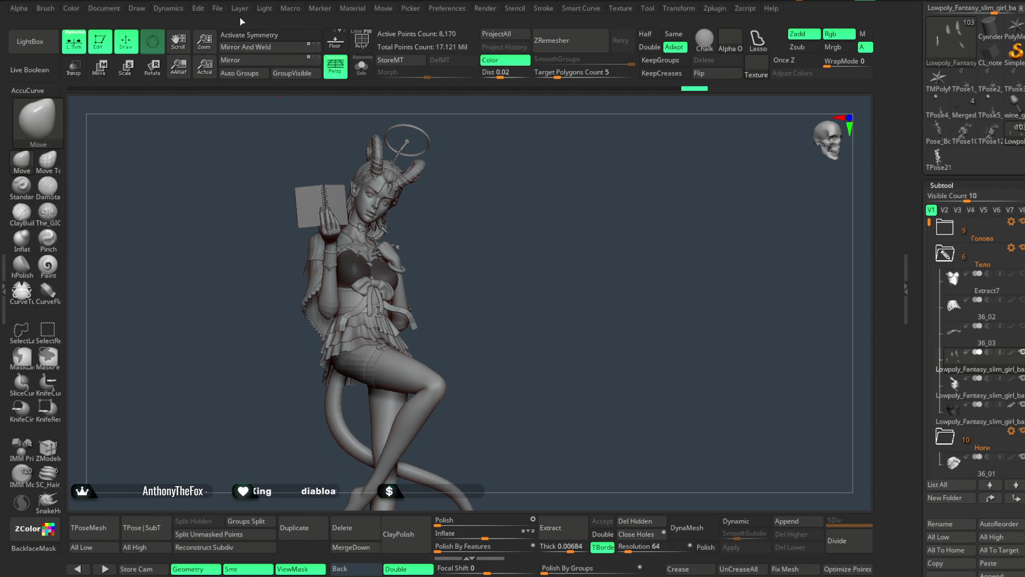
Save the project from the File menu with Ctrl+S.
click(218, 8)
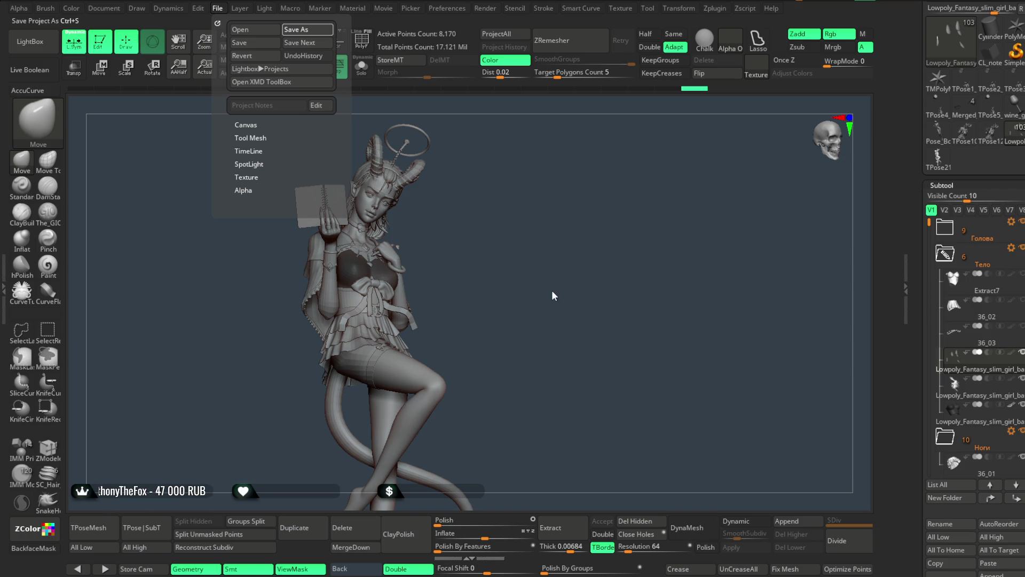
key(ctrl+s)
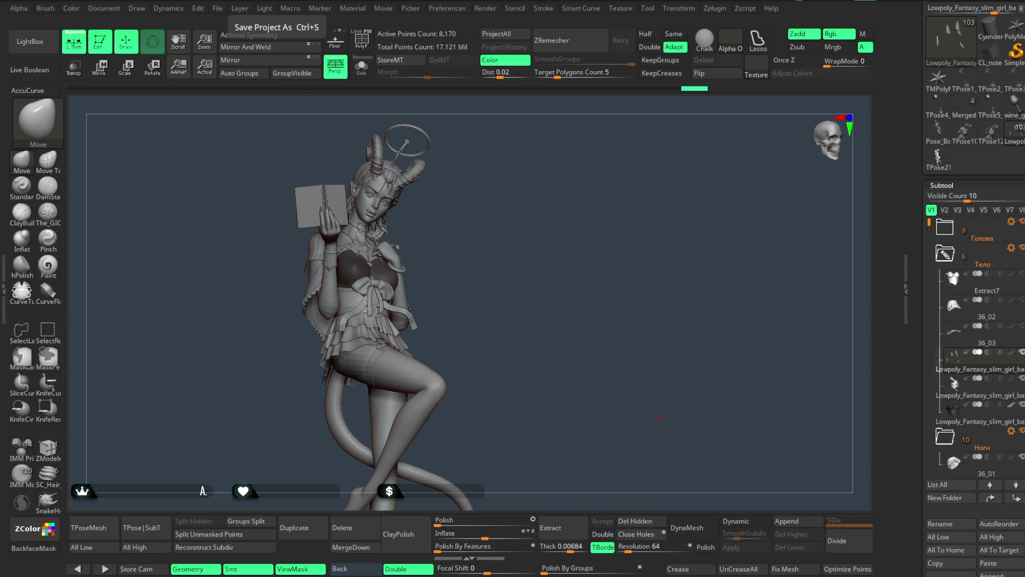
mouse_move(482, 401)
mouse_down()
mouse_move(540, 327)
mouse_move(529, 328)
mouse_move(541, 327)
mouse_up()
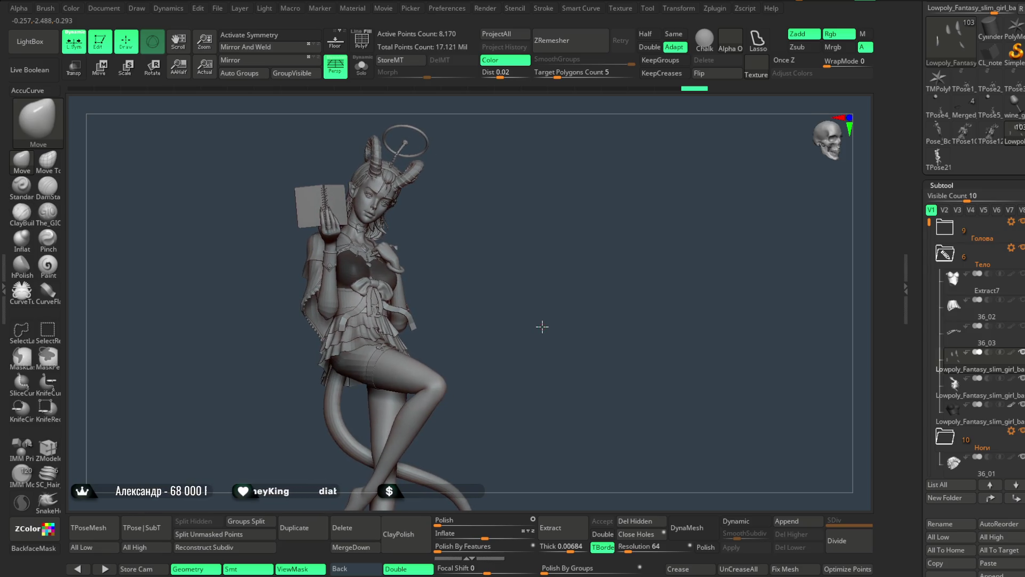
Zoom in on the figure and select the 36_02 skirt subtool.
mouse_move(1009, 352)
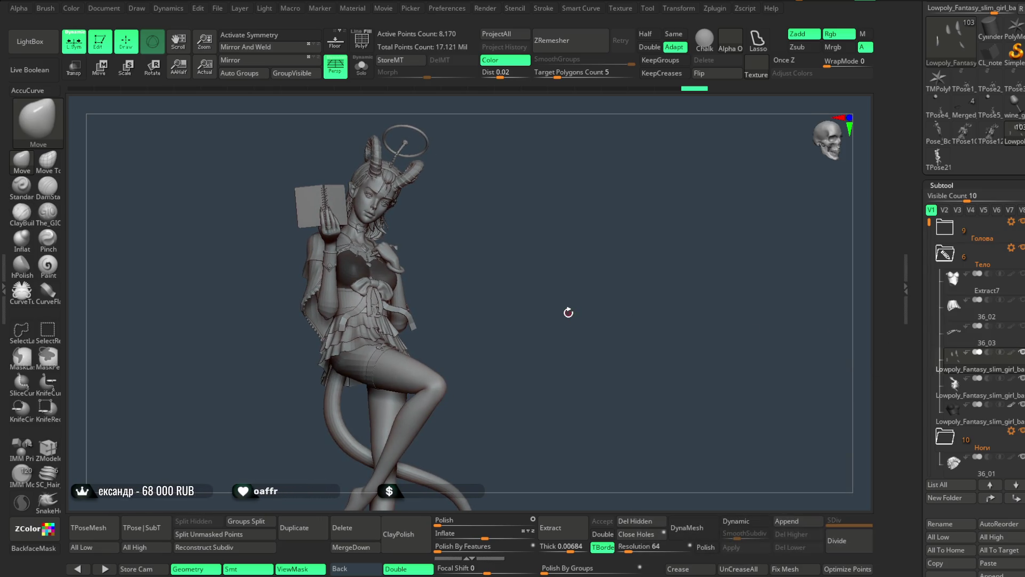
mouse_move(529, 338)
alt+mouse_down()
mouse_move(547, 281)
mouse_move(547, 315)
alt+mouse_up()
click(984, 317)
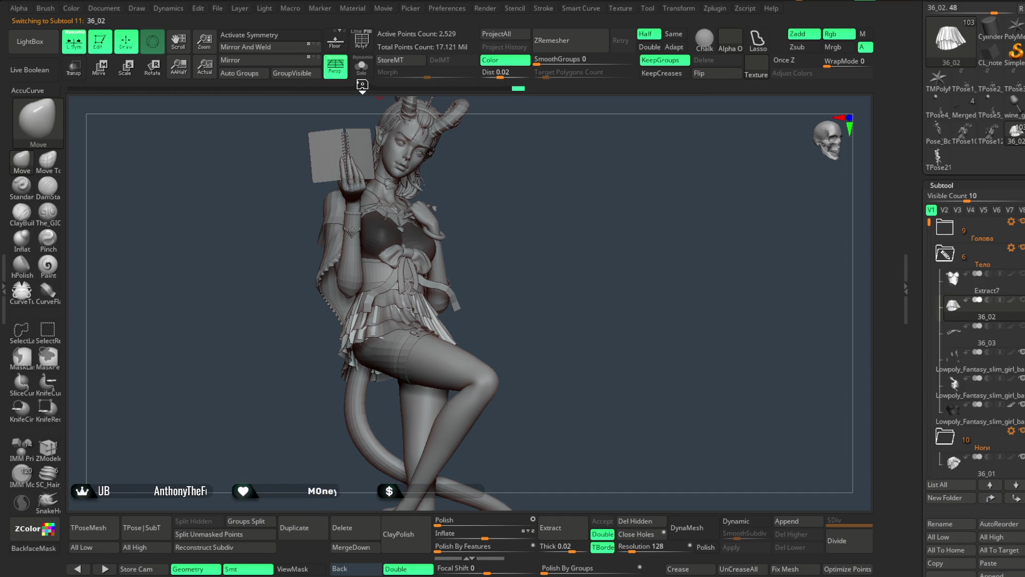
Solo skirt layer 36_02 and compare it against layer 36_01.
click(362, 67)
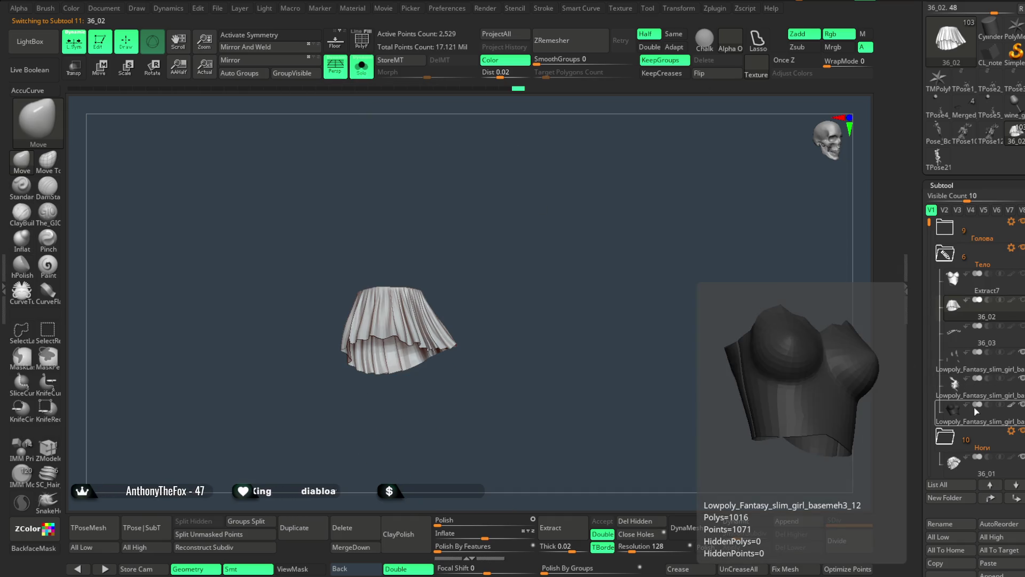
click(965, 469)
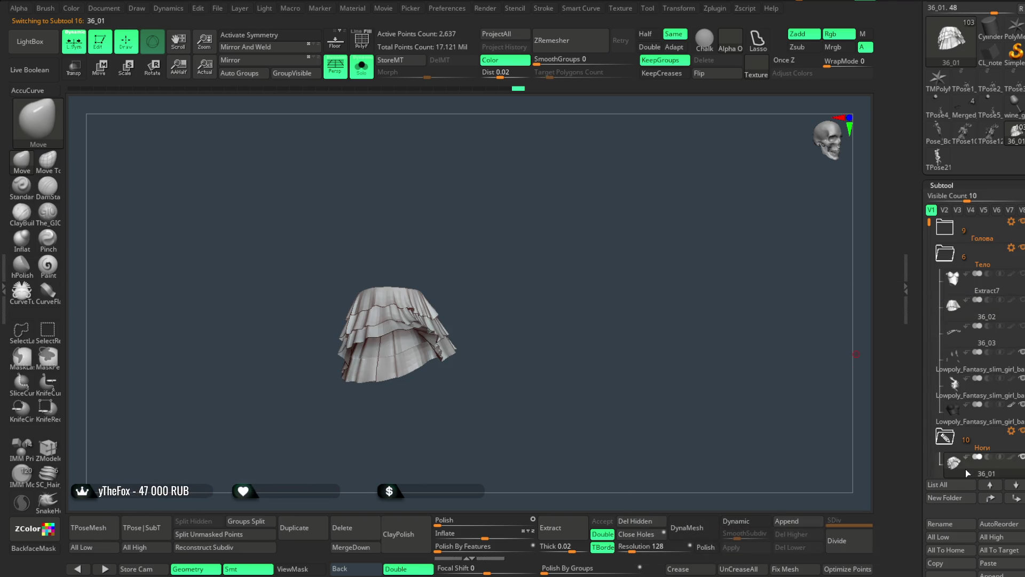
drag(586, 362, 541, 233)
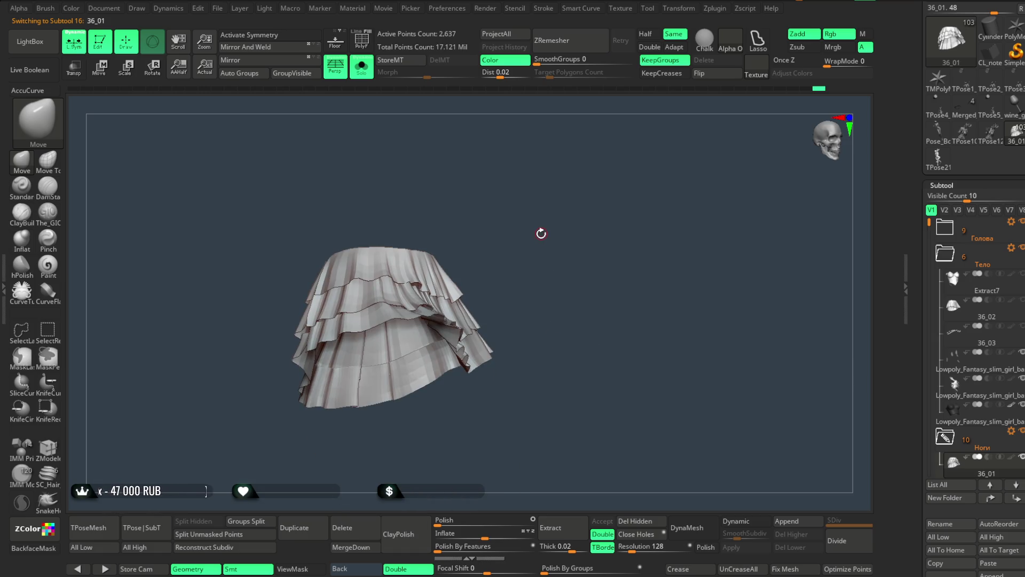
click(973, 321)
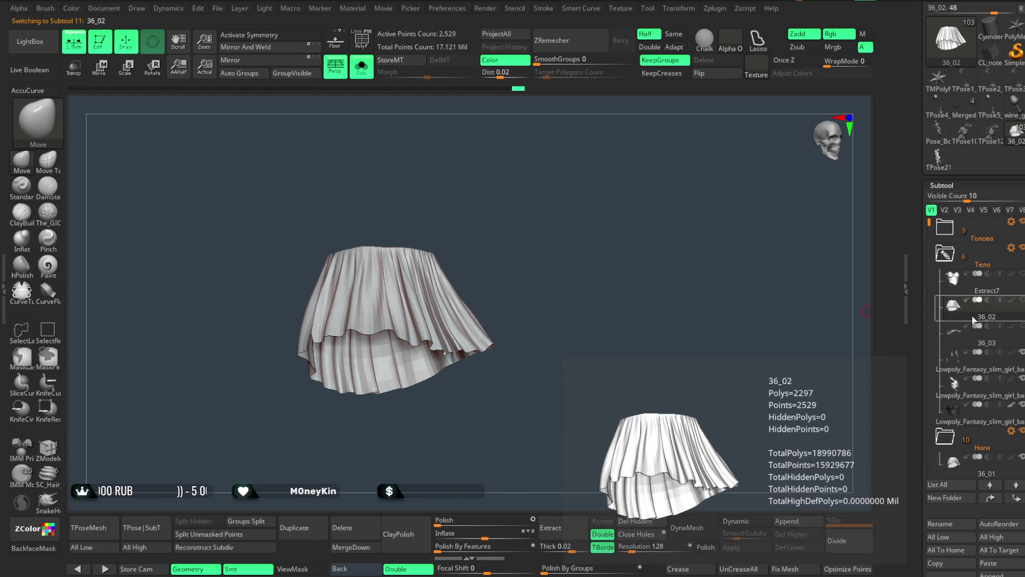
click(367, 77)
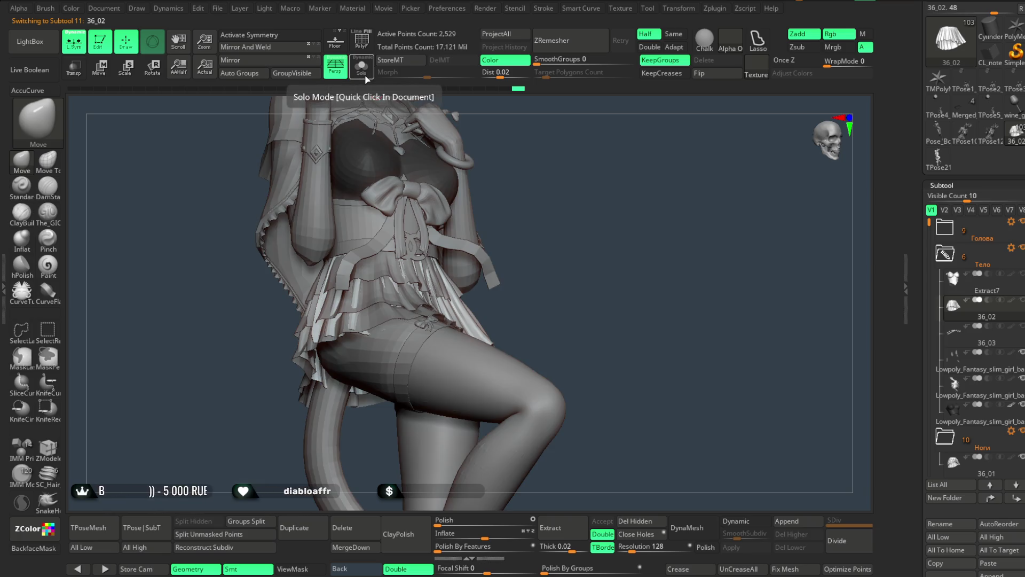
click(366, 78)
drag(708, 309, 680, 308)
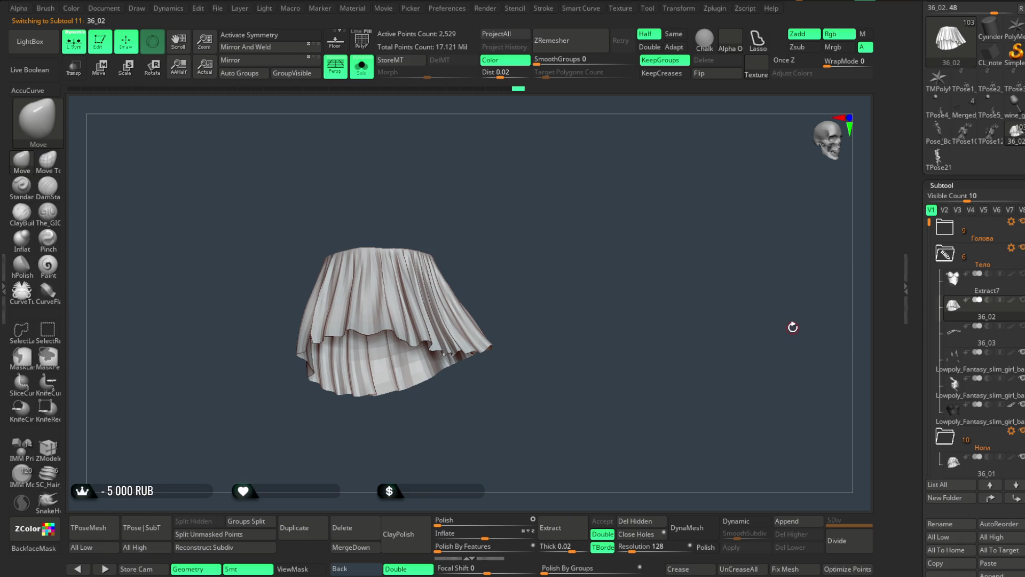
Make 36_01 the active subtool, turn Solo off, and view the head, horns and book.
click(964, 470)
click(362, 66)
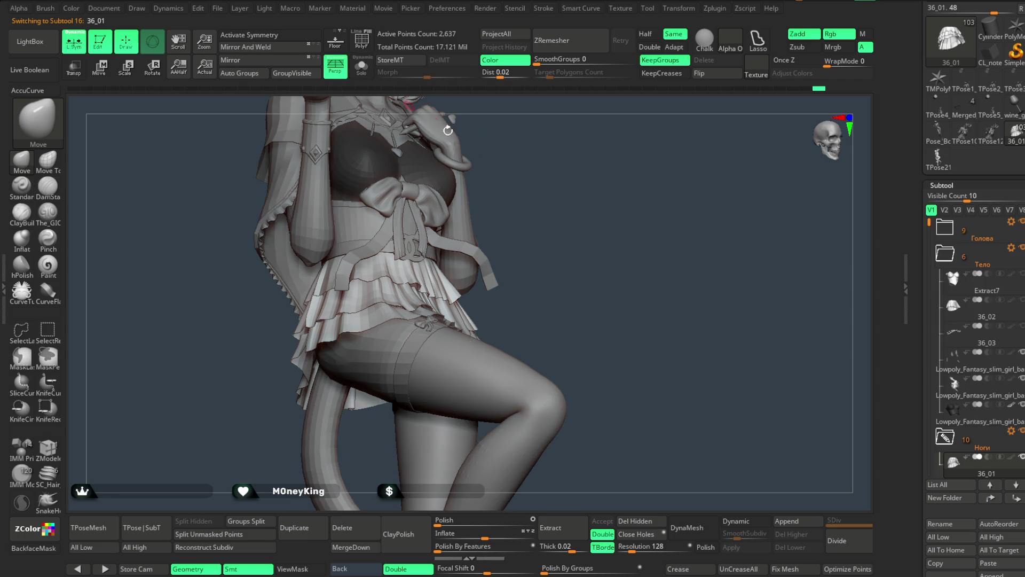
drag(574, 200, 586, 202)
mouse_move(595, 164)
alt+mouse_down()
mouse_move(590, 263)
mouse_move(591, 229)
mouse_move(628, 308)
mouse_move(568, 247)
mouse_move(561, 305)
mouse_move(627, 298)
mouse_move(641, 320)
mouse_move(607, 247)
mouse_move(583, 282)
alt+mouse_up()
key(space)
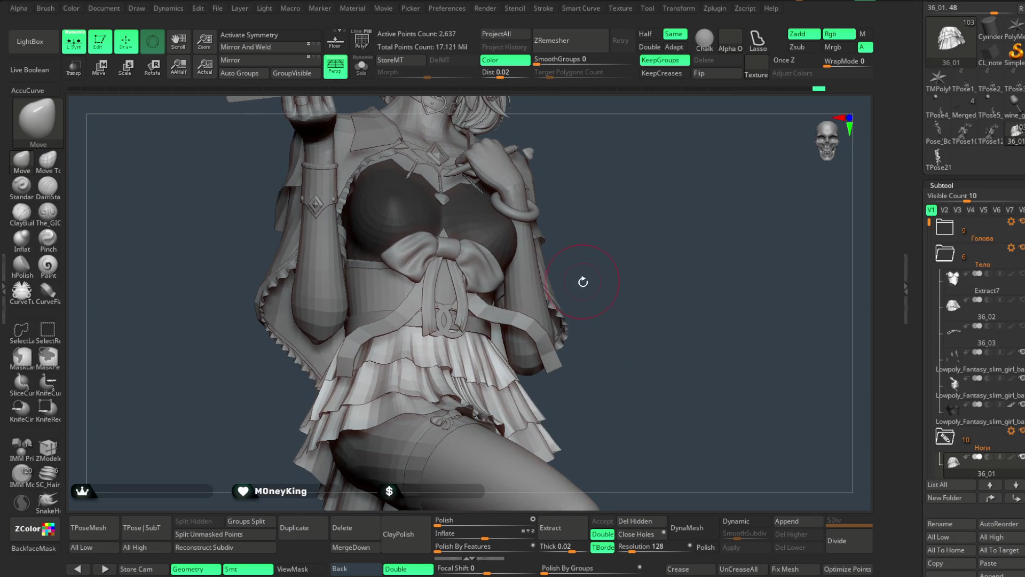
Inspect the skirt from front, left-side and close-up views, then bring up the File menu.
key(space)
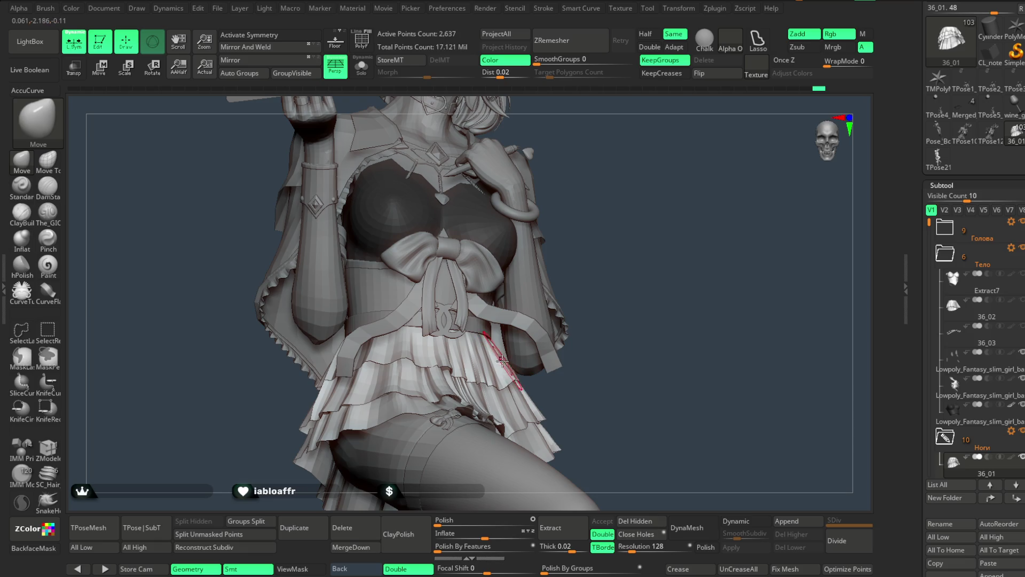
right_drag(502, 364, 522, 335)
mouse_move(433, 378)
right_down()
mouse_move(639, 242)
mouse_move(627, 229)
mouse_move(610, 289)
mouse_move(625, 282)
mouse_move(632, 300)
mouse_move(520, 403)
mouse_move(514, 383)
right_up()
key(space)
key(space)
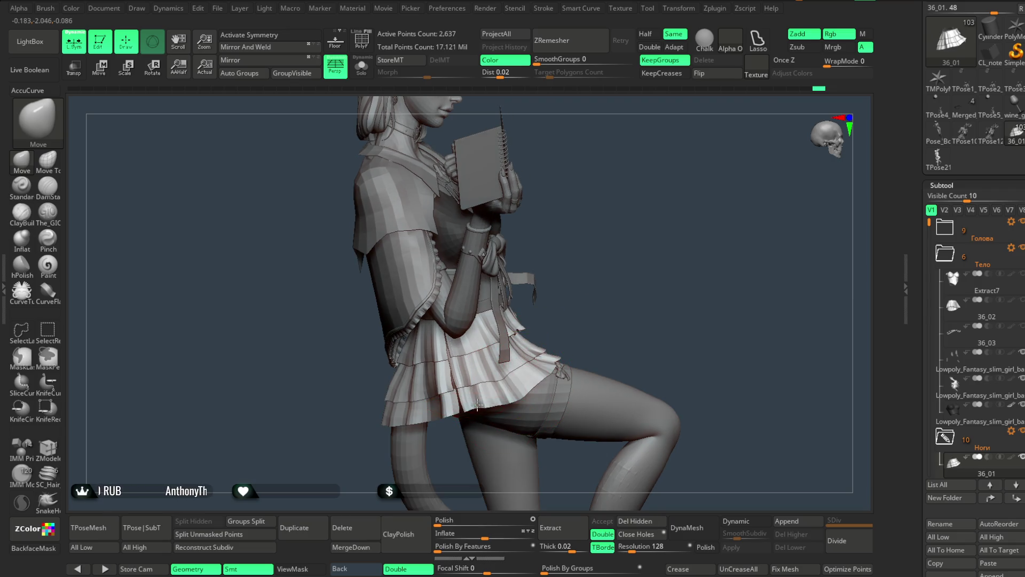
mouse_move(576, 306)
right_down()
mouse_move(659, 222)
mouse_move(684, 220)
mouse_move(455, 384)
mouse_move(627, 242)
mouse_move(530, 278)
right_up()
mouse_move(402, 374)
right_down()
mouse_move(372, 381)
mouse_move(430, 374)
right_up()
key(space)
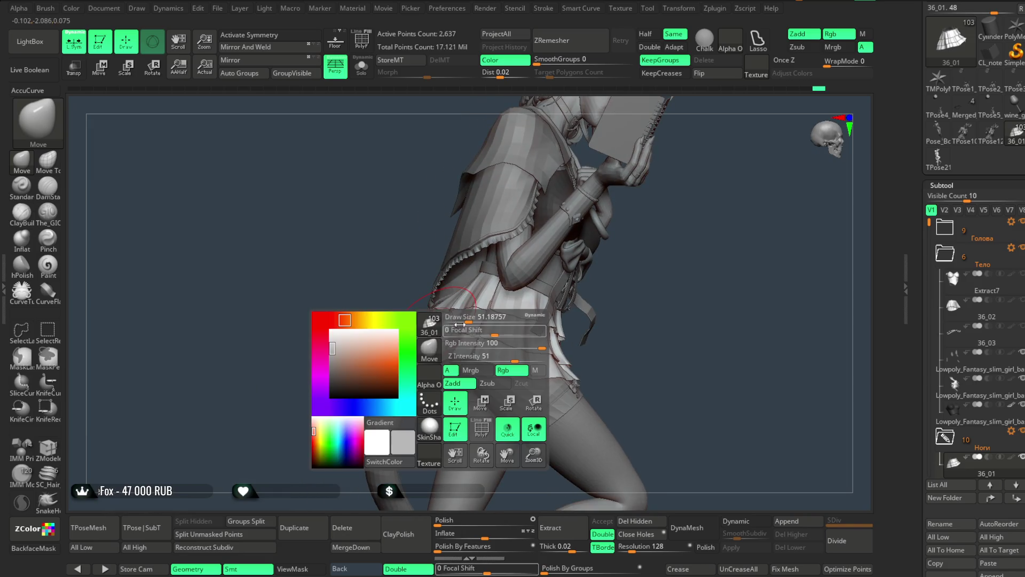
mouse_move(345, 303)
ctrl+right_down()
mouse_move(354, 321)
mouse_move(430, 339)
mouse_move(575, 424)
ctrl+right_up()
key(space)
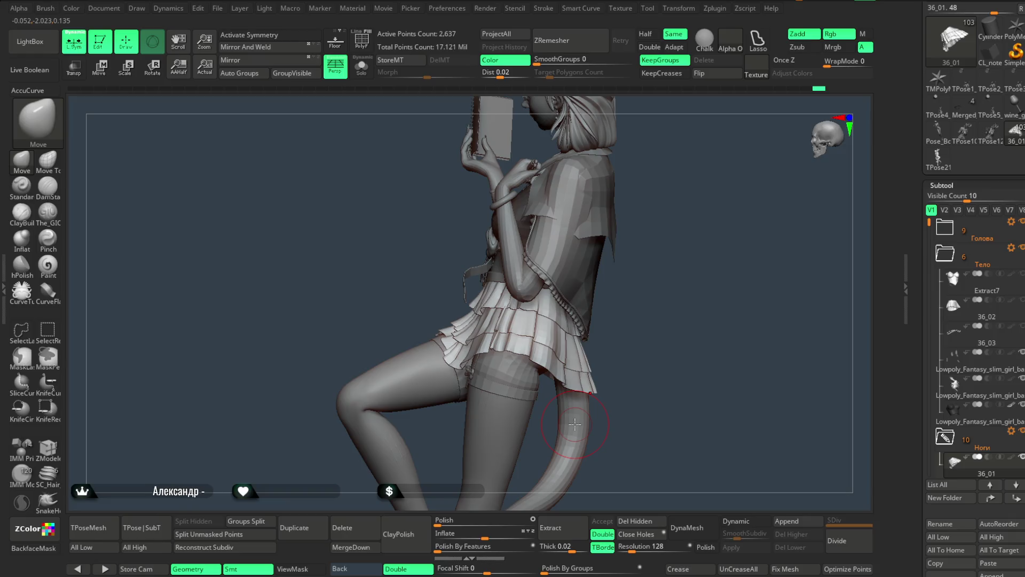
click(218, 10)
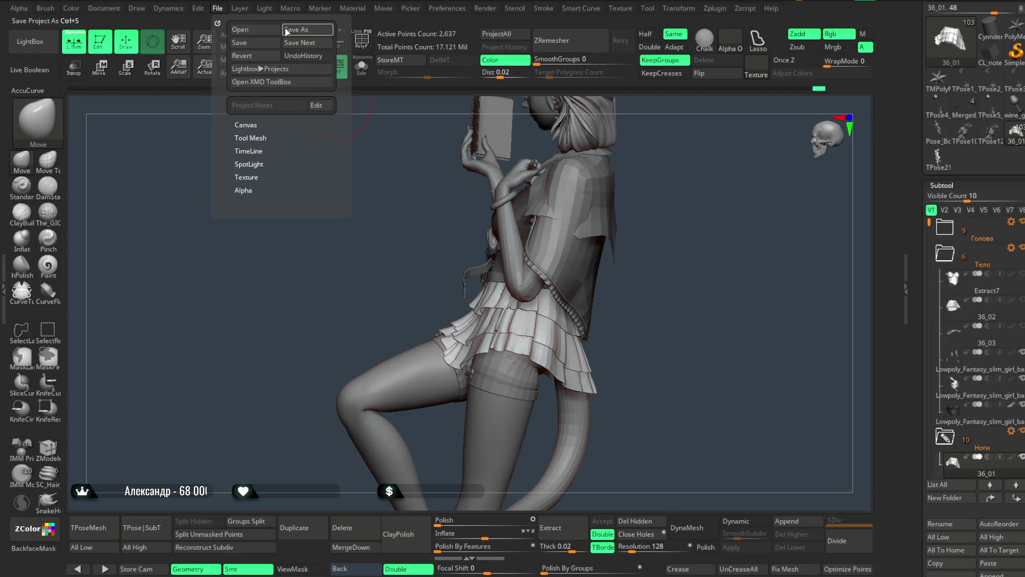
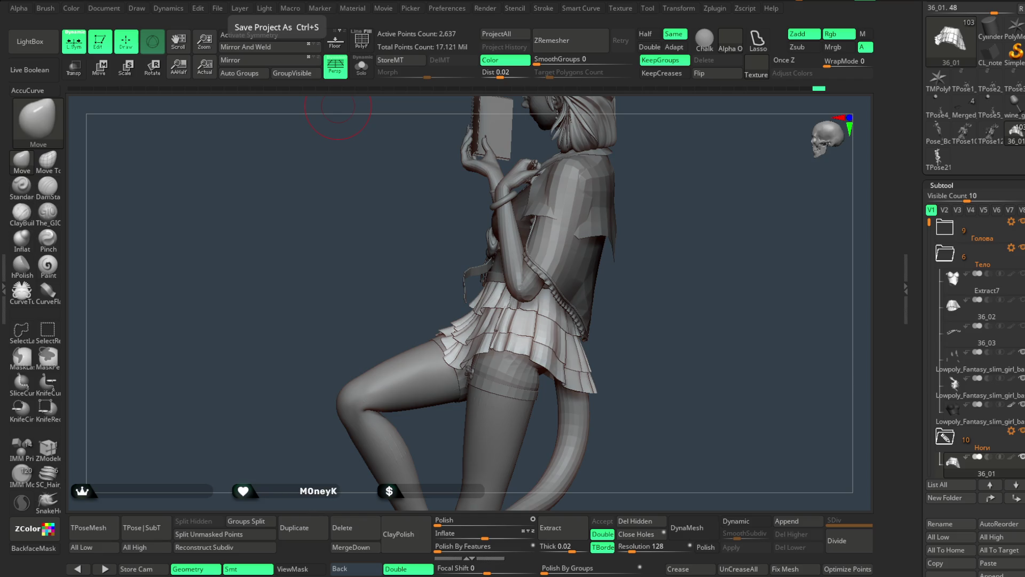
Rotate the figure to a frontal view of her torso and raised knee, then activate the low-poly body mesh.
mouse_move(710, 218)
mouse_down()
mouse_move(774, 217)
mouse_move(765, 213)
mouse_up()
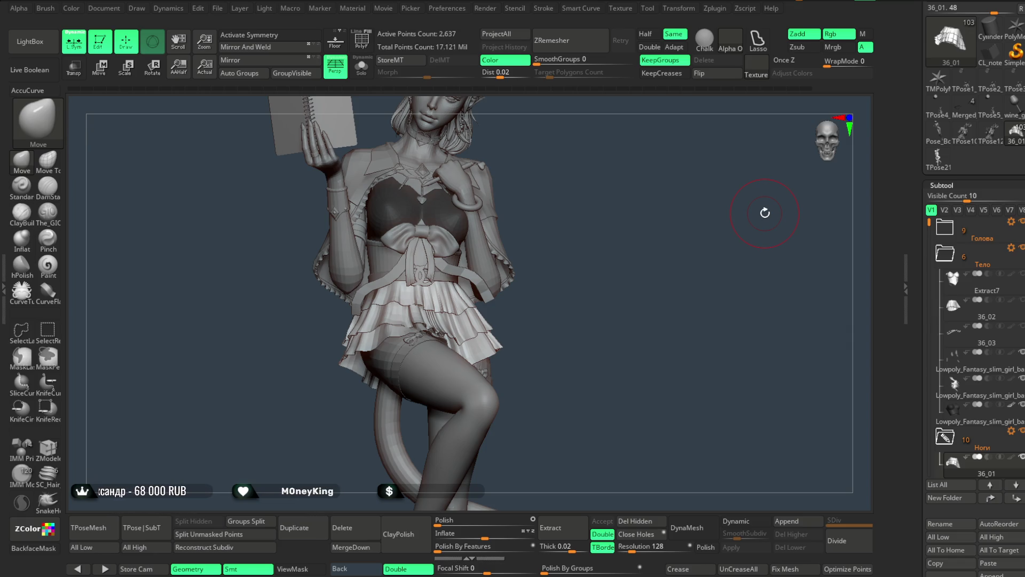
mouse_move(524, 232)
mouse_down()
mouse_move(582, 225)
mouse_move(588, 209)
mouse_move(586, 256)
mouse_move(586, 235)
mouse_move(568, 246)
mouse_move(577, 236)
mouse_move(579, 254)
mouse_move(588, 232)
mouse_move(586, 252)
mouse_move(581, 234)
mouse_up()
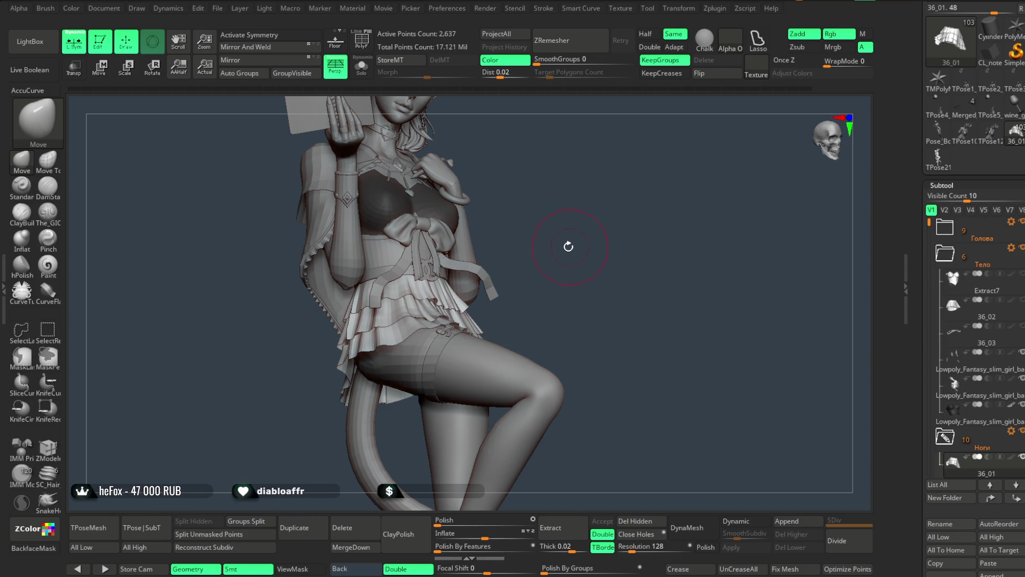
mouse_move(571, 243)
mouse_down()
mouse_move(542, 236)
mouse_move(554, 220)
mouse_move(552, 258)
mouse_move(556, 245)
mouse_move(534, 249)
mouse_move(543, 258)
mouse_move(609, 219)
mouse_move(531, 245)
mouse_up()
alt+click(483, 245)
Zoom in on the hand and chest, zoom back out, and make leg subtool Pose_Book1_6 active.
key(space)
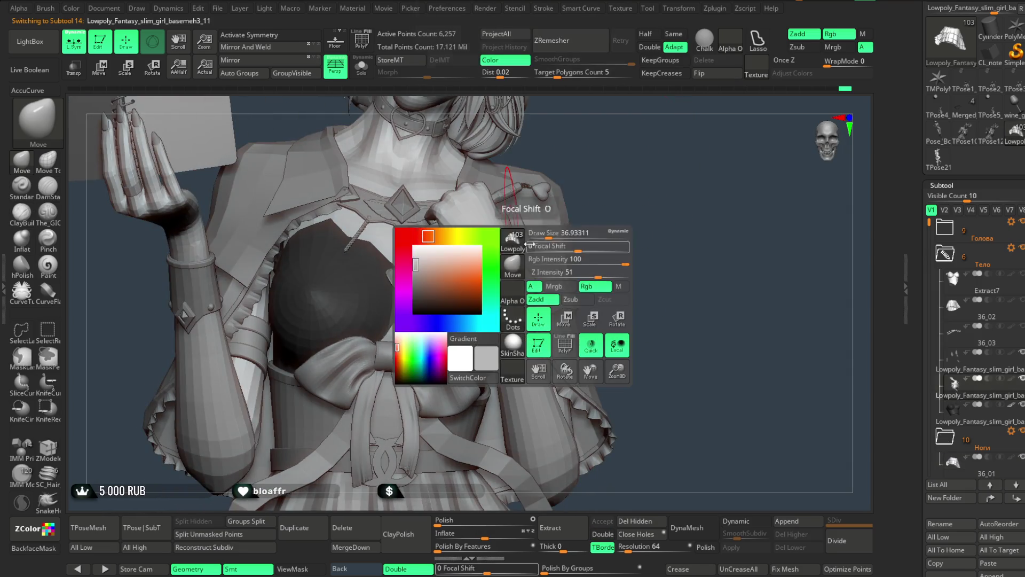
mouse_move(636, 168)
mouse_down()
mouse_move(598, 230)
mouse_move(655, 224)
mouse_move(591, 245)
mouse_move(536, 289)
mouse_move(561, 246)
mouse_move(383, 247)
mouse_up()
key(space)
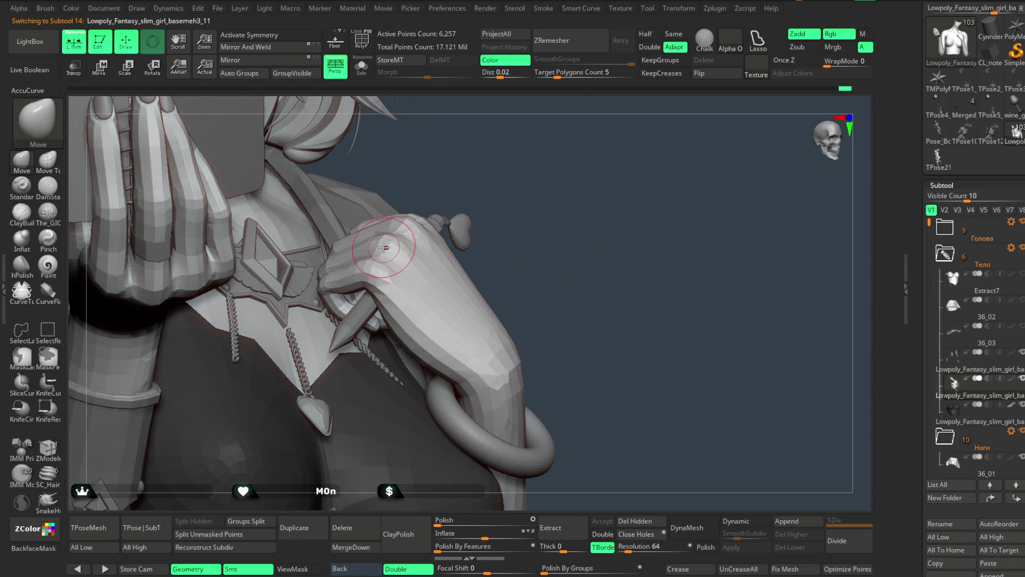
drag(441, 182, 377, 224)
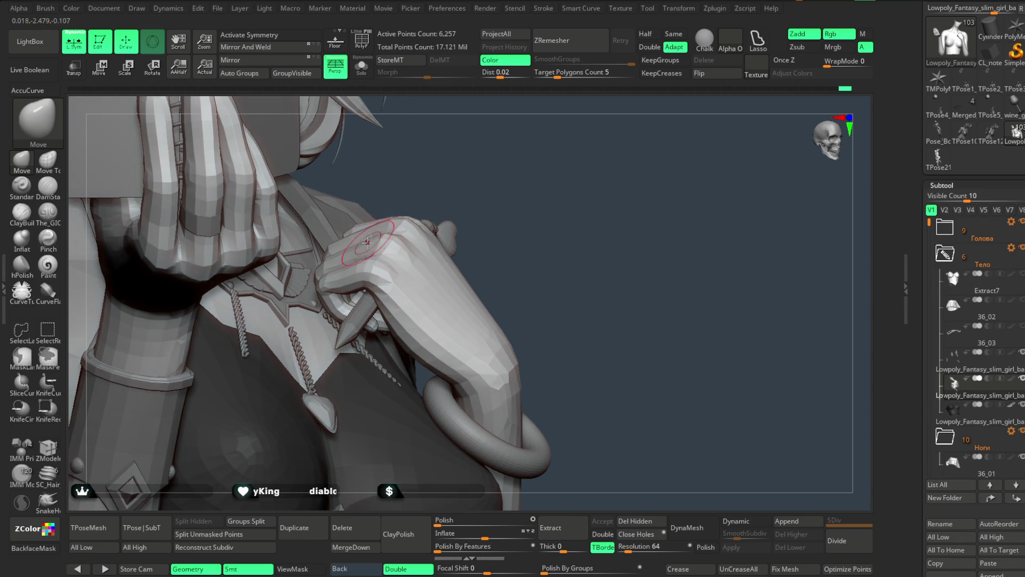
drag(425, 178, 371, 224)
drag(400, 187, 356, 232)
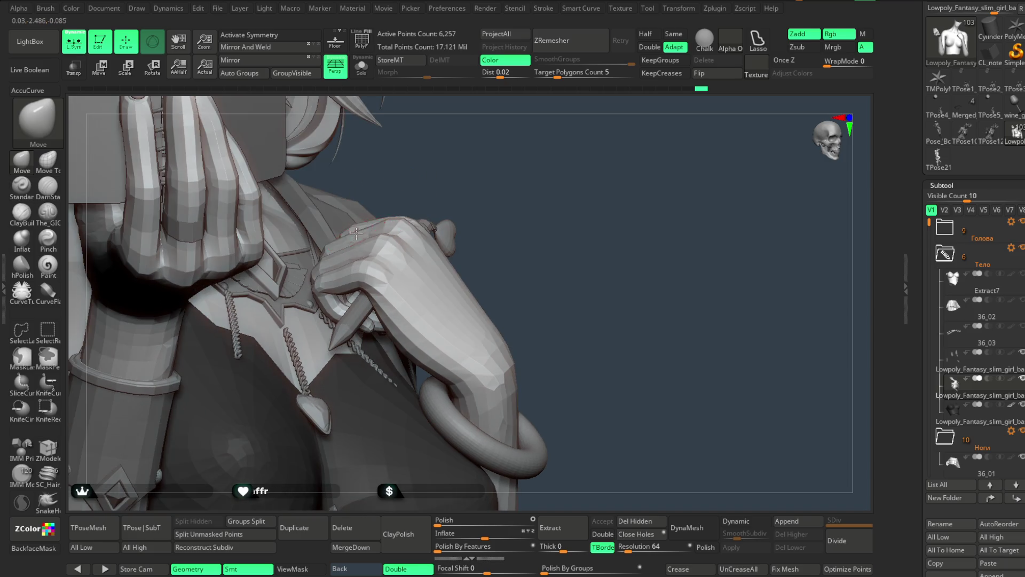
mouse_move(459, 176)
mouse_down()
mouse_move(483, 160)
mouse_move(529, 217)
mouse_move(545, 187)
mouse_move(522, 213)
mouse_move(529, 158)
mouse_up()
alt+click(447, 313)
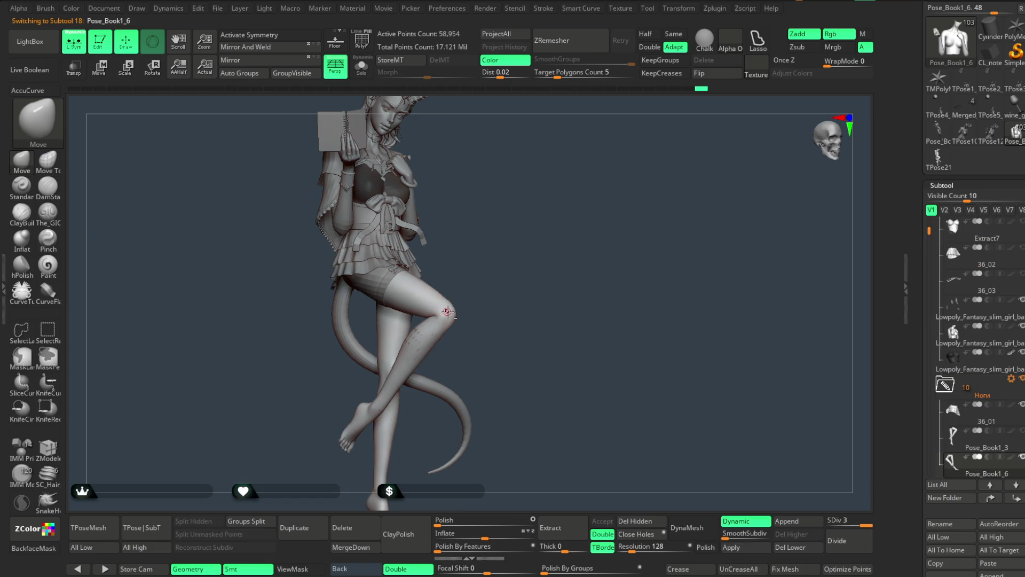
Turn on MicroPoly to cover the stocking leg with the Heart_Chain lace, checking it from two angles.
scroll(952, 316, down, 10)
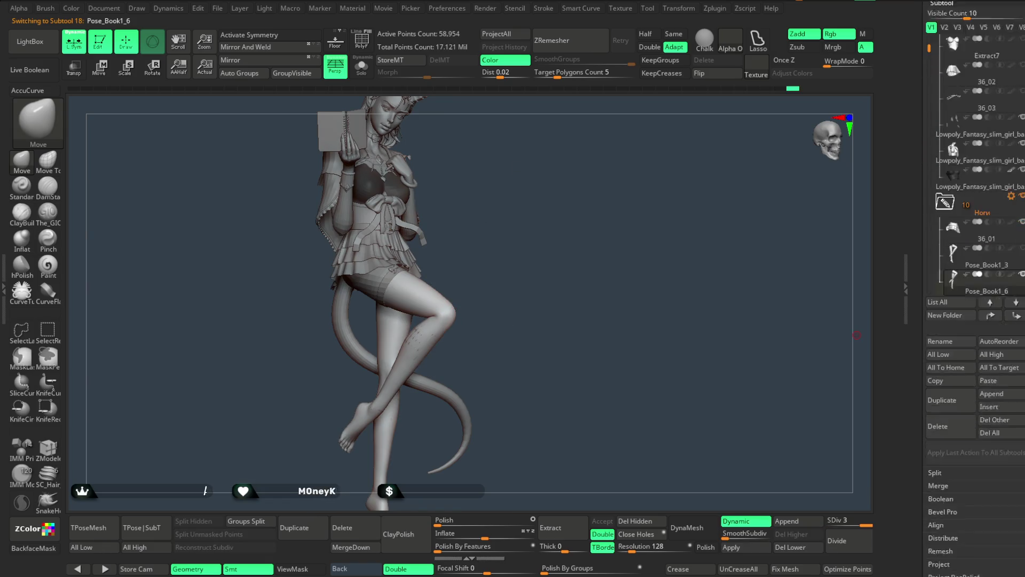
scroll(951, 316, down, 5)
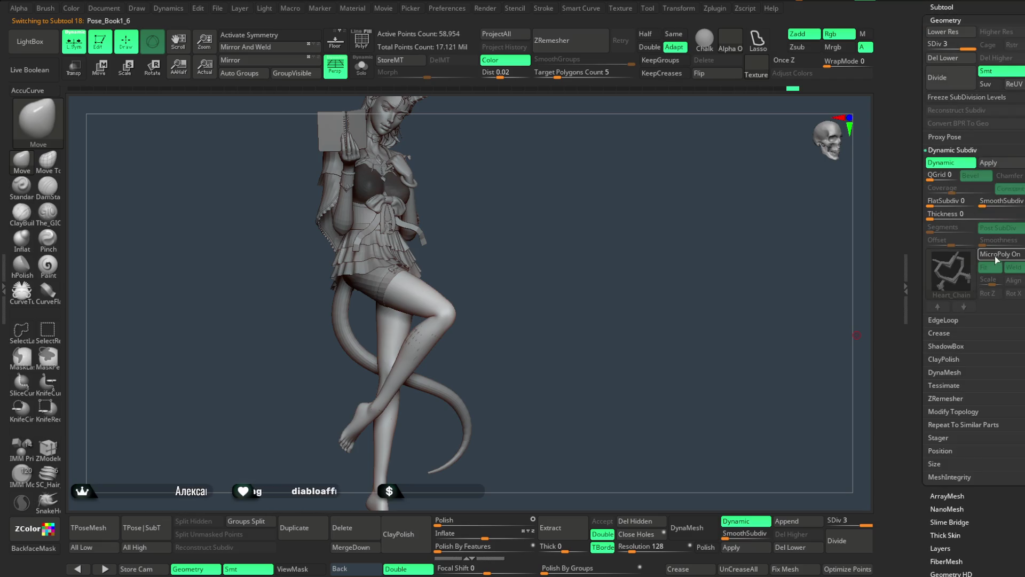
click(997, 254)
mouse_move(526, 223)
mouse_down()
mouse_move(535, 258)
mouse_move(535, 246)
mouse_up()
scroll(1017, 173, up, 10)
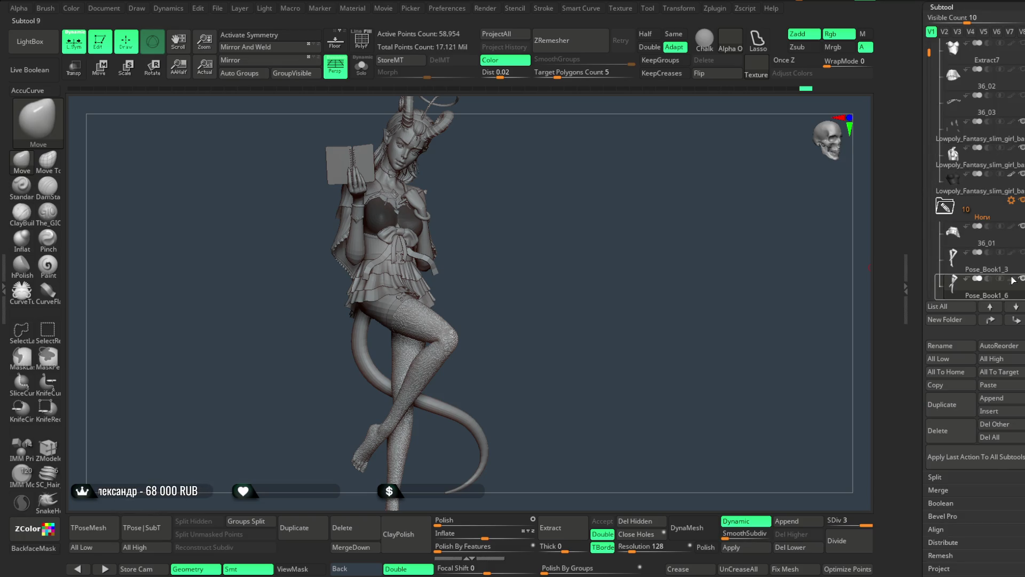
mouse_move(556, 243)
mouse_down()
mouse_move(566, 277)
mouse_move(579, 215)
mouse_move(583, 259)
mouse_move(593, 231)
mouse_move(583, 227)
mouse_move(583, 245)
mouse_move(591, 222)
mouse_move(558, 227)
mouse_move(586, 226)
mouse_up()
Turn the figure to a side view and make the collar piece extract1_copy2_1 the active subtool.
scroll(951, 307, down, 5)
scroll(999, 227, down, 2)
click(954, 181)
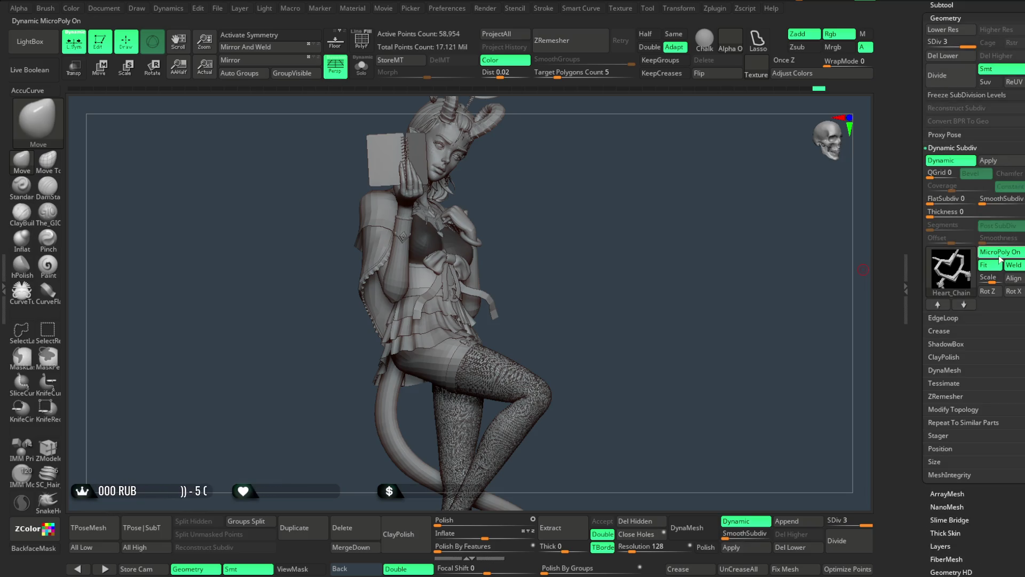
scroll(572, 239, up, 2)
mouse_move(572, 239)
mouse_down()
mouse_move(652, 257)
mouse_move(591, 235)
mouse_move(614, 231)
mouse_move(575, 241)
mouse_move(596, 224)
mouse_move(659, 268)
mouse_move(625, 224)
mouse_move(614, 243)
mouse_up()
scroll(614, 243, up, 2)
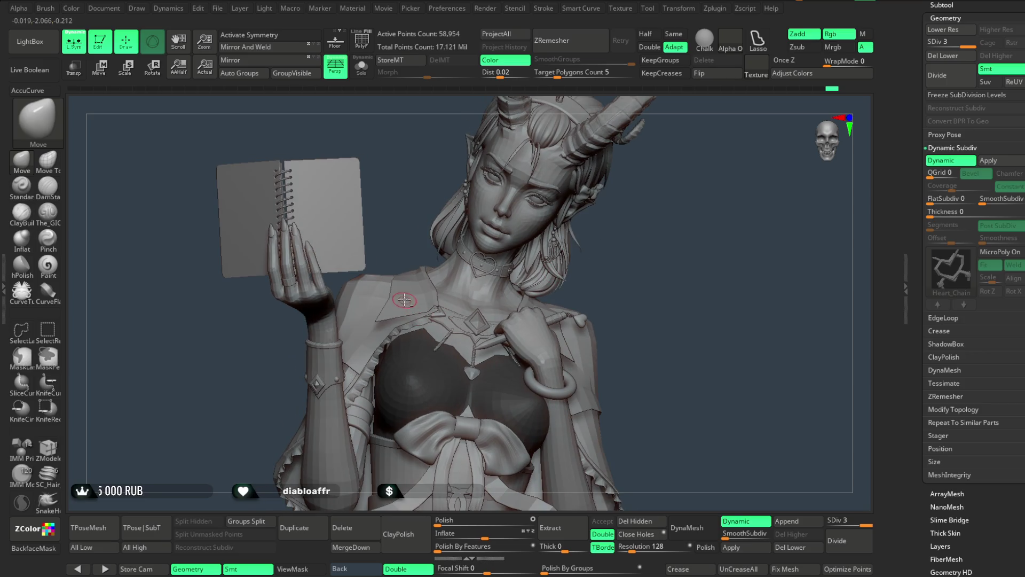
alt+click(404, 300)
scroll(408, 219, up, 4)
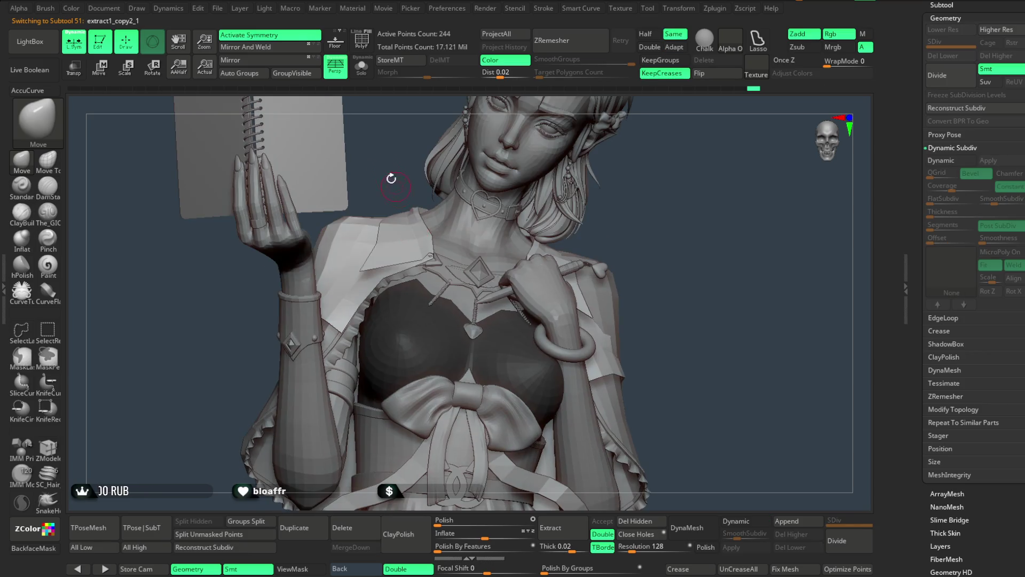
Switch to the Move Topological brush with AccuCurve enabled and resize it for the collar.
drag(398, 206, 384, 187)
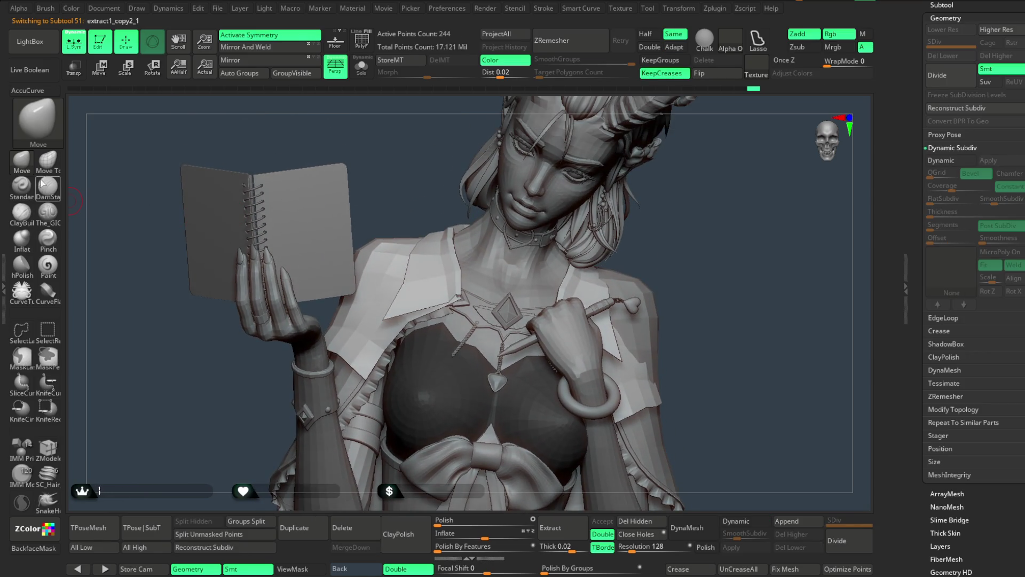
click(48, 159)
click(28, 90)
key(space)
drag(446, 253, 410, 266)
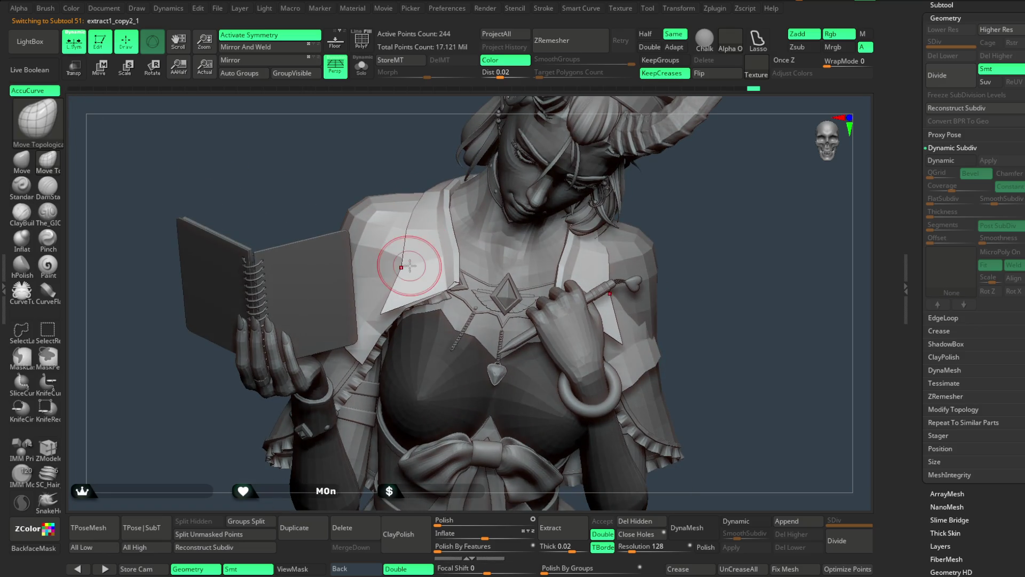
Inspect the neck, choker and chest up close, then zoom out and show the Subtool list.
mouse_move(689, 187)
mouse_down()
mouse_move(710, 169)
mouse_move(691, 210)
mouse_move(691, 201)
mouse_move(656, 194)
mouse_up()
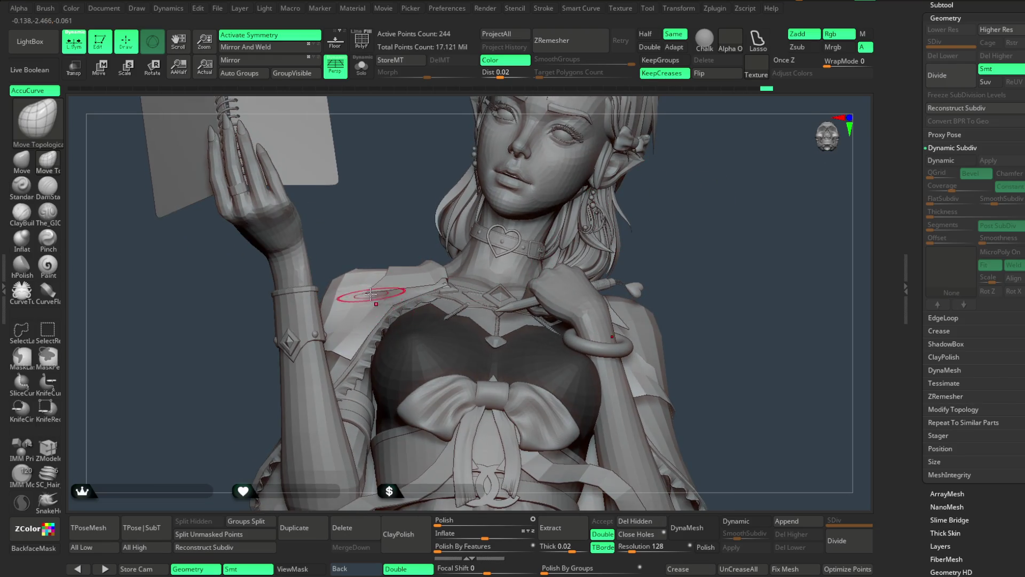
mouse_move(378, 177)
alt+mouse_down()
mouse_move(393, 210)
mouse_move(401, 152)
mouse_move(391, 149)
alt+mouse_up()
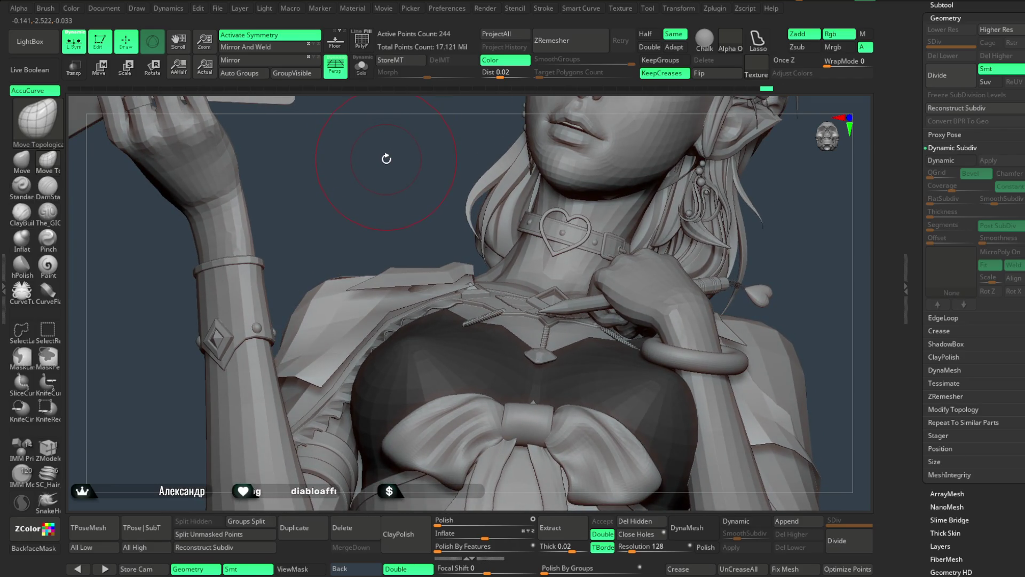
key(space)
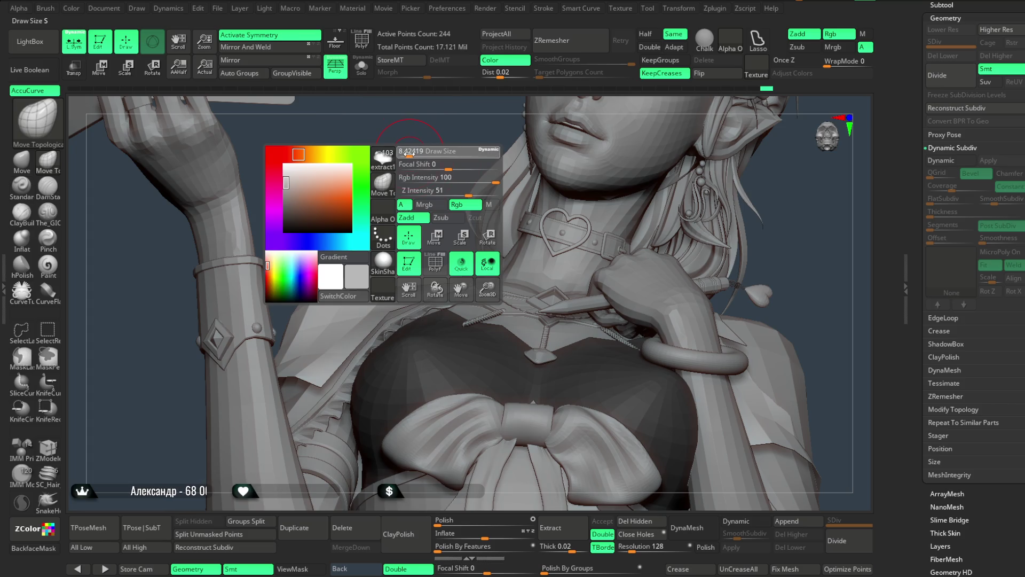
drag(408, 154, 374, 231)
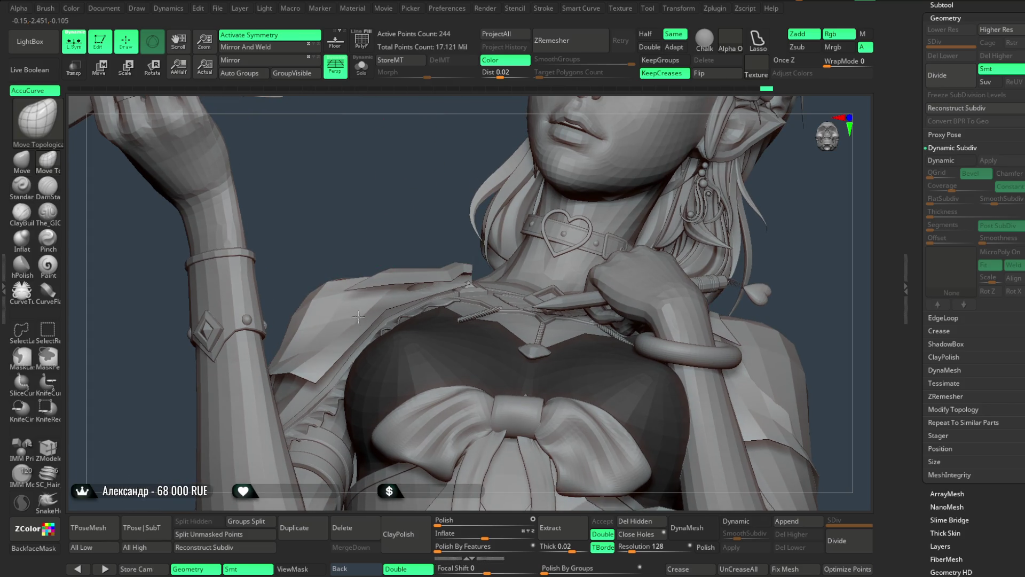
mouse_move(408, 222)
mouse_down()
mouse_move(659, 190)
mouse_move(677, 219)
mouse_up()
click(941, 5)
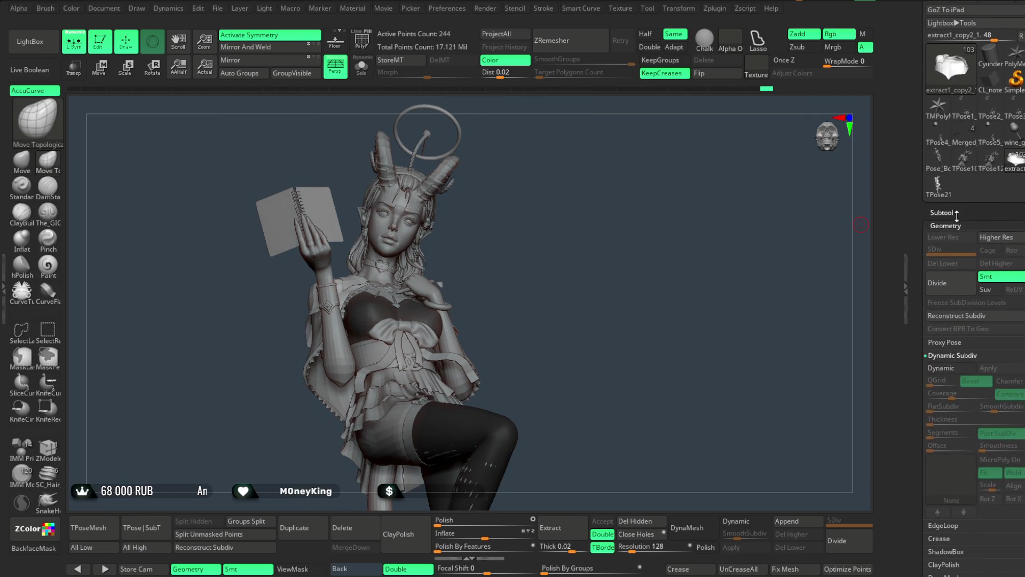
Collapse the Аксессуары and Накидка folders and make the Wings folder visible.
click(981, 186)
drag(930, 205, 930, 110)
click(945, 158)
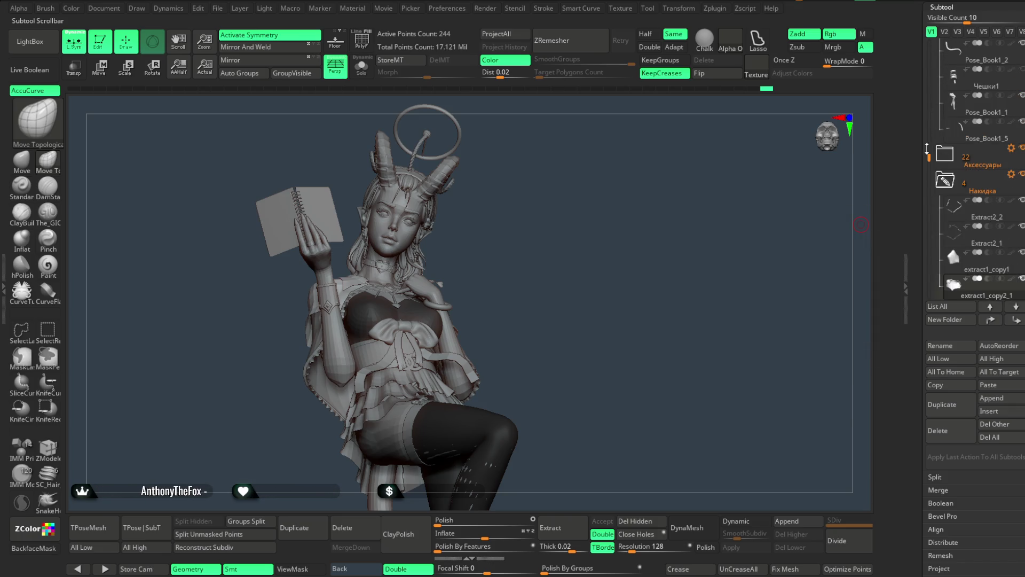
click(945, 183)
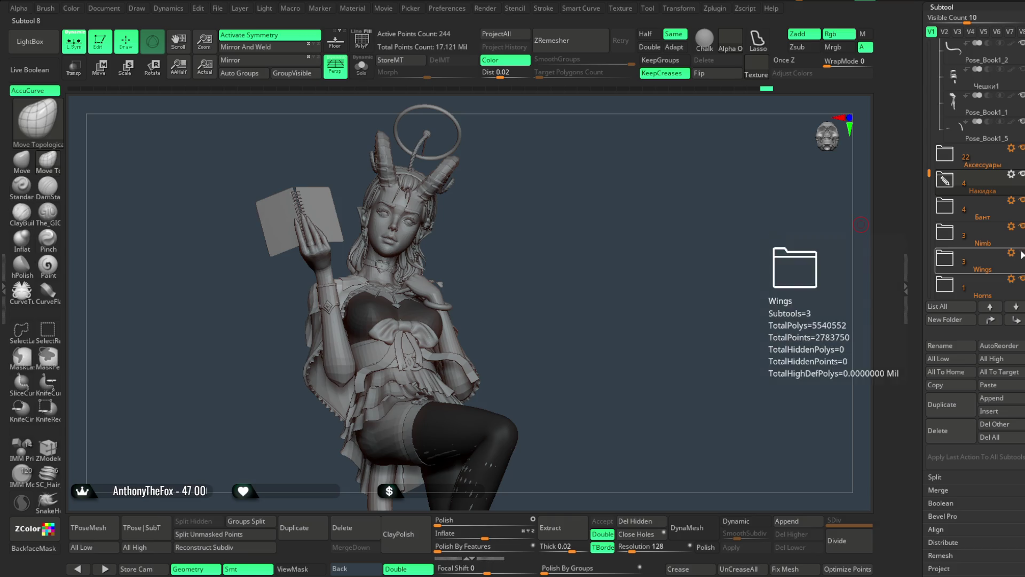
click(1022, 253)
Inspect the wings, then make the chest top Lowpoly_Fantasy_slim_girl_basemesh3_12 the active subtool.
drag(552, 250, 549, 264)
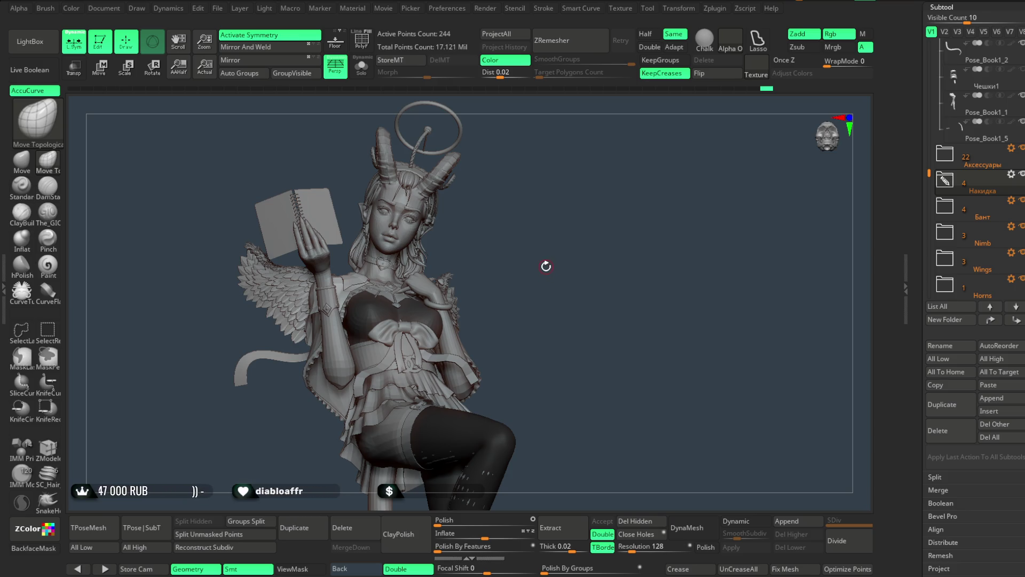
mouse_move(546, 264)
mouse_down()
mouse_move(559, 270)
mouse_move(563, 318)
mouse_move(556, 281)
mouse_move(580, 288)
mouse_move(542, 308)
mouse_move(576, 264)
mouse_move(557, 266)
mouse_up()
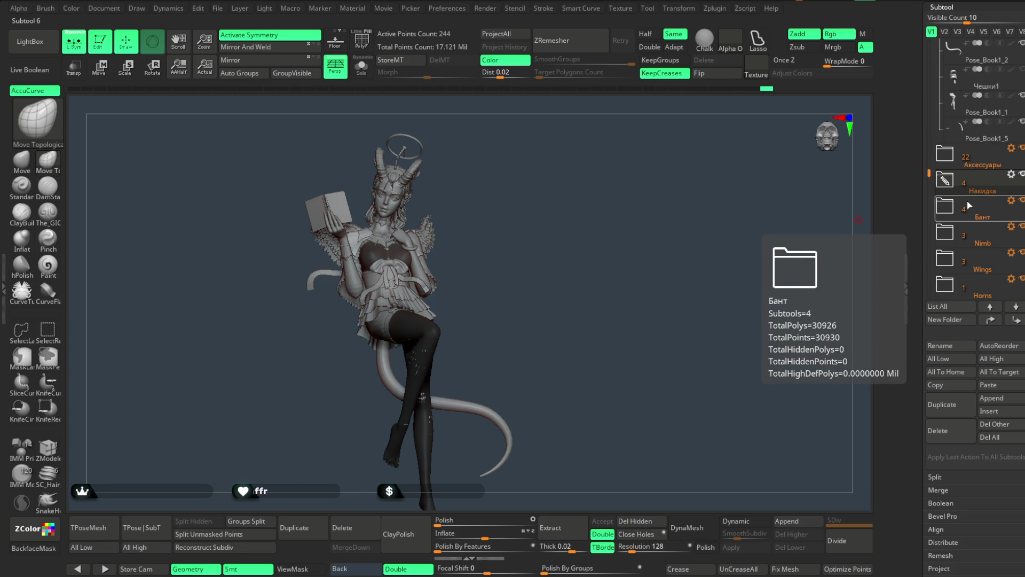
mouse_move(559, 280)
mouse_down()
mouse_move(547, 245)
mouse_move(522, 258)
mouse_move(549, 229)
mouse_move(567, 233)
mouse_move(559, 238)
mouse_move(568, 252)
mouse_move(588, 219)
mouse_move(610, 226)
mouse_move(555, 288)
mouse_up()
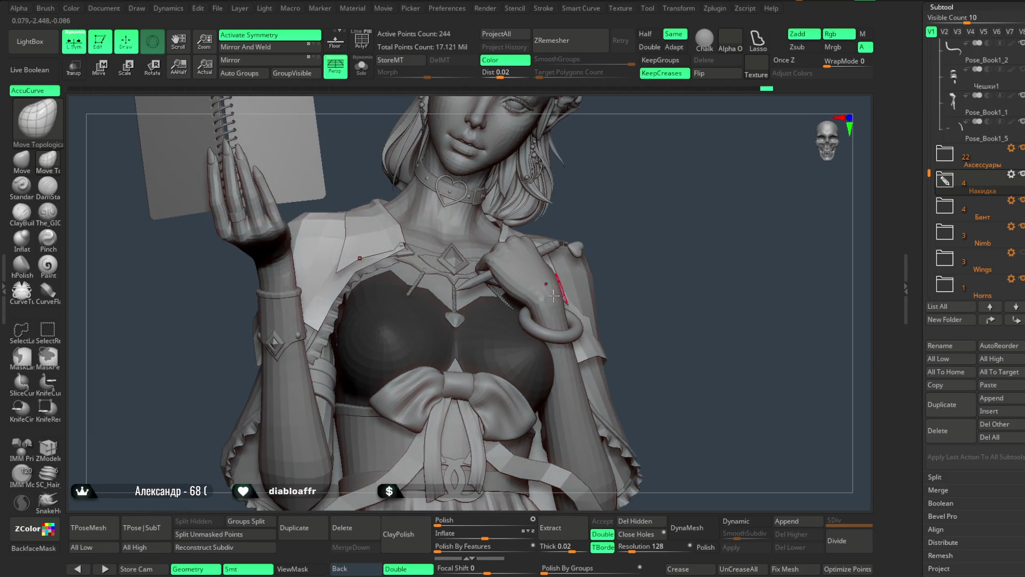
alt+click(555, 288)
mouse_move(633, 184)
mouse_down()
mouse_move(645, 170)
mouse_move(624, 189)
mouse_move(643, 185)
mouse_up()
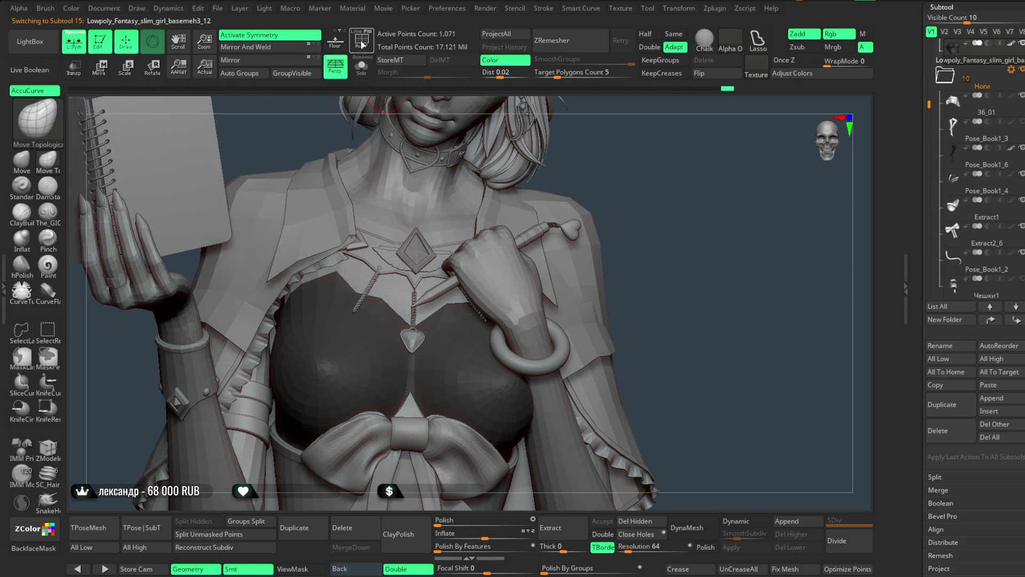
click(363, 45)
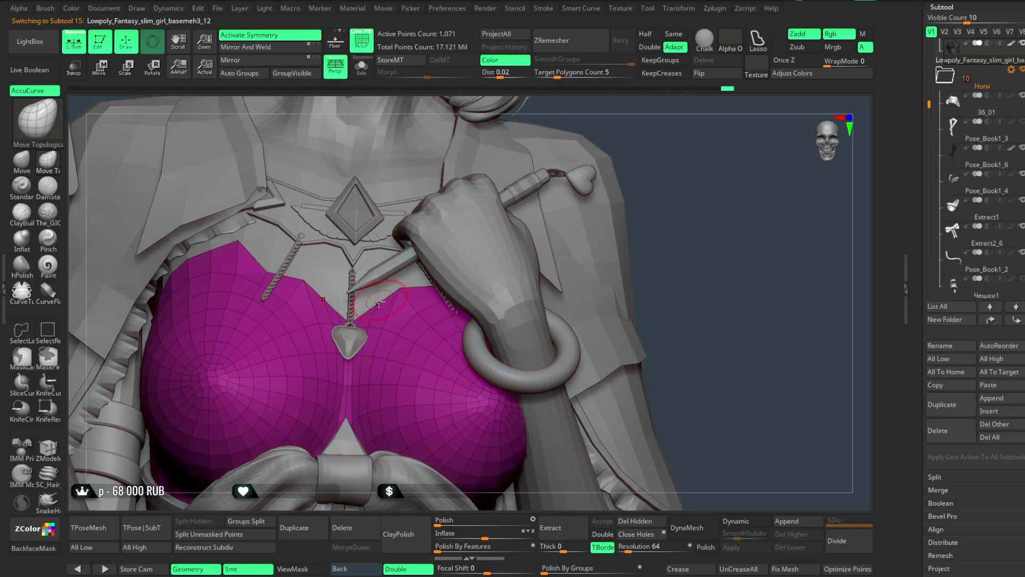
drag(683, 180, 670, 187)
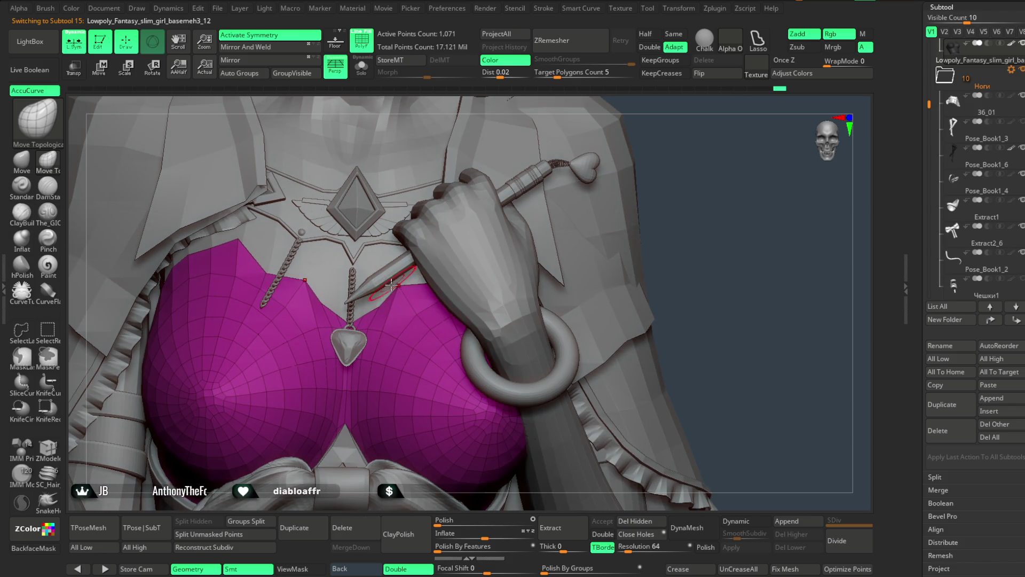
mouse_move(662, 213)
mouse_down()
mouse_move(671, 156)
mouse_move(689, 222)
mouse_move(650, 194)
mouse_move(691, 244)
mouse_move(700, 222)
mouse_move(611, 253)
mouse_move(614, 271)
mouse_move(643, 236)
mouse_move(612, 248)
mouse_up()
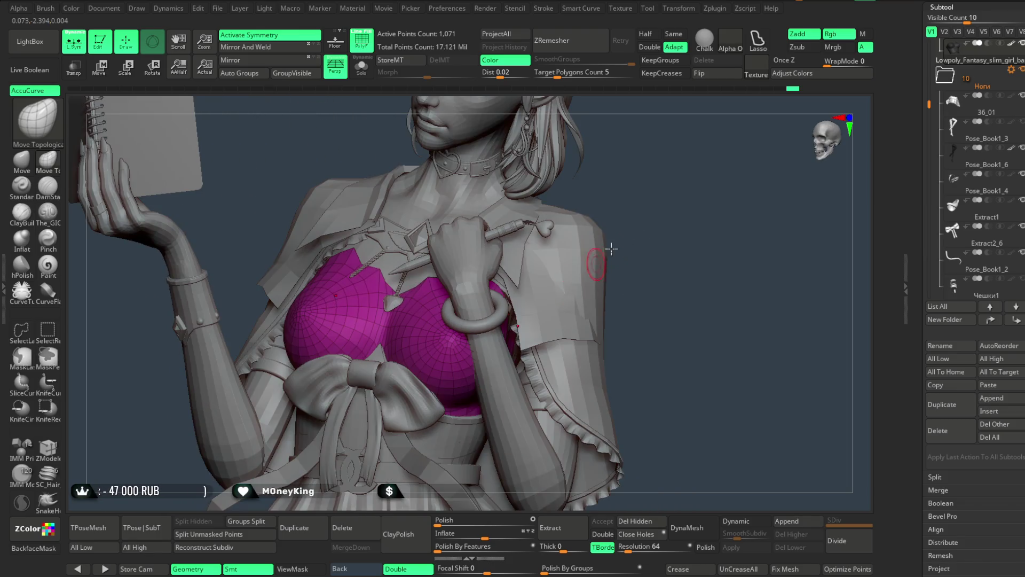
alt+click(537, 315)
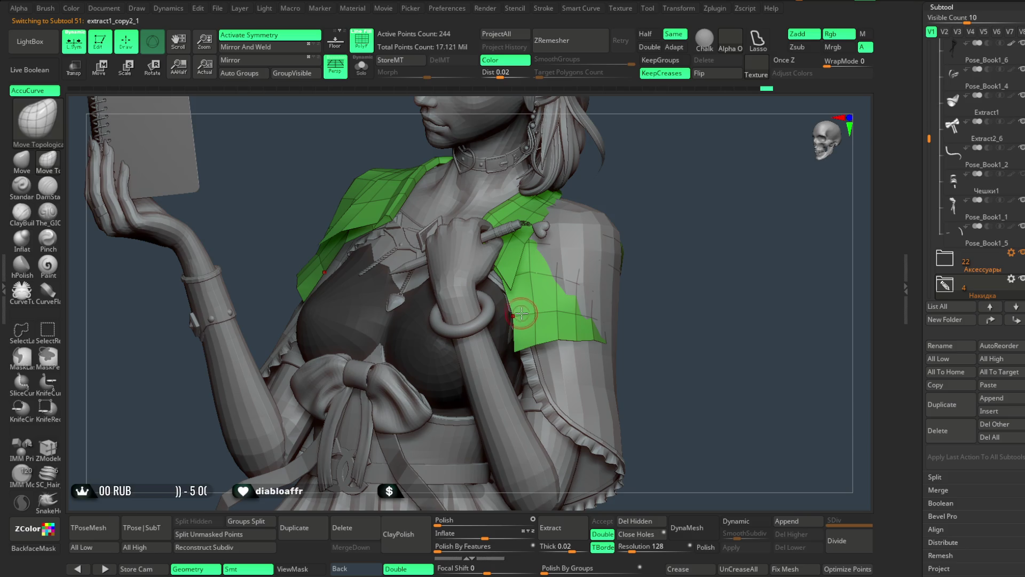
Orbit the whole figure around to view her back and shoulder, then return to the front.
mouse_move(627, 248)
mouse_down()
mouse_move(682, 171)
mouse_move(724, 238)
mouse_move(638, 229)
mouse_move(698, 222)
mouse_move(627, 228)
mouse_move(691, 228)
mouse_move(679, 304)
mouse_move(628, 332)
mouse_move(623, 238)
mouse_move(636, 235)
mouse_move(444, 319)
mouse_up()
key(space)
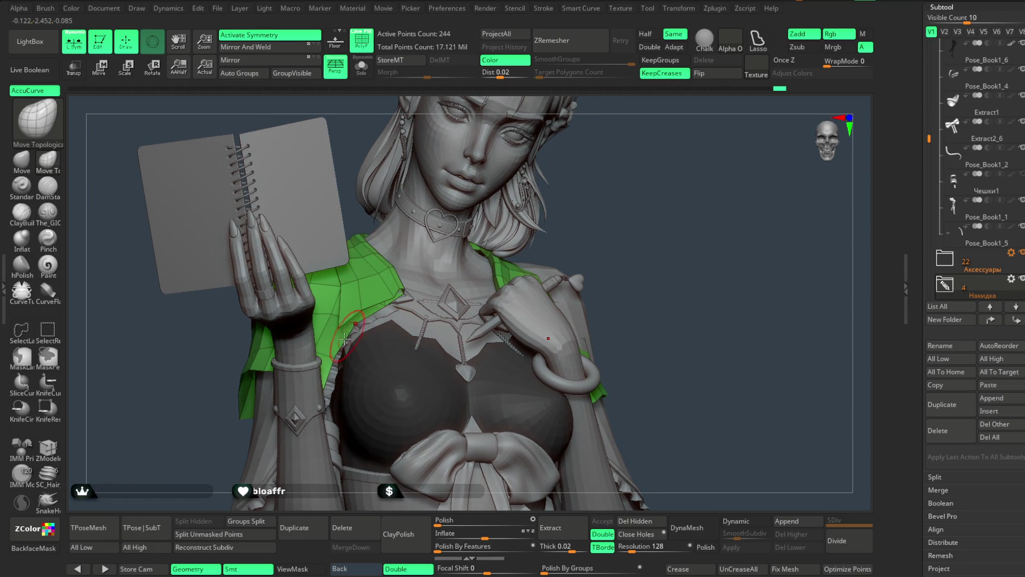
mouse_move(601, 212)
mouse_down()
mouse_move(598, 178)
mouse_move(579, 184)
mouse_move(620, 174)
mouse_move(581, 222)
mouse_move(607, 245)
mouse_move(591, 222)
mouse_move(339, 299)
mouse_up()
key(space)
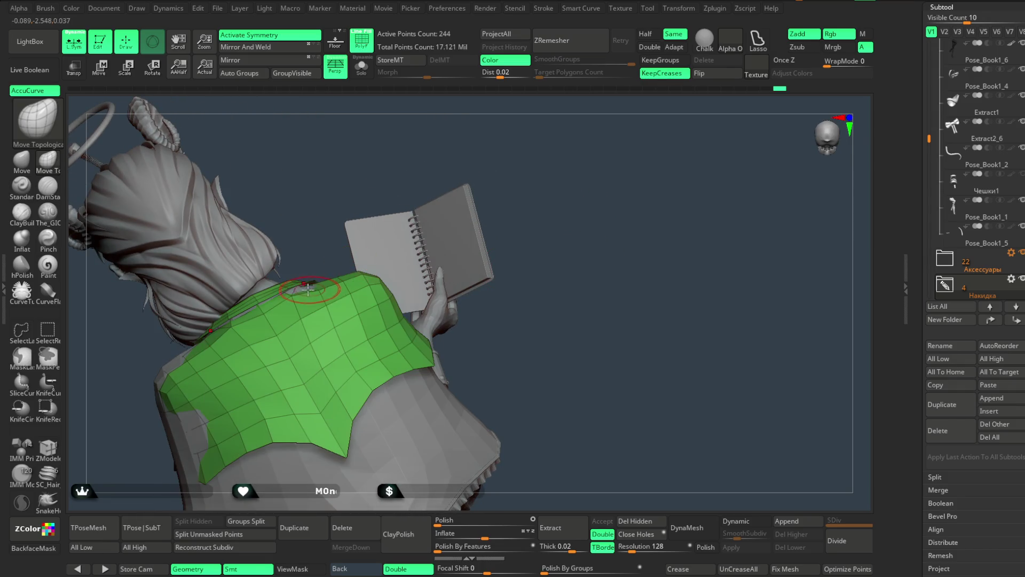
right_drag(298, 291, 316, 287)
mouse_move(343, 237)
right_down()
mouse_move(350, 202)
mouse_move(360, 226)
mouse_move(276, 294)
mouse_move(504, 195)
mouse_move(529, 169)
right_up()
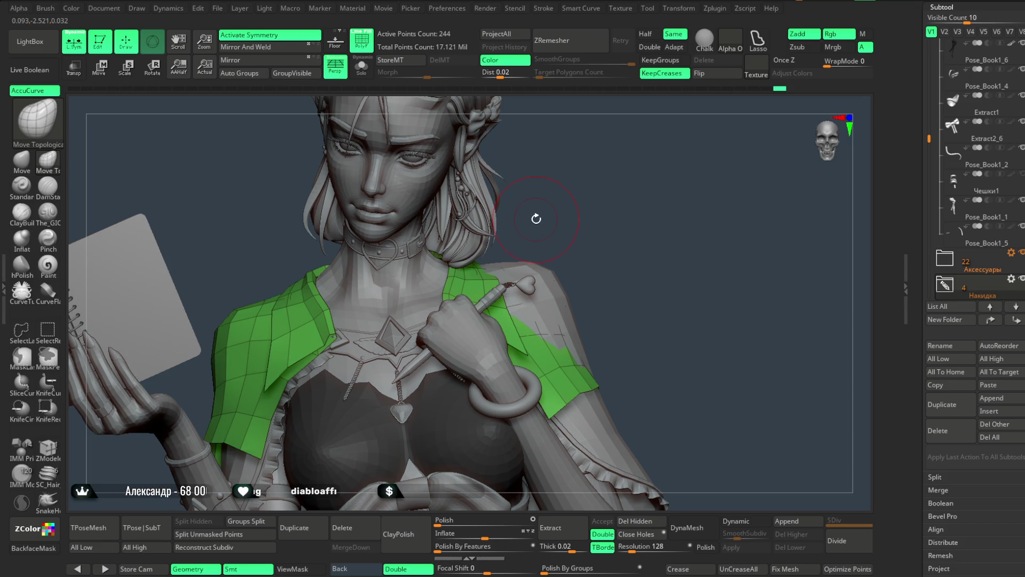
Inspect the face, neck, chest and shoulder capelet from side and frontal angles.
mouse_move(646, 206)
right_down()
mouse_move(632, 188)
mouse_move(396, 302)
mouse_move(549, 168)
mouse_move(531, 126)
mouse_move(530, 214)
mouse_move(541, 192)
mouse_move(558, 226)
mouse_move(361, 286)
mouse_move(419, 242)
mouse_move(337, 324)
right_up()
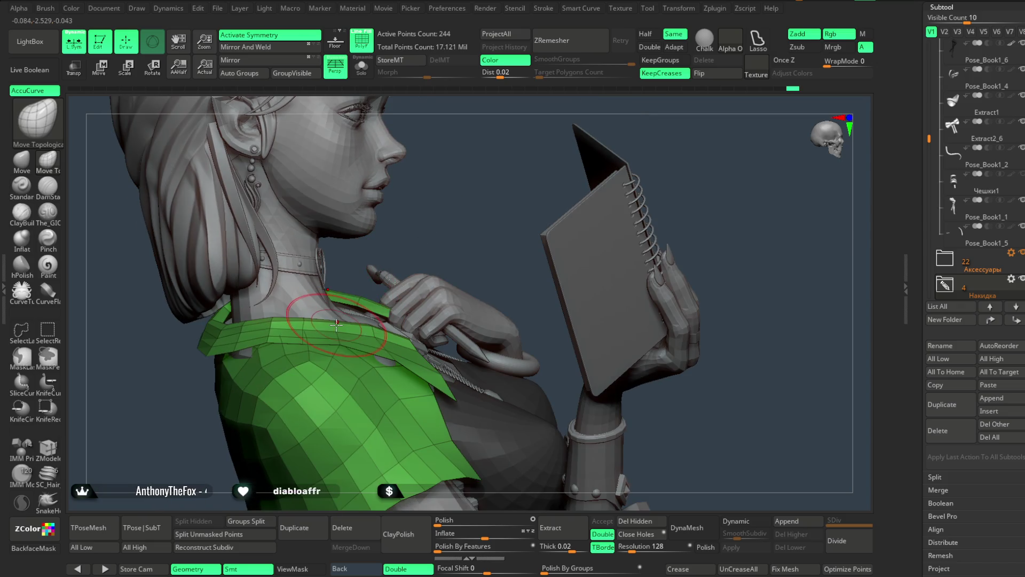
mouse_move(458, 235)
right_down()
mouse_move(458, 194)
mouse_move(689, 182)
mouse_move(651, 185)
mouse_move(664, 194)
mouse_move(611, 233)
mouse_move(602, 272)
mouse_move(608, 216)
mouse_move(605, 244)
right_up()
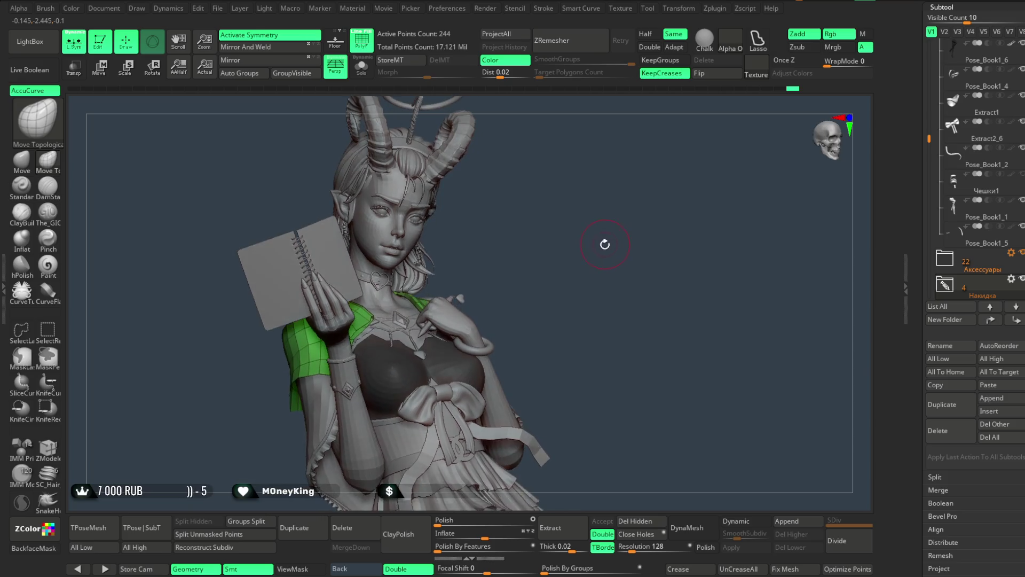
mouse_move(673, 247)
right_down()
mouse_move(675, 231)
mouse_move(680, 240)
mouse_move(590, 226)
mouse_move(664, 229)
mouse_move(602, 277)
mouse_move(617, 239)
mouse_move(515, 225)
mouse_move(348, 369)
right_up()
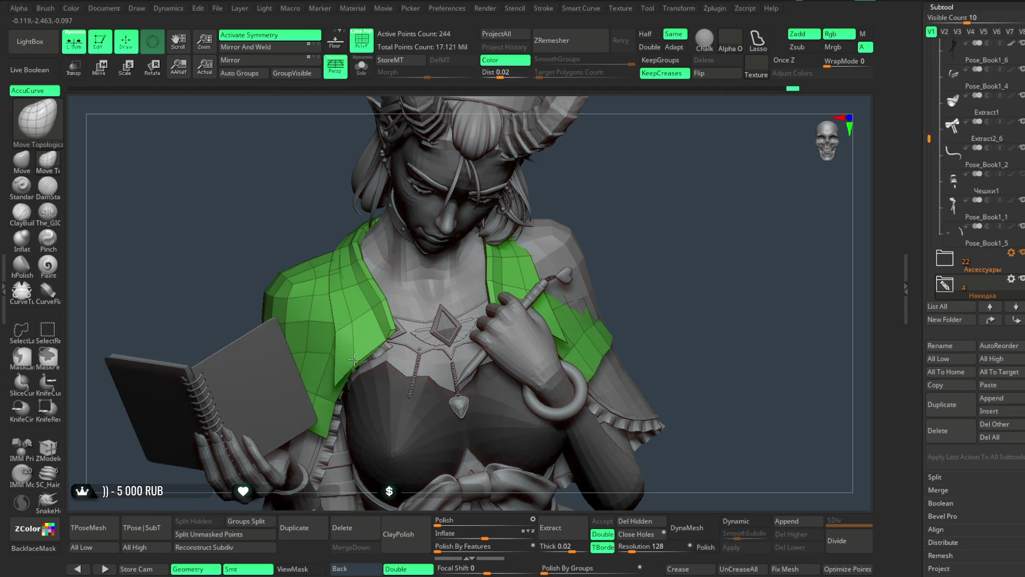
right_drag(655, 224, 367, 364)
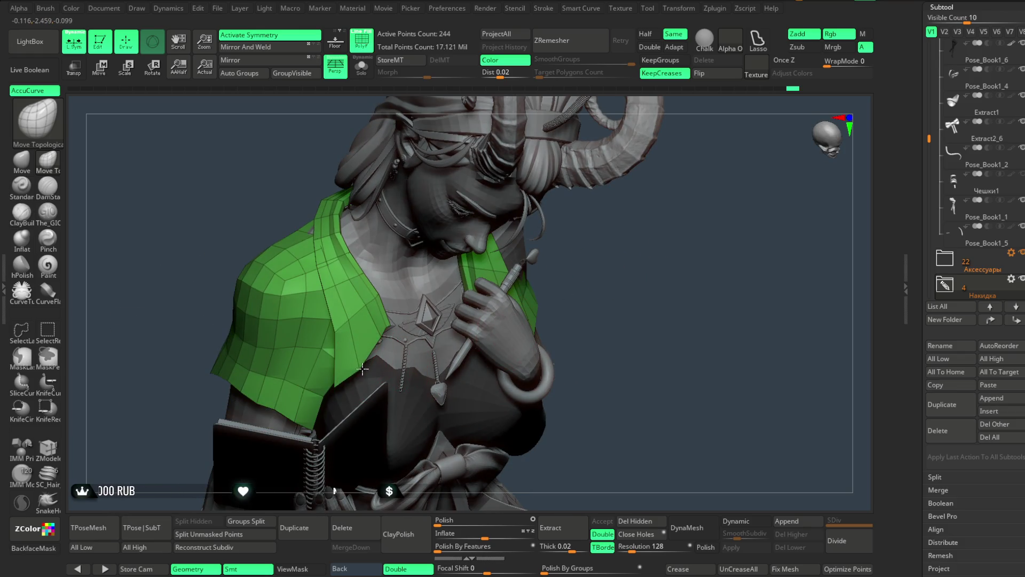
mouse_move(633, 244)
right_down()
mouse_move(590, 183)
mouse_move(600, 218)
mouse_move(626, 245)
mouse_move(361, 353)
right_up()
Look over the skirt and legs, then make the tail piece Pose_Book1_2 active and orbit.
mouse_move(403, 309)
right_down()
mouse_move(641, 201)
mouse_move(673, 215)
mouse_move(585, 251)
mouse_move(591, 224)
mouse_move(569, 252)
mouse_move(575, 213)
mouse_move(568, 225)
mouse_move(639, 224)
mouse_move(582, 263)
mouse_move(576, 213)
mouse_move(595, 220)
mouse_move(574, 223)
mouse_move(629, 231)
mouse_move(571, 226)
mouse_move(636, 183)
mouse_move(655, 206)
mouse_move(585, 238)
mouse_move(650, 252)
mouse_move(590, 218)
mouse_move(582, 235)
right_up()
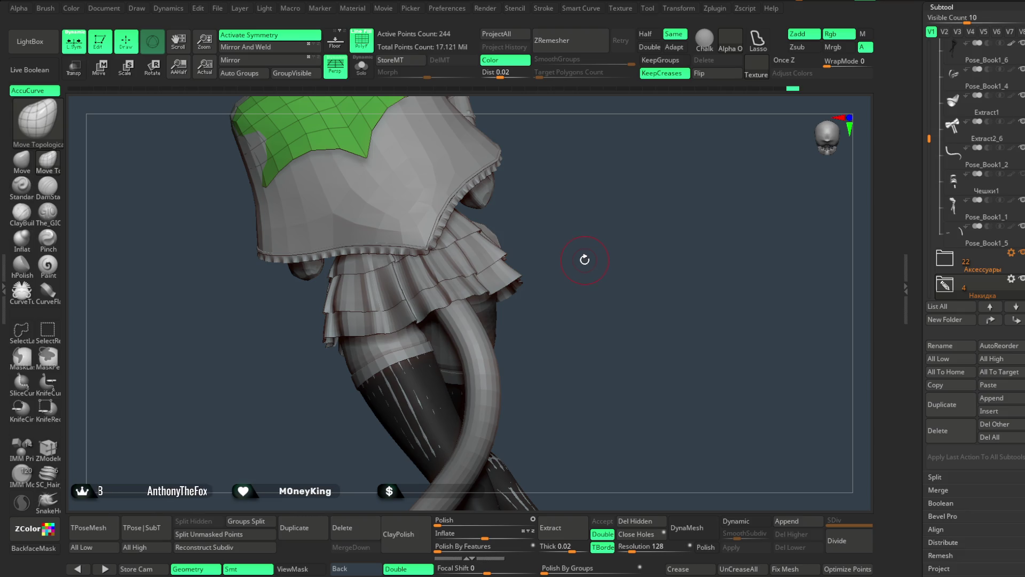
mouse_move(624, 222)
mouse_down()
mouse_move(682, 222)
mouse_move(610, 219)
mouse_up()
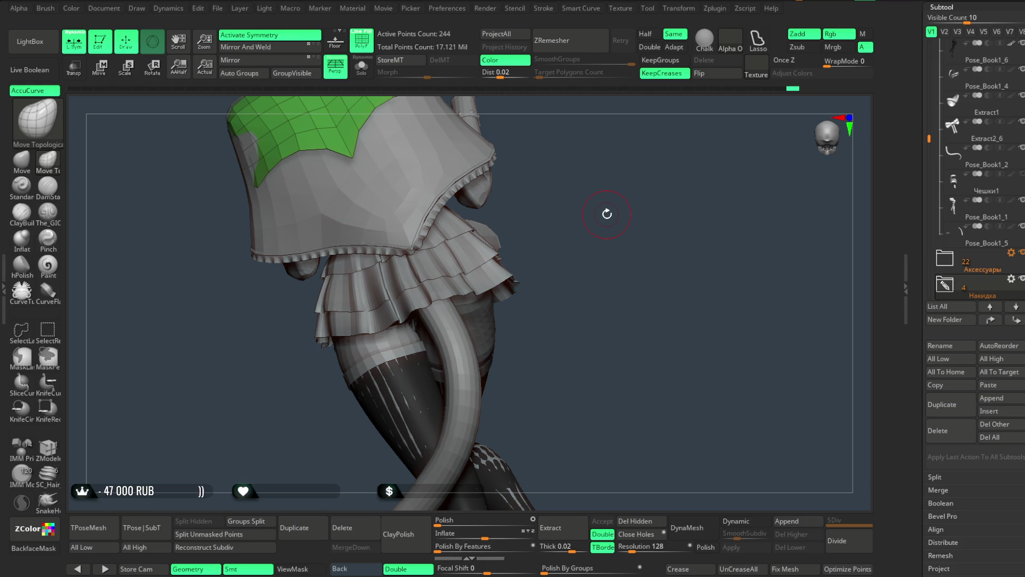
drag(601, 222, 602, 229)
alt+click(481, 347)
mouse_move(543, 254)
mouse_down()
mouse_move(639, 259)
mouse_move(564, 262)
mouse_move(572, 222)
mouse_move(520, 233)
mouse_move(561, 261)
mouse_move(555, 221)
mouse_move(575, 265)
mouse_move(575, 236)
mouse_move(561, 235)
mouse_move(570, 219)
mouse_move(574, 239)
mouse_move(557, 236)
mouse_move(545, 251)
mouse_up()
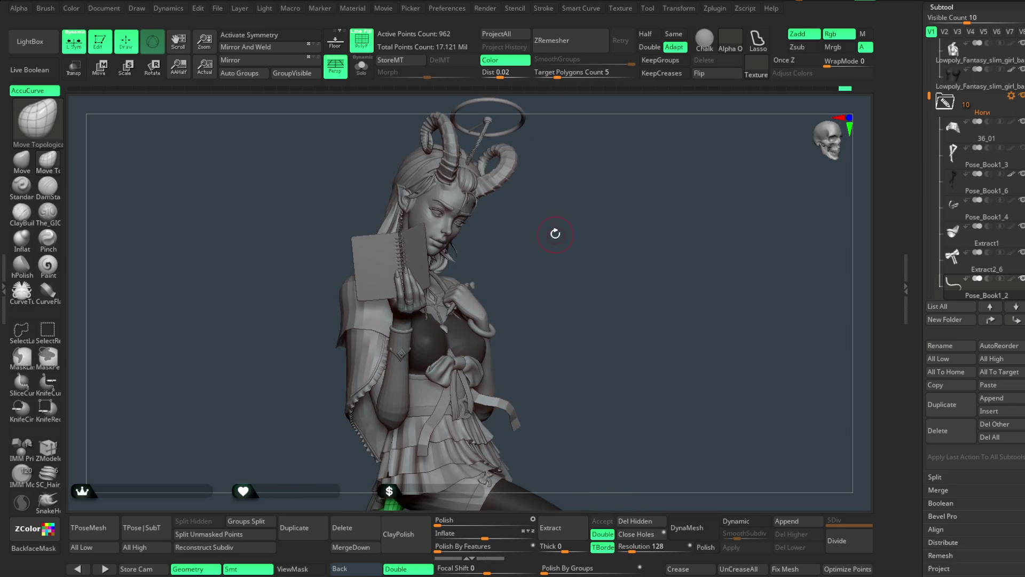
Make the shoulder capelet active again and orbit to check its side profile.
mouse_move(562, 240)
mouse_down()
mouse_move(554, 225)
mouse_move(576, 219)
mouse_move(549, 247)
mouse_move(559, 233)
mouse_move(597, 228)
mouse_move(545, 261)
mouse_move(549, 249)
mouse_move(571, 255)
mouse_move(590, 247)
mouse_move(431, 283)
mouse_up()
alt+click(262, 290)
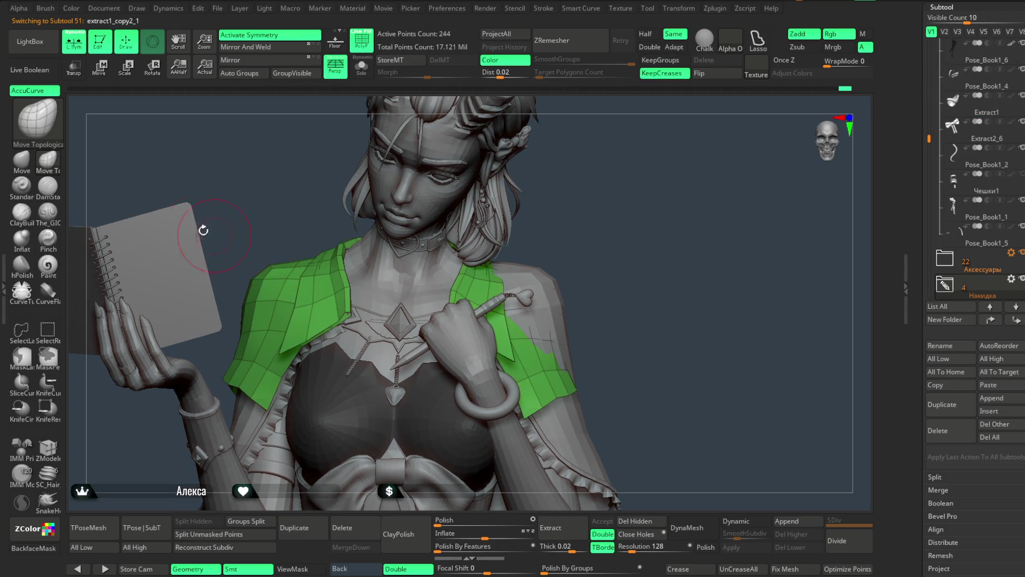
key(space)
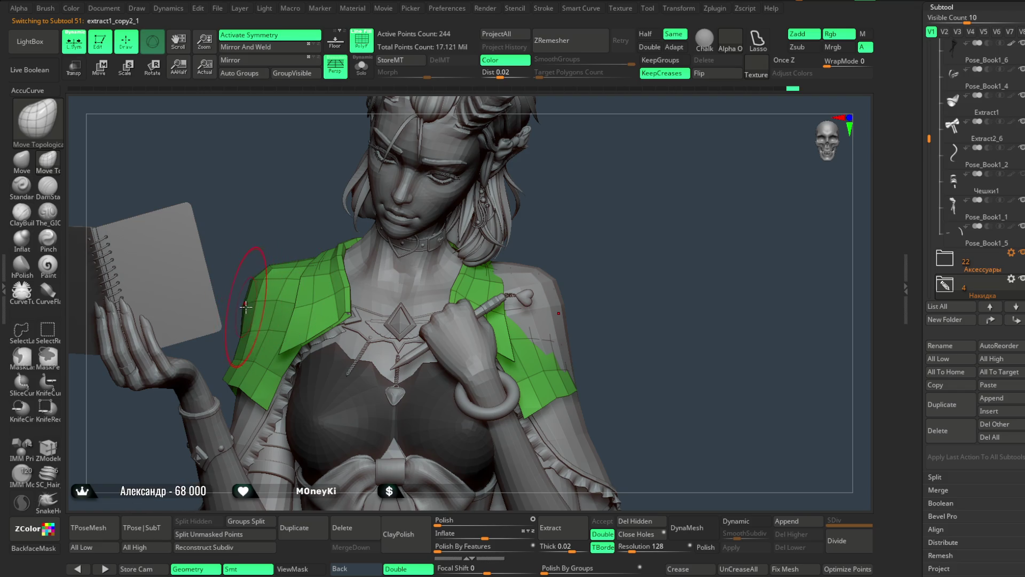
mouse_move(249, 305)
right_down()
mouse_move(278, 304)
mouse_move(249, 301)
right_up()
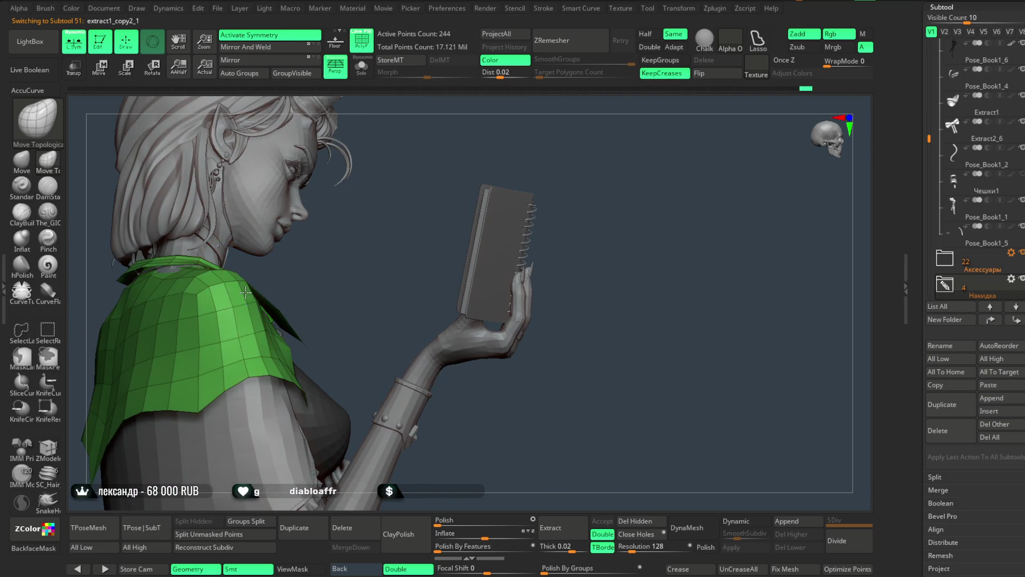
mouse_move(292, 270)
right_down()
mouse_move(328, 281)
mouse_move(496, 170)
mouse_move(489, 163)
mouse_move(497, 178)
mouse_move(499, 158)
mouse_move(492, 213)
mouse_move(498, 203)
mouse_move(508, 210)
mouse_move(508, 178)
mouse_move(527, 184)
mouse_move(428, 240)
mouse_move(330, 350)
right_up()
Frame the whole figure at a reclined angle and select the skirt subtool 36_01.
right_click(355, 390)
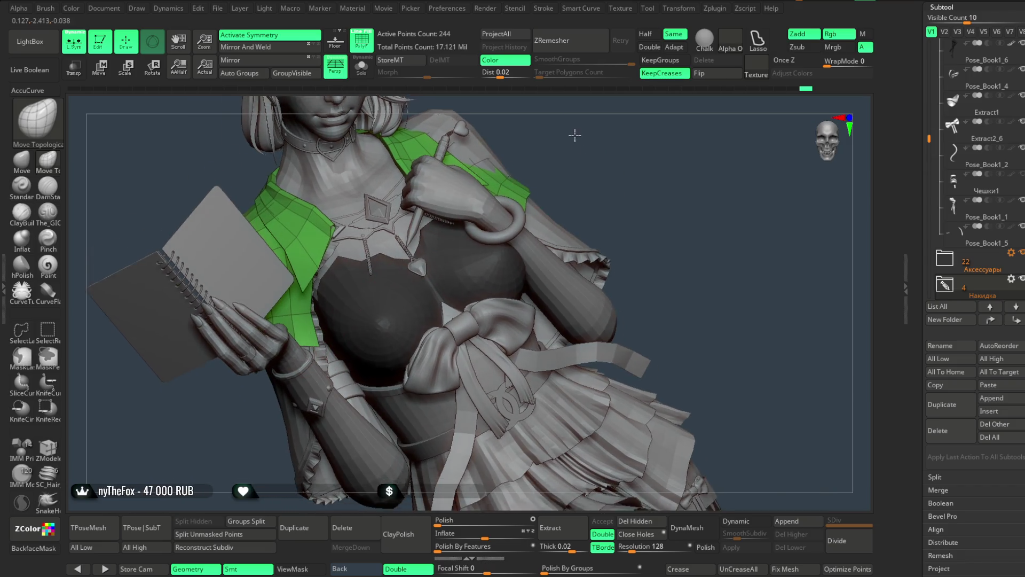
key(f)
mouse_move(556, 167)
right_down()
mouse_move(529, 204)
mouse_move(521, 184)
mouse_move(435, 223)
mouse_move(517, 242)
right_up()
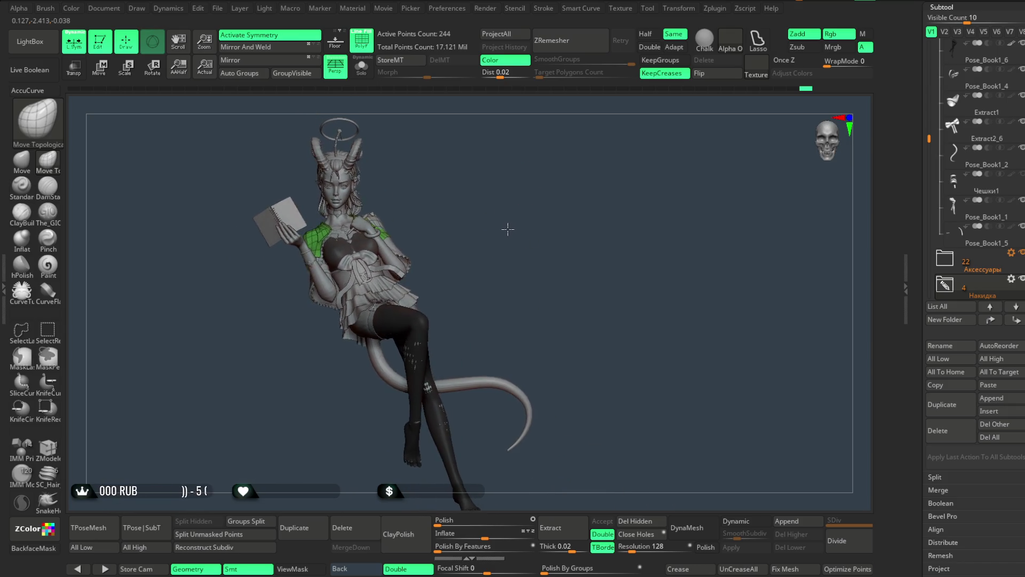
mouse_move(929, 138)
mouse_down()
mouse_move(930, 45)
mouse_move(921, 162)
mouse_move(931, 110)
mouse_up()
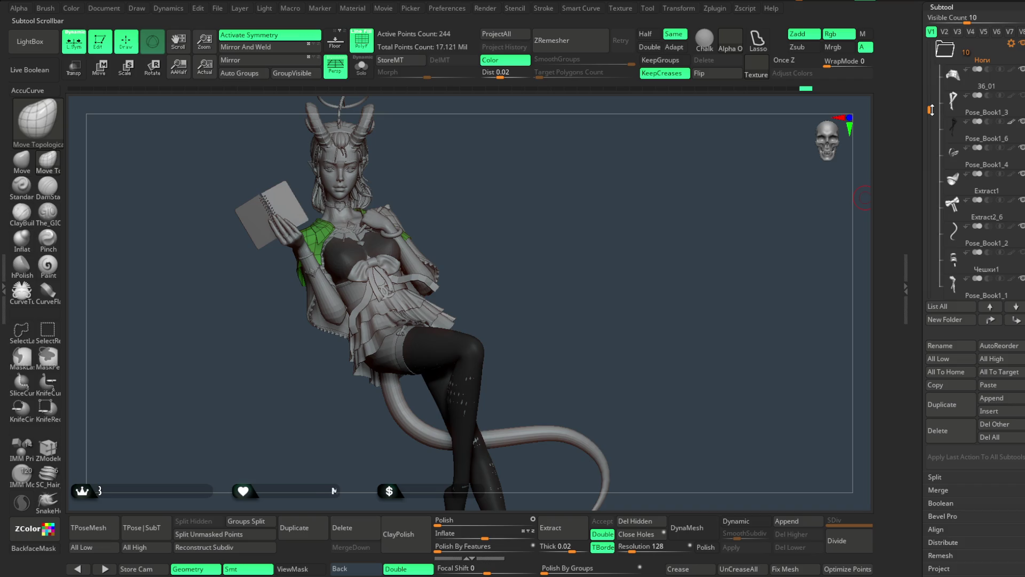
alt+click(437, 313)
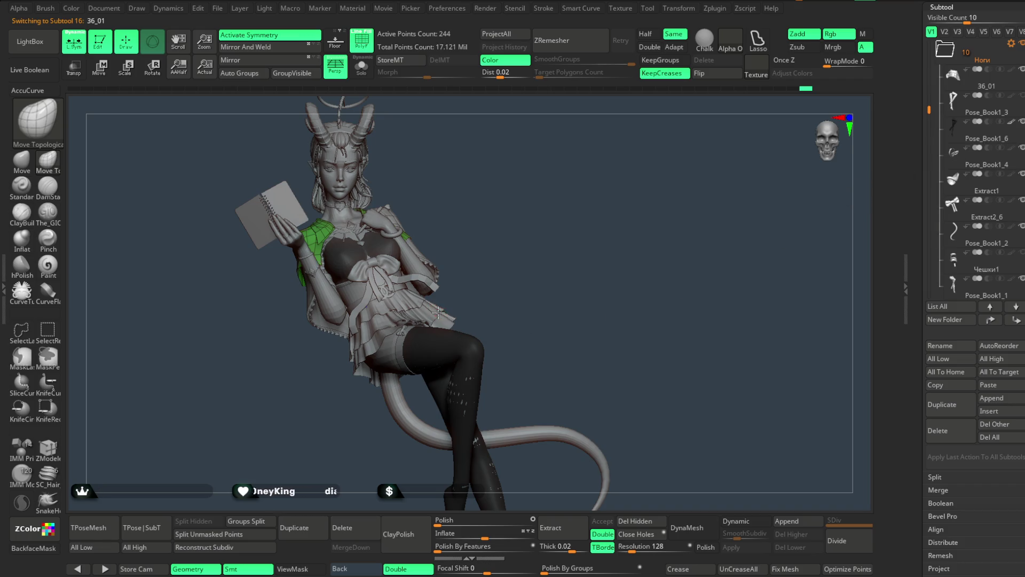
alt+click(438, 313)
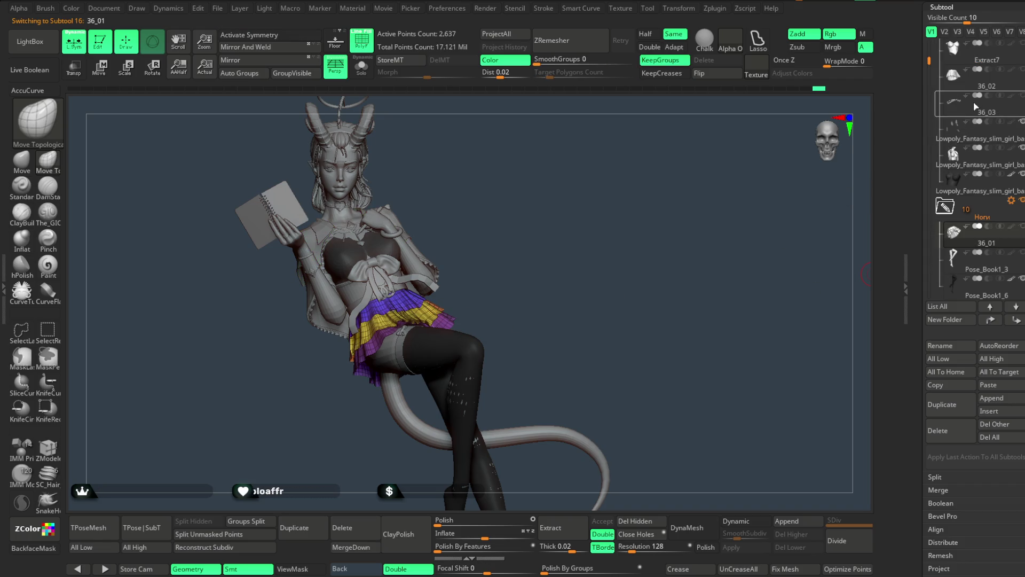
Step through skirt layer 36_02, the chest top and the shorts, with PolyF turned off.
click(979, 87)
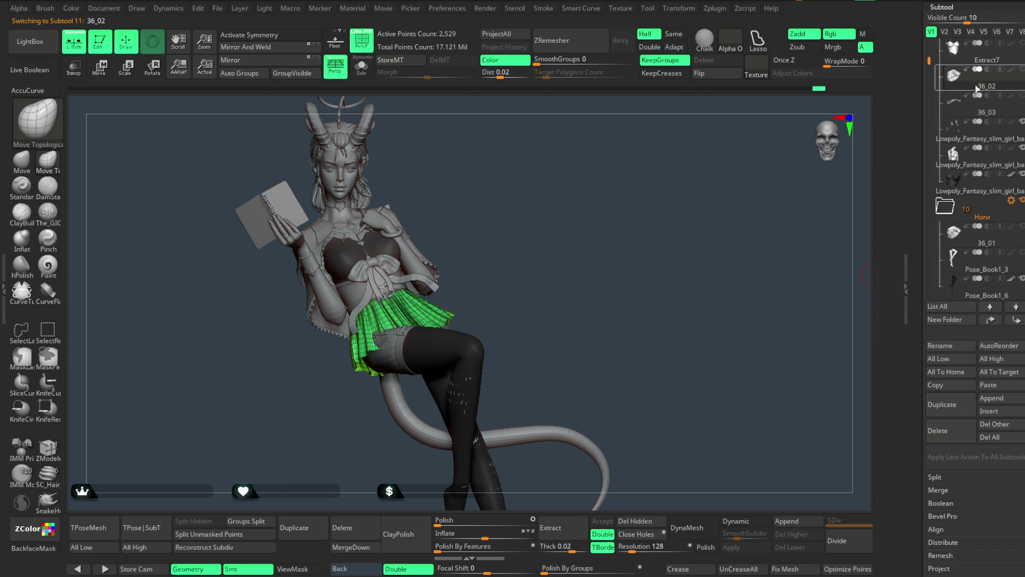
click(981, 134)
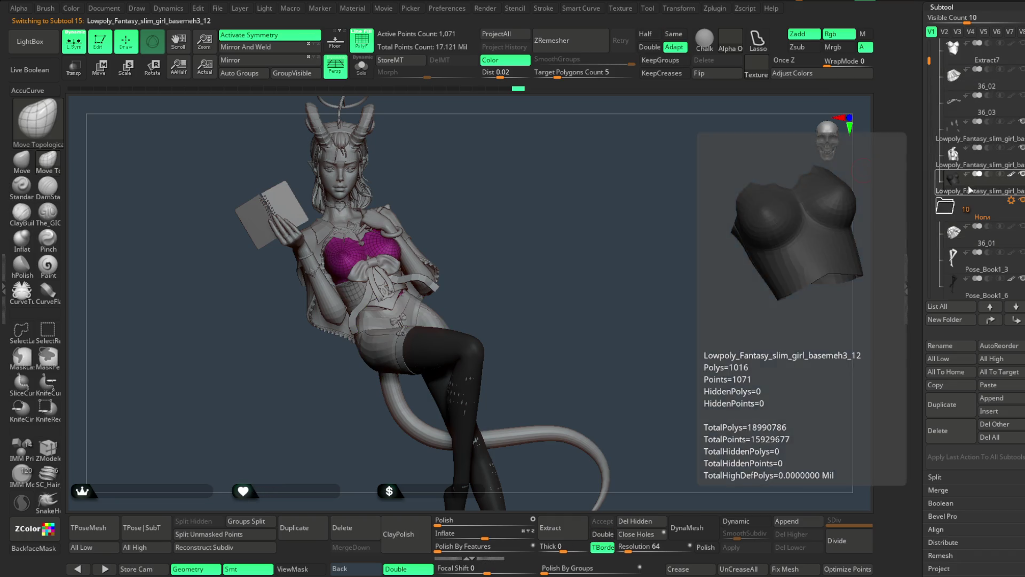
alt+click(413, 310)
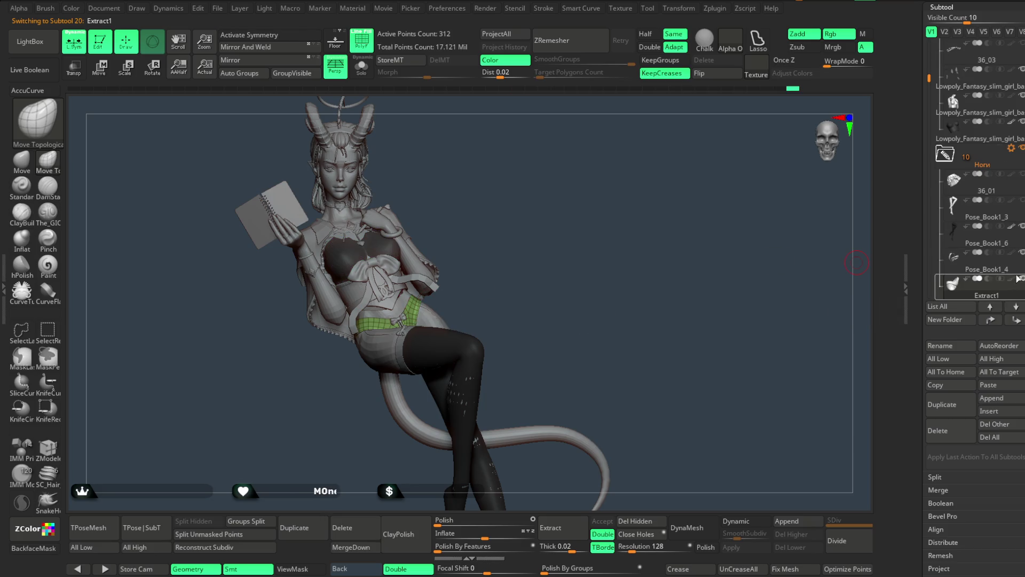
key(shift+f)
mouse_move(545, 215)
ctrl+right_down()
mouse_move(566, 286)
mouse_move(572, 234)
mouse_move(595, 226)
mouse_move(586, 218)
mouse_move(592, 239)
mouse_move(529, 283)
ctrl+right_up()
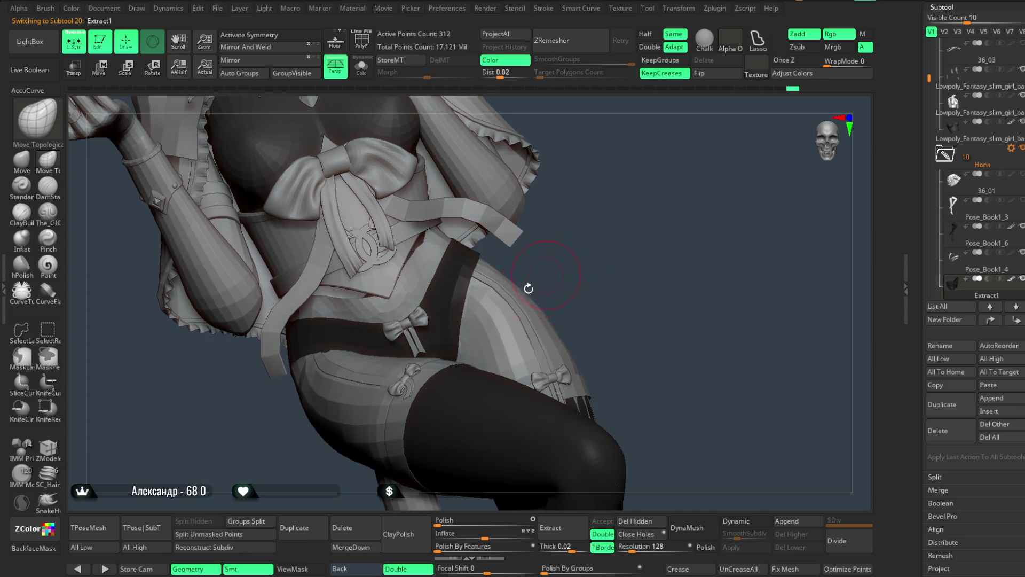
Isolate the shorts with Solo and orbit around them from several angles.
right_click(483, 309)
mouse_move(537, 245)
right_down()
mouse_move(353, 354)
mouse_move(570, 222)
mouse_move(567, 238)
mouse_move(568, 220)
mouse_move(353, 347)
right_up()
mouse_move(415, 232)
right_down()
mouse_move(456, 174)
mouse_move(419, 178)
right_up()
click(362, 65)
mouse_move(364, 247)
right_down()
mouse_move(293, 282)
mouse_move(298, 334)
right_up()
mouse_move(332, 286)
right_down()
mouse_move(359, 220)
mouse_move(284, 291)
mouse_move(310, 247)
mouse_move(298, 309)
mouse_move(275, 334)
mouse_move(318, 293)
mouse_move(332, 332)
mouse_move(412, 272)
mouse_move(389, 284)
right_up()
mouse_move(319, 336)
right_down()
mouse_move(385, 248)
mouse_move(407, 248)
mouse_move(312, 323)
mouse_move(414, 290)
mouse_move(412, 190)
mouse_move(419, 230)
mouse_move(411, 207)
mouse_move(371, 339)
right_up()
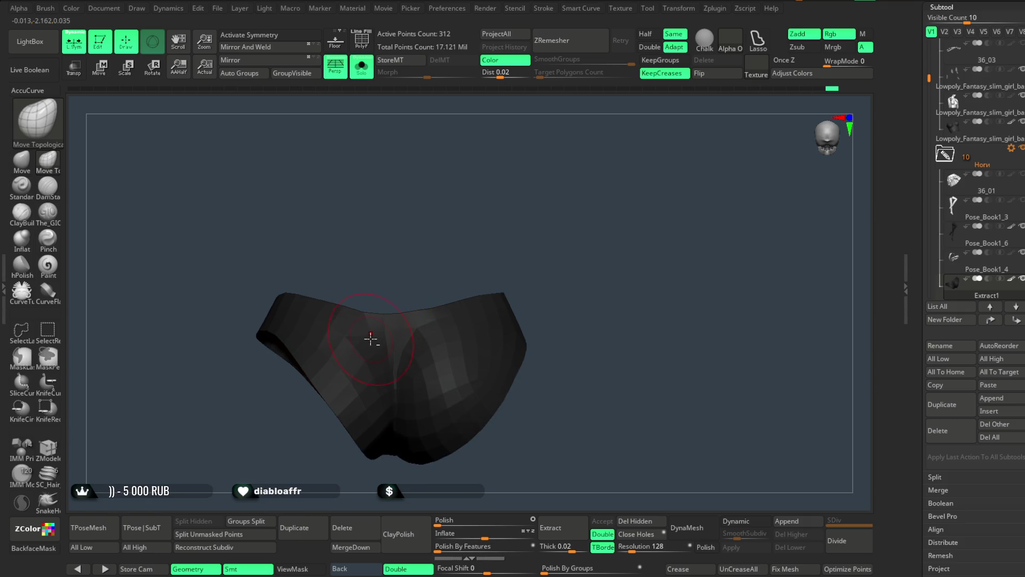
mouse_move(411, 276)
right_down()
mouse_move(428, 231)
mouse_move(422, 195)
right_up()
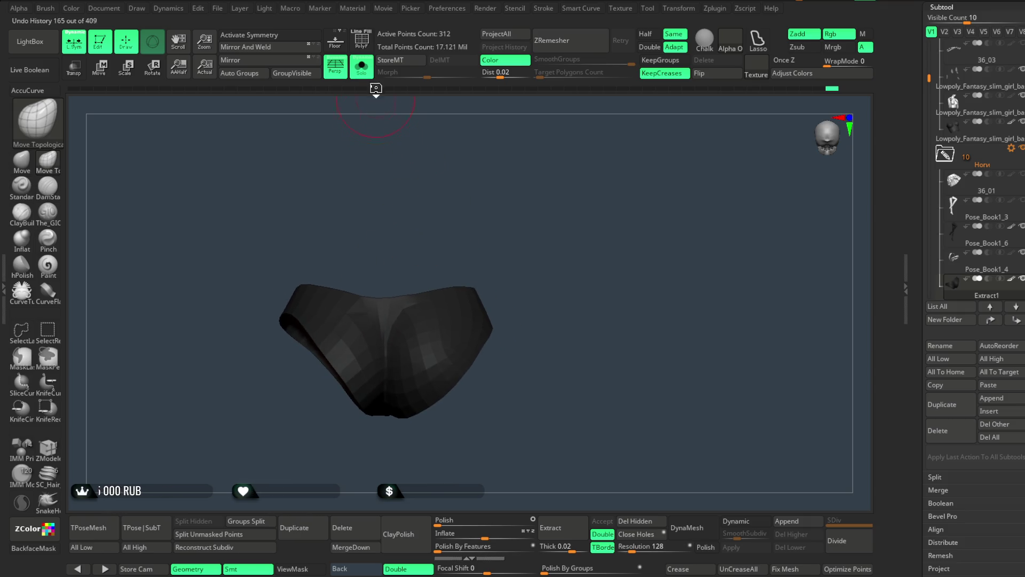
click(362, 67)
mouse_move(450, 145)
right_down()
mouse_move(600, 222)
mouse_move(436, 359)
right_up()
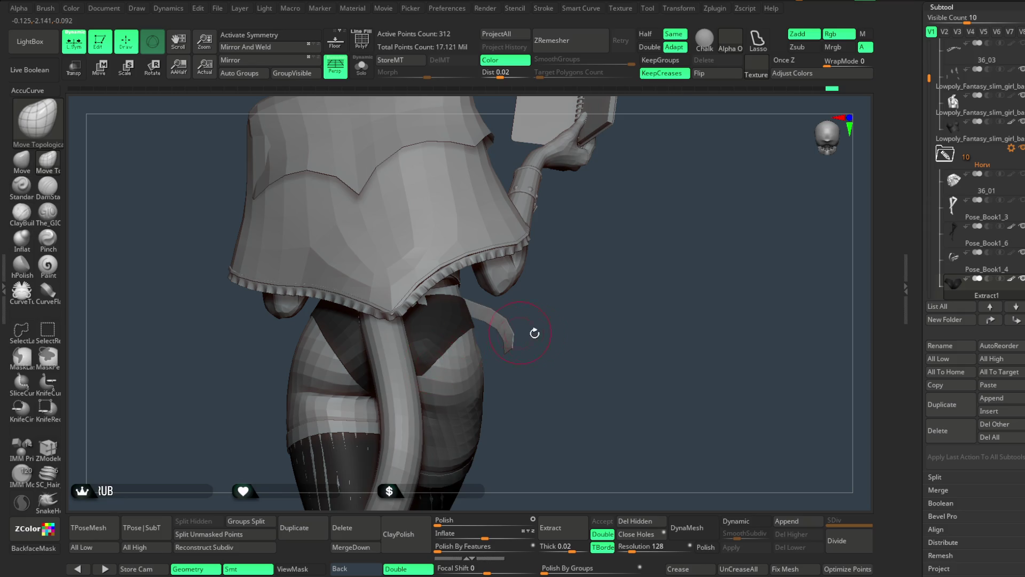
right_drag(535, 333, 423, 385)
key(space)
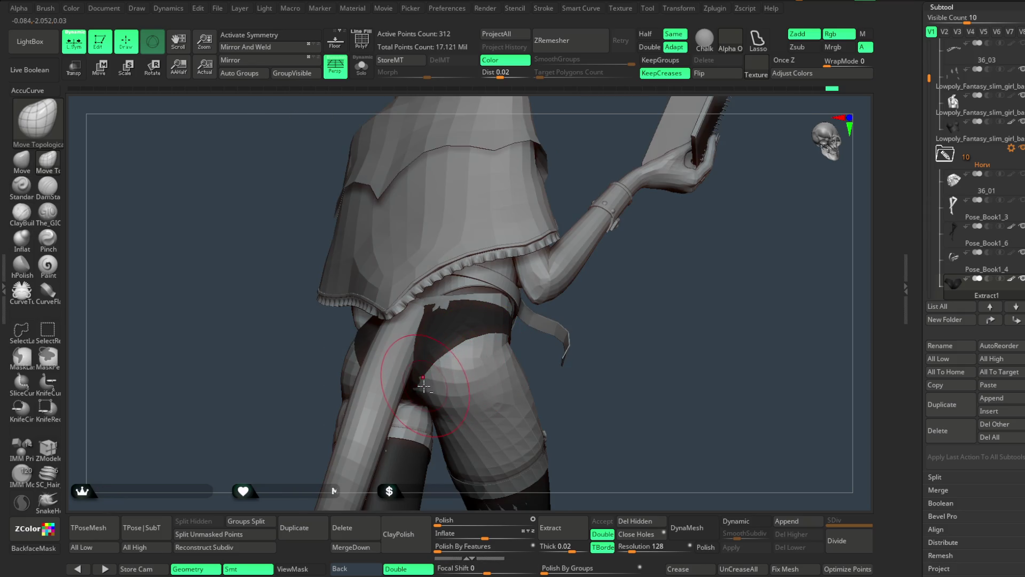
mouse_move(588, 349)
right_down()
mouse_move(620, 283)
mouse_move(611, 224)
mouse_move(578, 276)
mouse_move(588, 204)
mouse_move(563, 272)
mouse_move(468, 313)
right_up()
key(space)
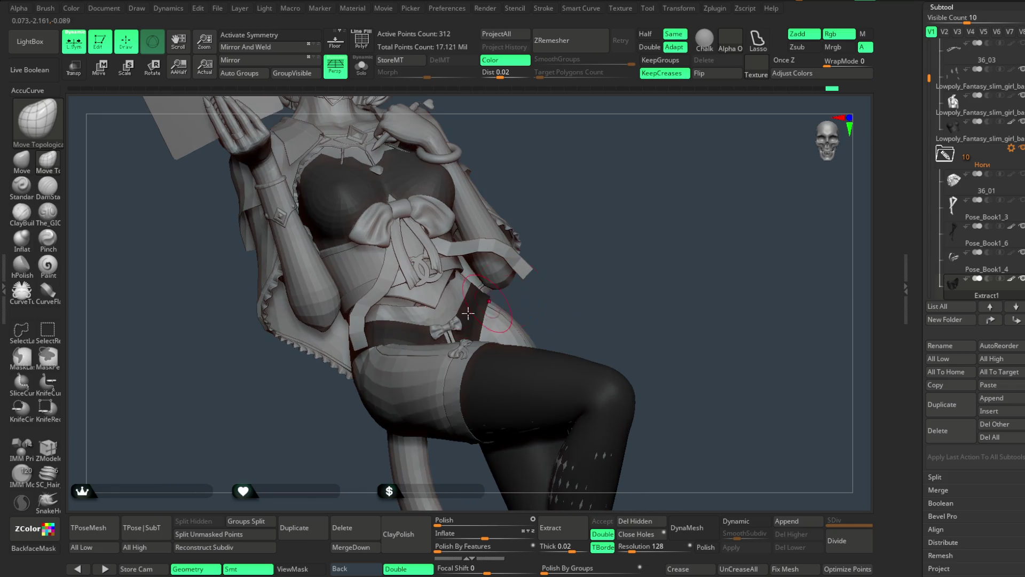
right_drag(532, 263, 473, 310)
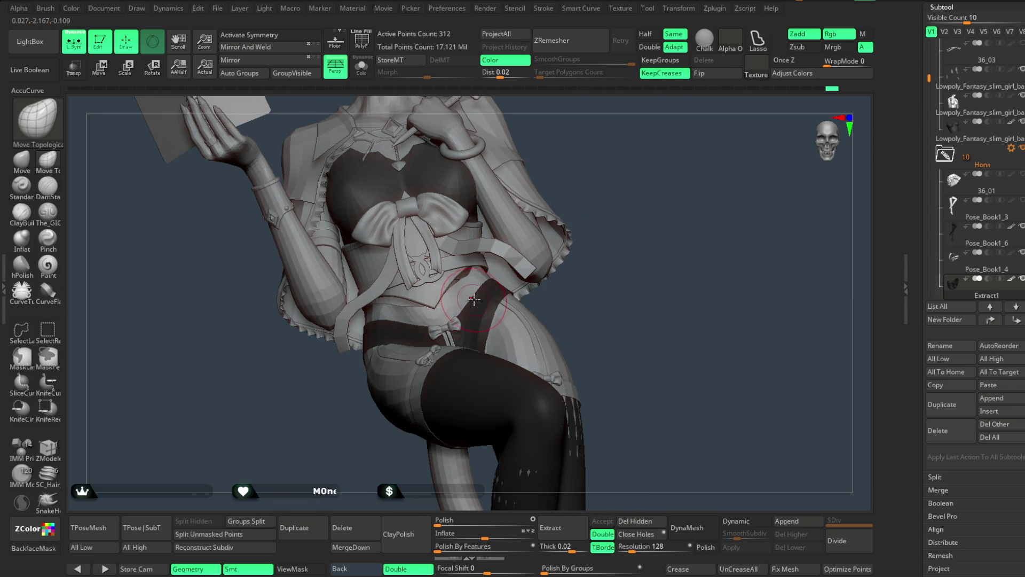
mouse_move(516, 270)
ctrl+right_down()
mouse_move(575, 217)
mouse_move(564, 248)
mouse_move(561, 222)
mouse_move(556, 261)
ctrl+right_up()
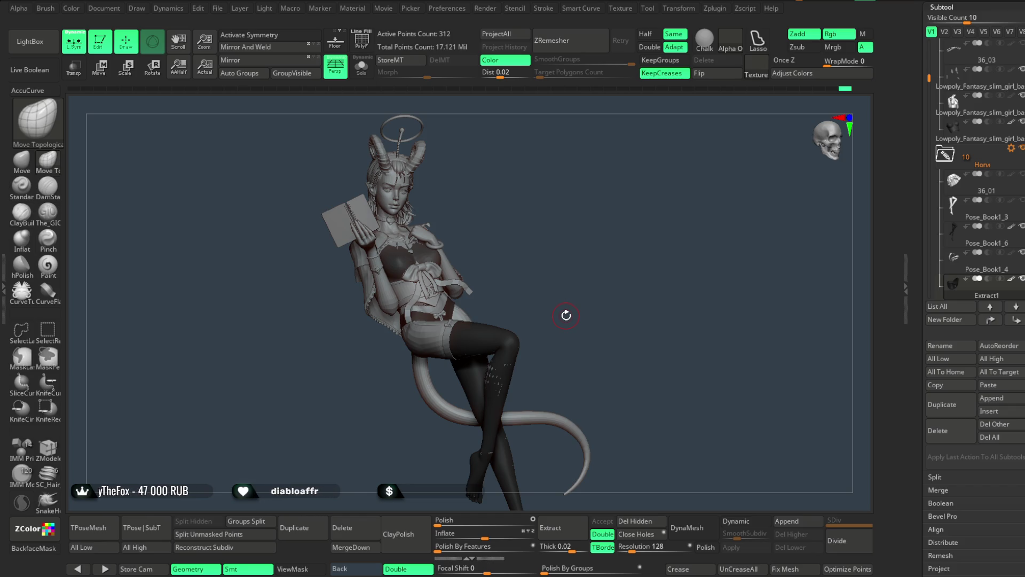
mouse_move(554, 198)
mouse_down()
mouse_move(574, 192)
mouse_move(540, 195)
mouse_move(528, 233)
mouse_move(536, 242)
mouse_move(553, 210)
mouse_move(547, 242)
mouse_move(547, 216)
mouse_move(540, 229)
mouse_move(559, 235)
mouse_move(485, 279)
mouse_up()
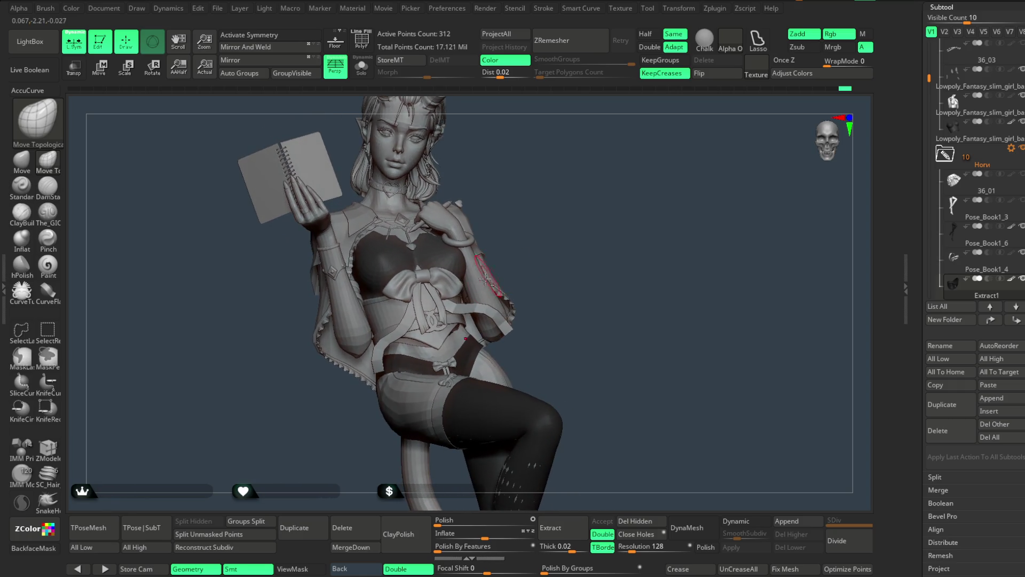
Pick the arm to activate the 6,257-point Lowpoly_Fantasy_slim_girl_basemesh3_11 body mesh, then orbit slightly.
alt+click(480, 282)
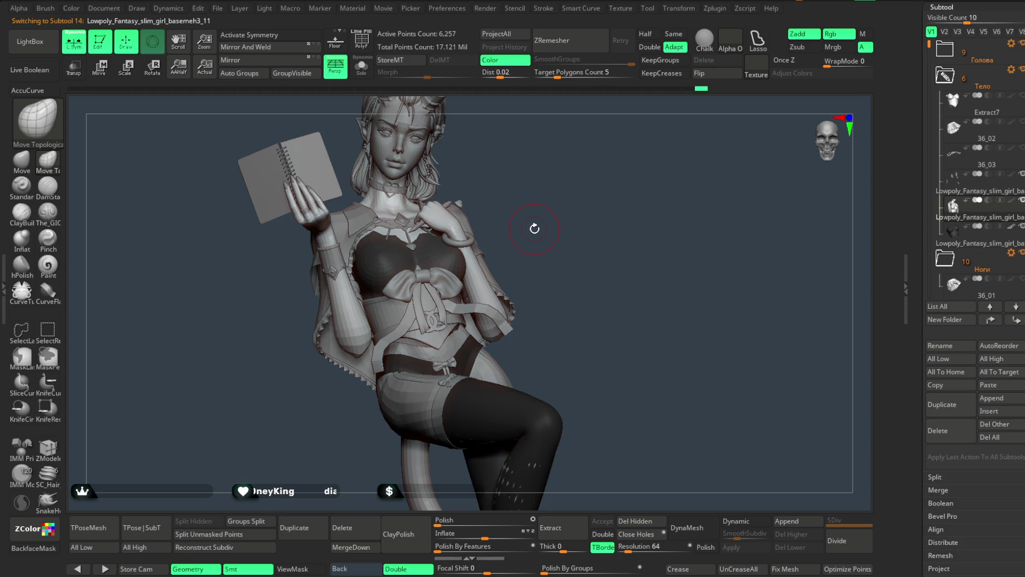
mouse_move(535, 233)
mouse_down()
mouse_move(522, 231)
mouse_move(547, 223)
mouse_move(533, 239)
mouse_up()
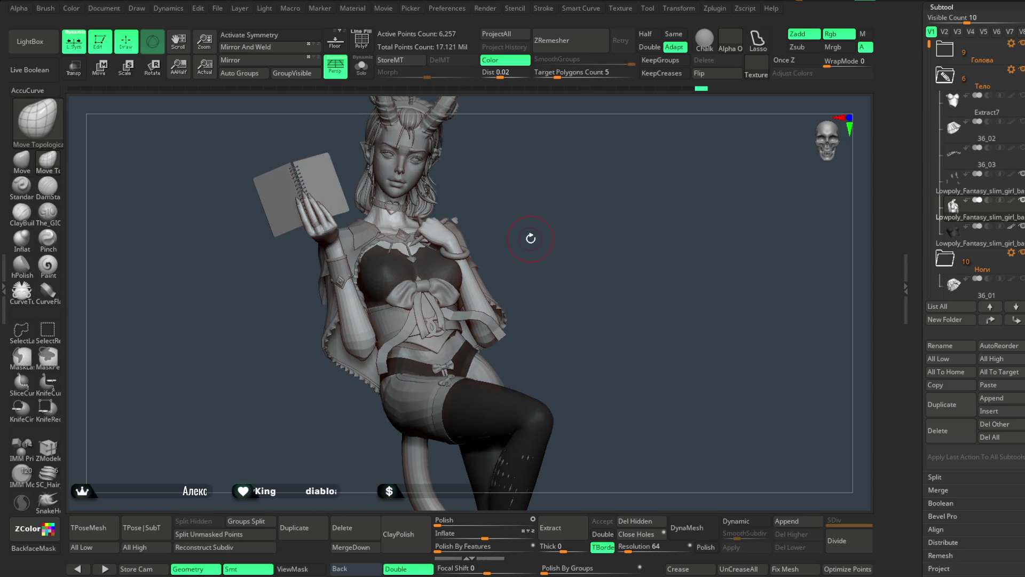
drag(531, 239, 531, 237)
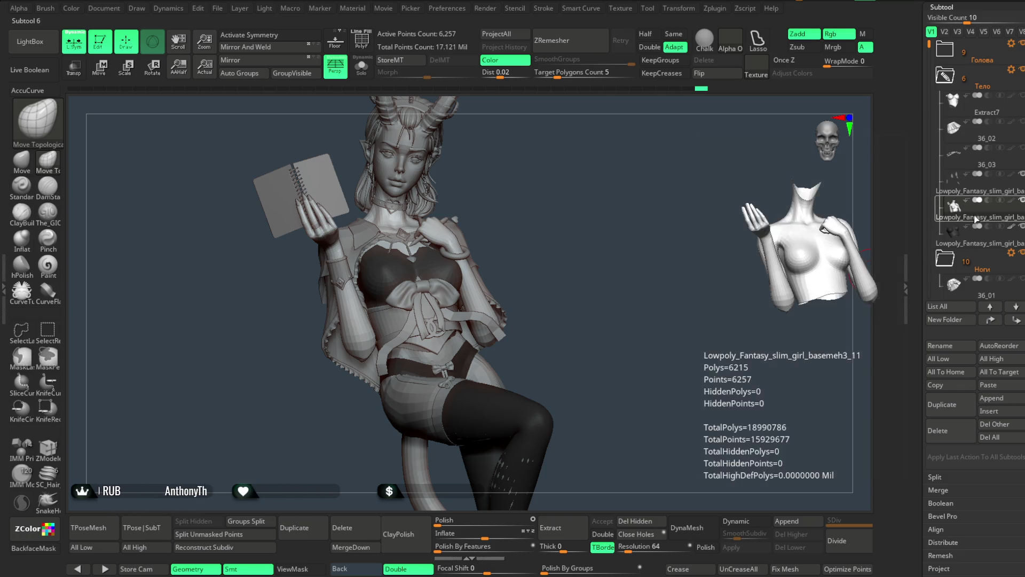
scroll(953, 341, down, 1)
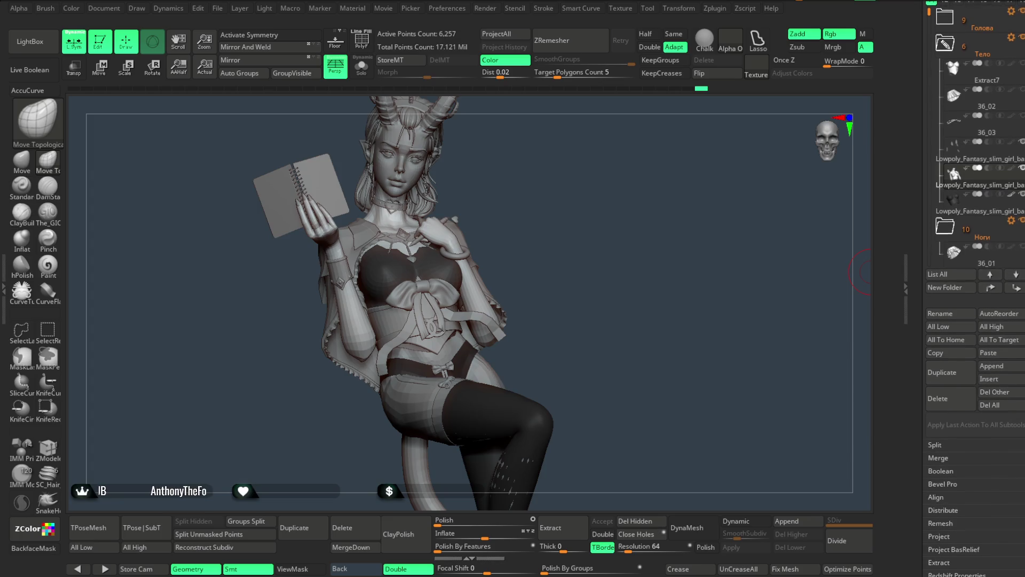
Duplicate the torso subtool and put the copy in a new folder named Тело_Фулл.
click(951, 370)
mouse_move(982, 209)
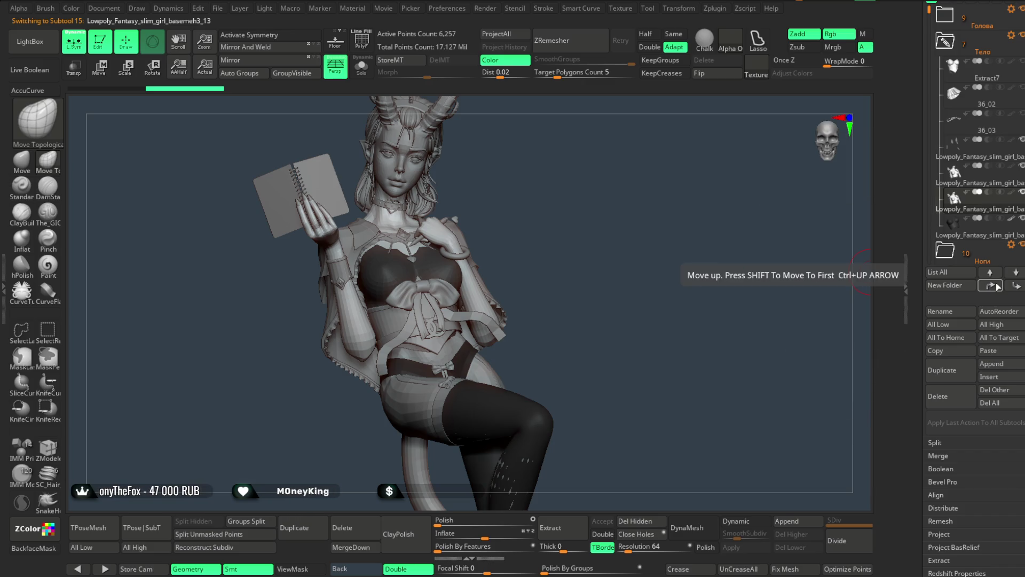
drag(972, 226, 968, 238)
click(940, 285)
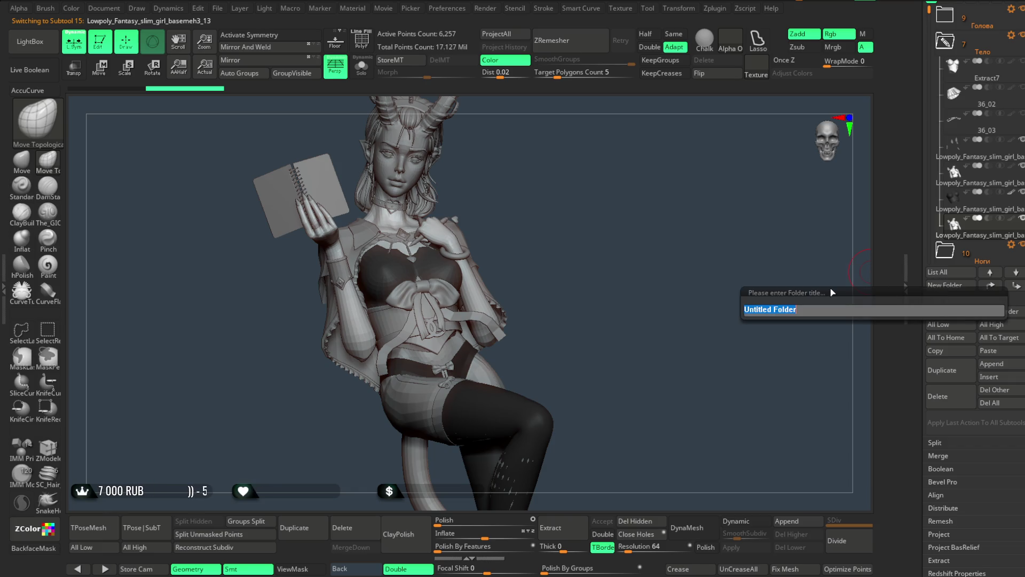
text(Тело_)
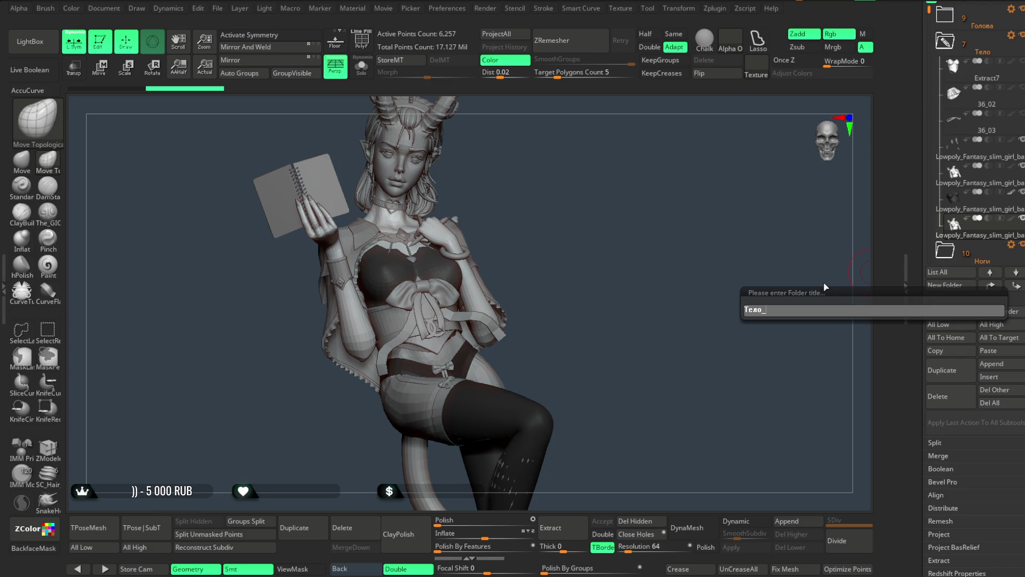
text(Фулл)
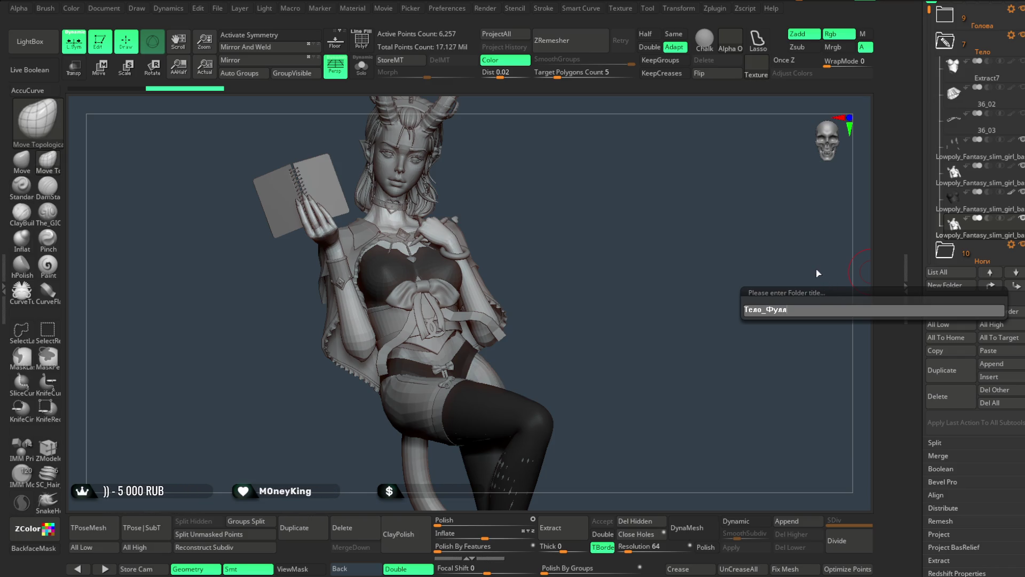
key(Return)
Rename the original torso subtool to Тело_Бюст.
scroll(966, 126, down, 2)
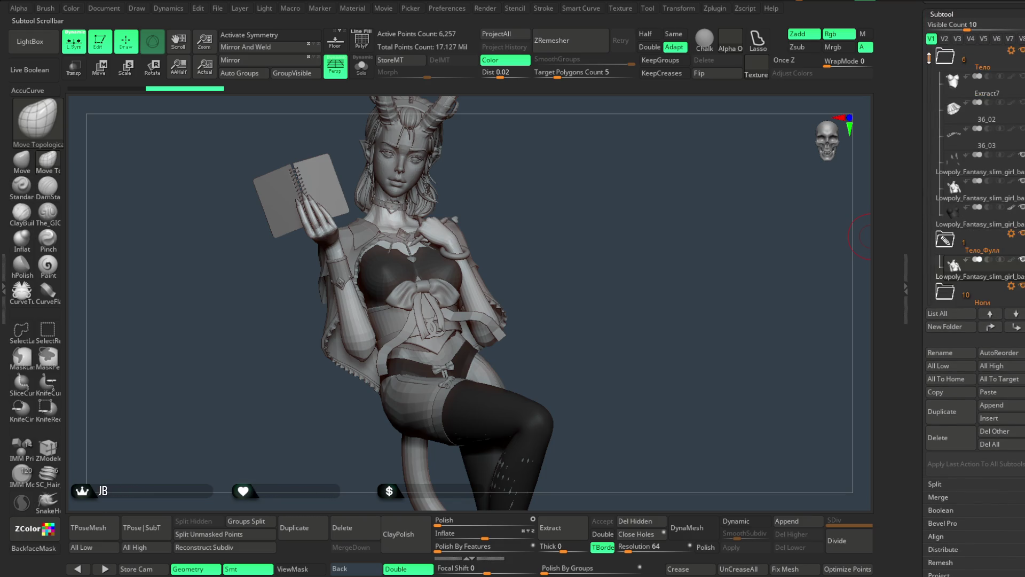
scroll(966, 126, down, 1)
click(962, 165)
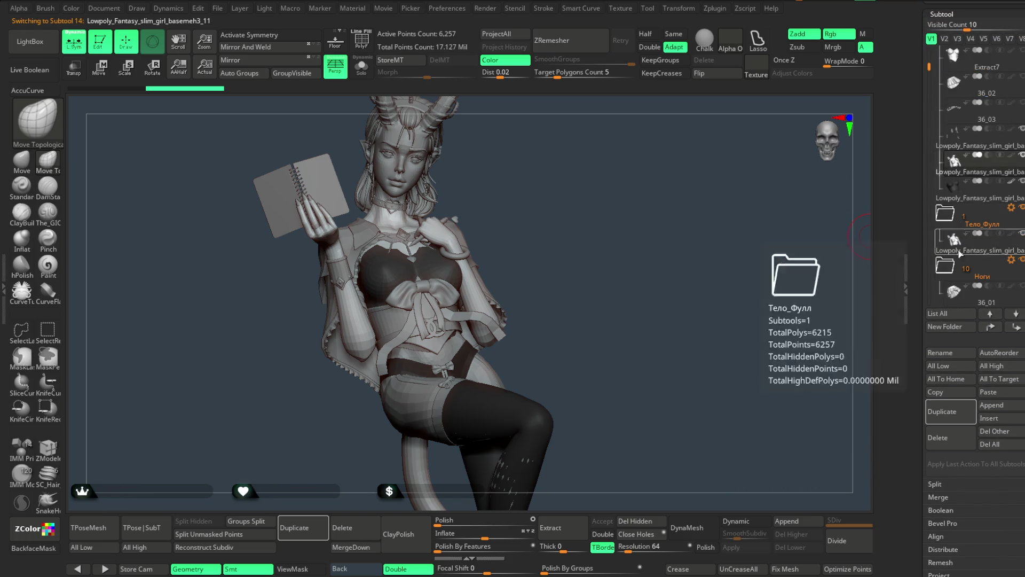
click(947, 359)
key(BackSpace)
text(Тело_)
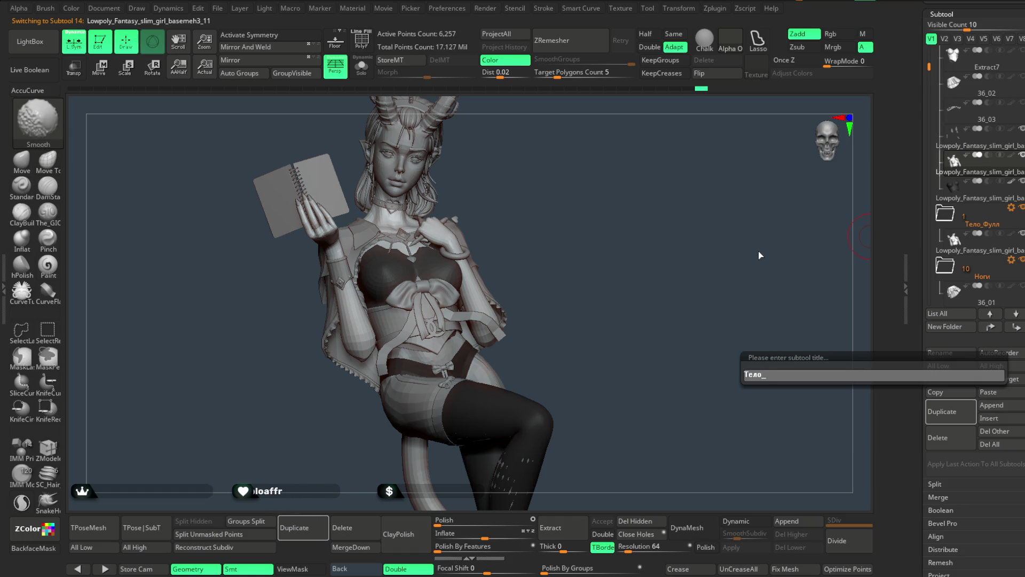
text(Бюст)
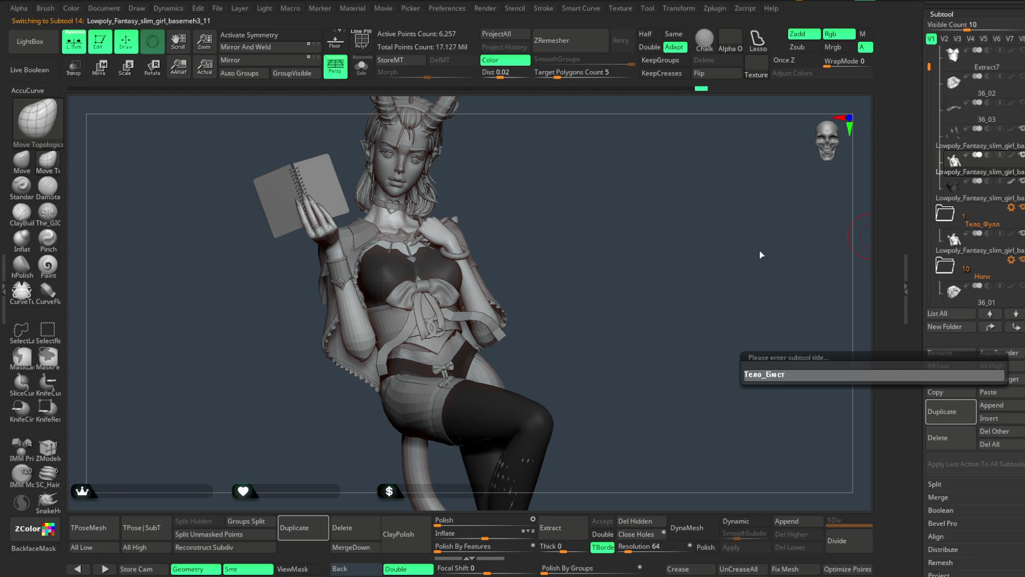
key(Return)
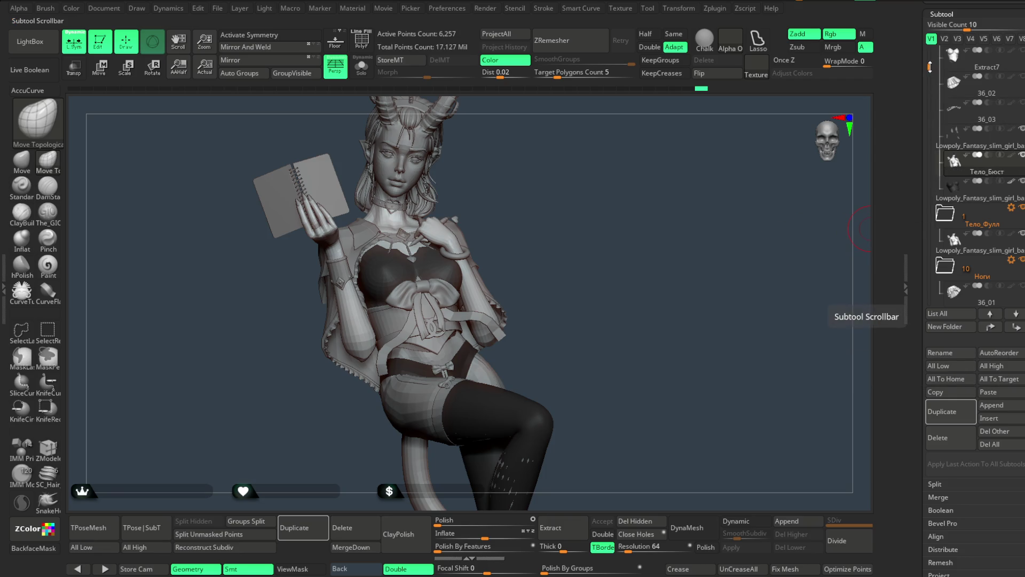
drag(930, 67, 931, 54)
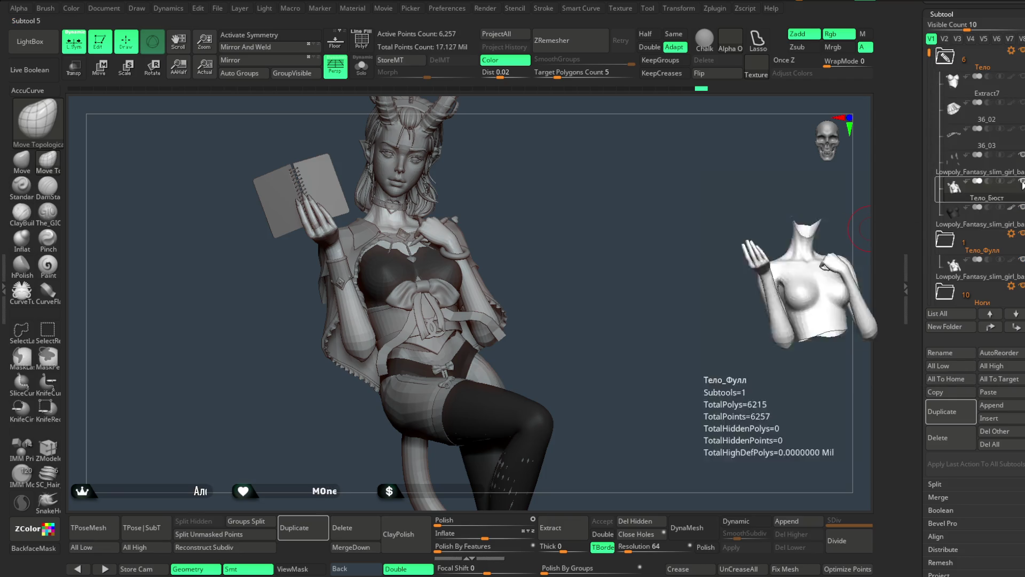
scroll(946, 201, down, 3)
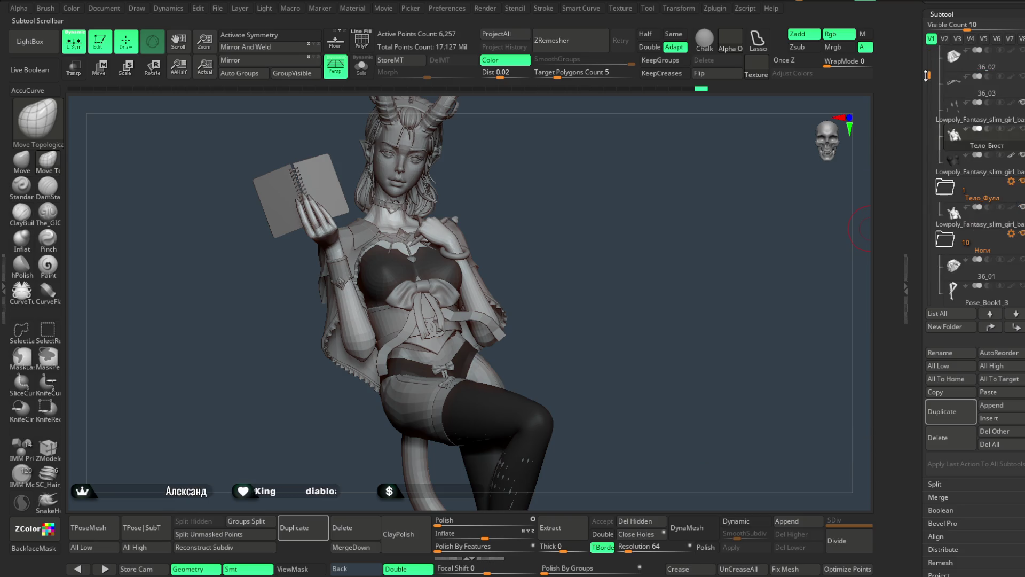
Move Pose_Book1_1 from the Ноги folder into the Тело_Фулл folder.
click(969, 271)
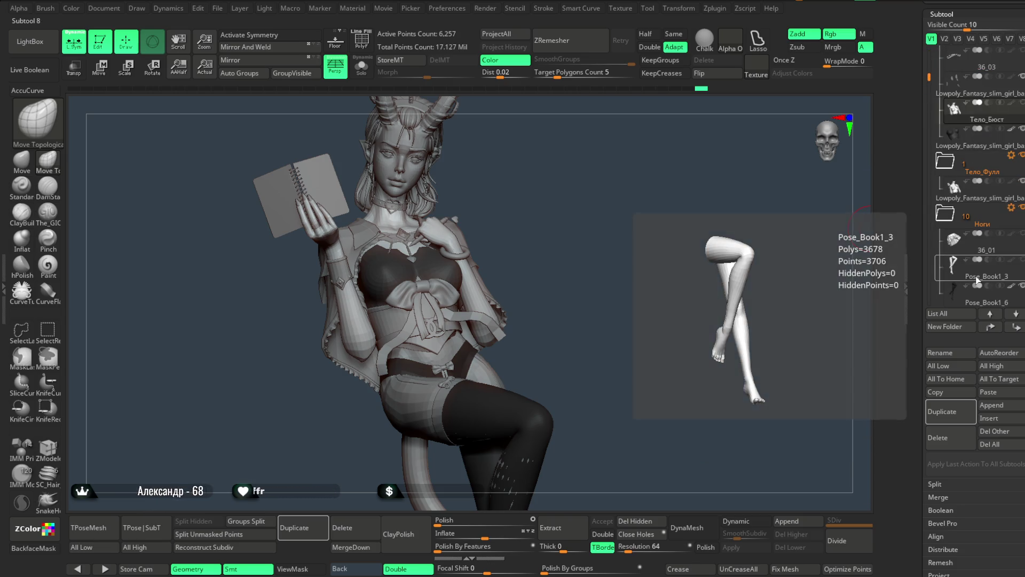
scroll(928, 94, down, 2)
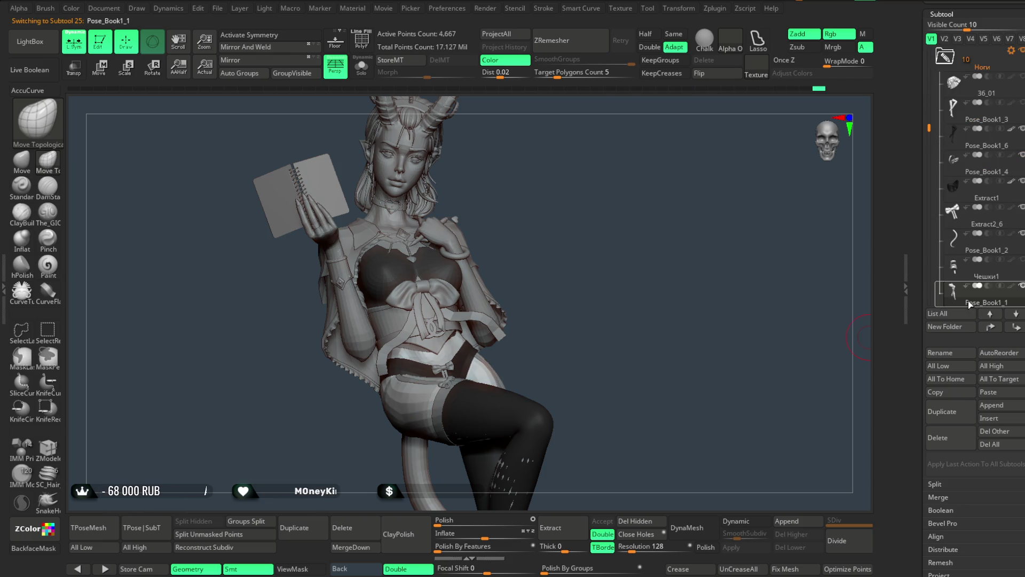
scroll(977, 95, up, 4)
drag(976, 95, 969, 127)
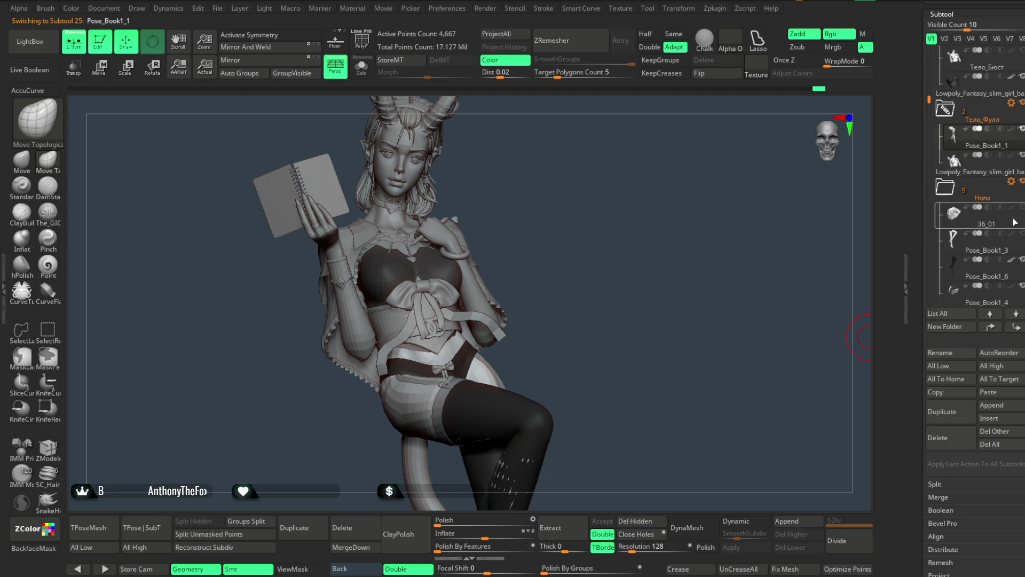
Duplicate Pose_Book1_1 as Pose_Book1_7, move the copy down, and reselect Pose_Book1_1.
click(950, 412)
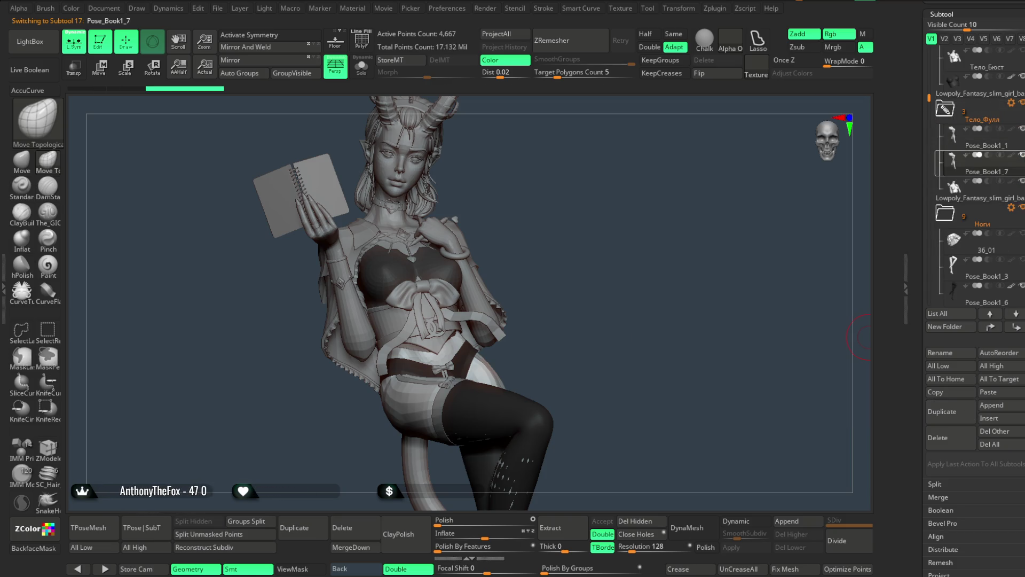
mouse_move(973, 169)
mouse_down()
mouse_move(975, 305)
mouse_move(986, 316)
mouse_move(945, 286)
mouse_move(920, 100)
mouse_up()
click(965, 120)
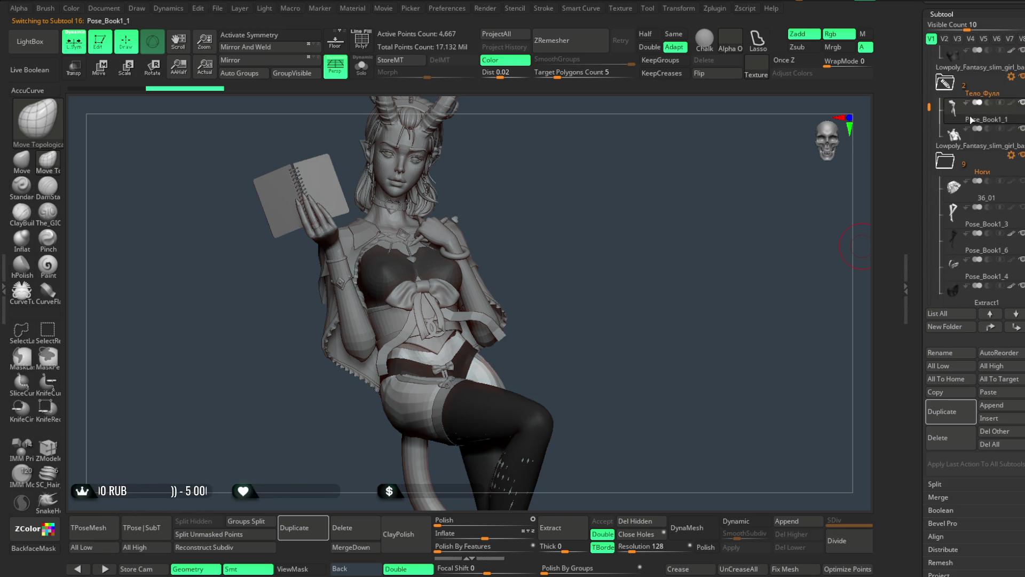
In Solo mode, flip between the Pose_Book1_1 leg and duplicated torso subtools to compare them.
click(363, 69)
key(alt+Down)
key(alt+Up)
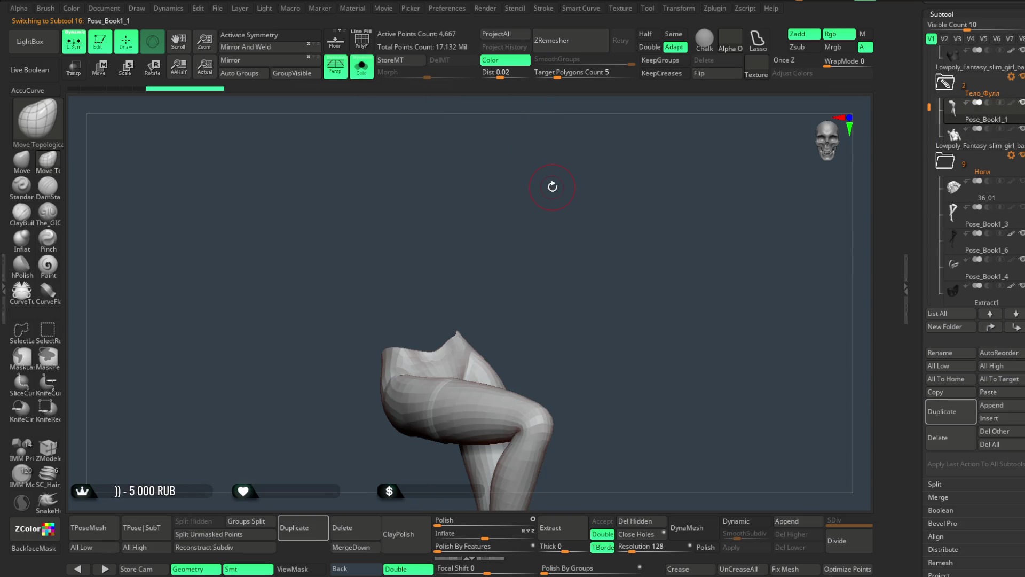
key(alt+Down)
key(alt+Up)
key(alt+Down)
key(alt+Up)
key(alt+Down)
key(alt+Up)
Return to the torso, turn Solo off to show the full figure, and collapse Тело_Фулл.
key(alt+Down)
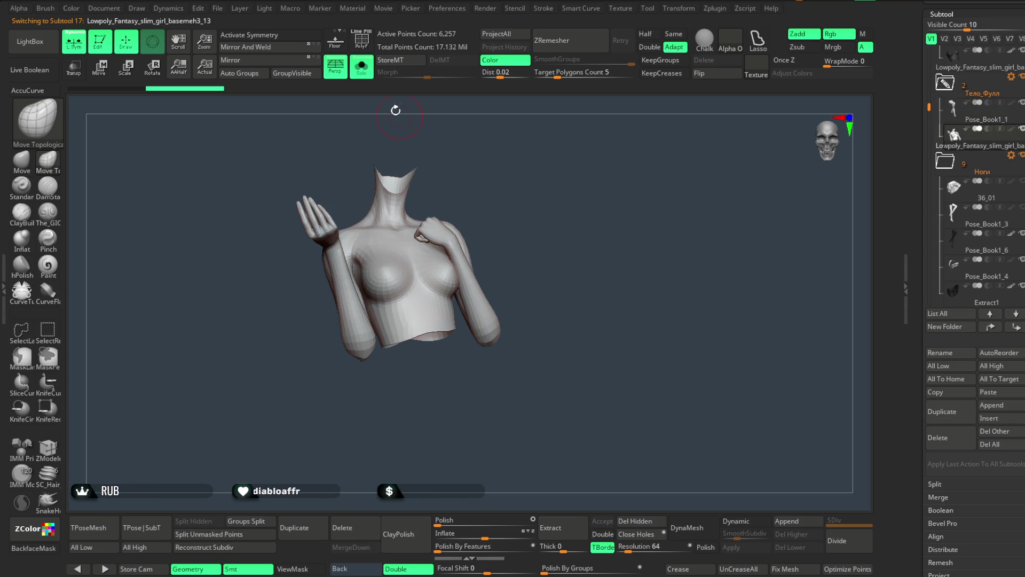
click(366, 77)
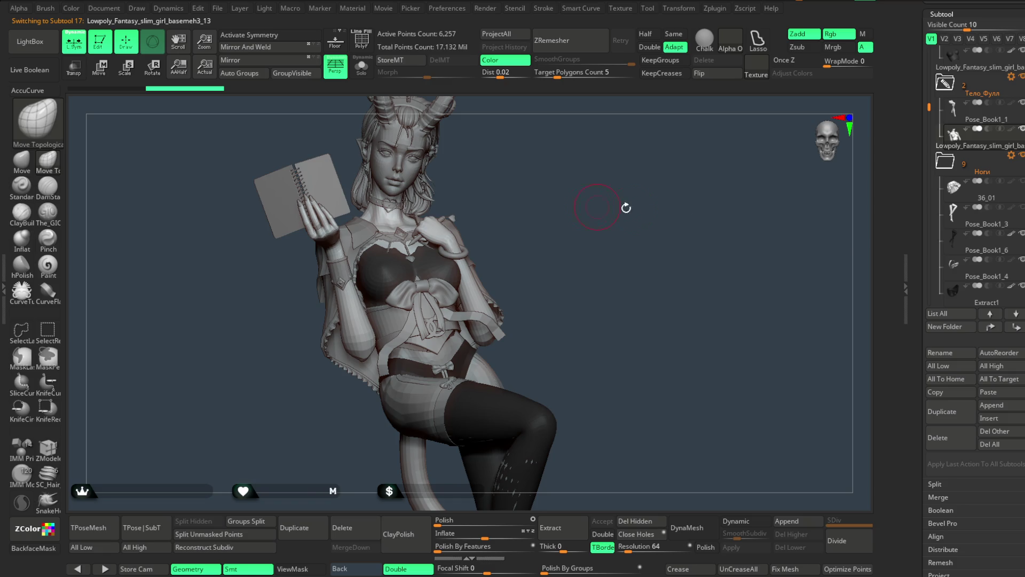
click(945, 83)
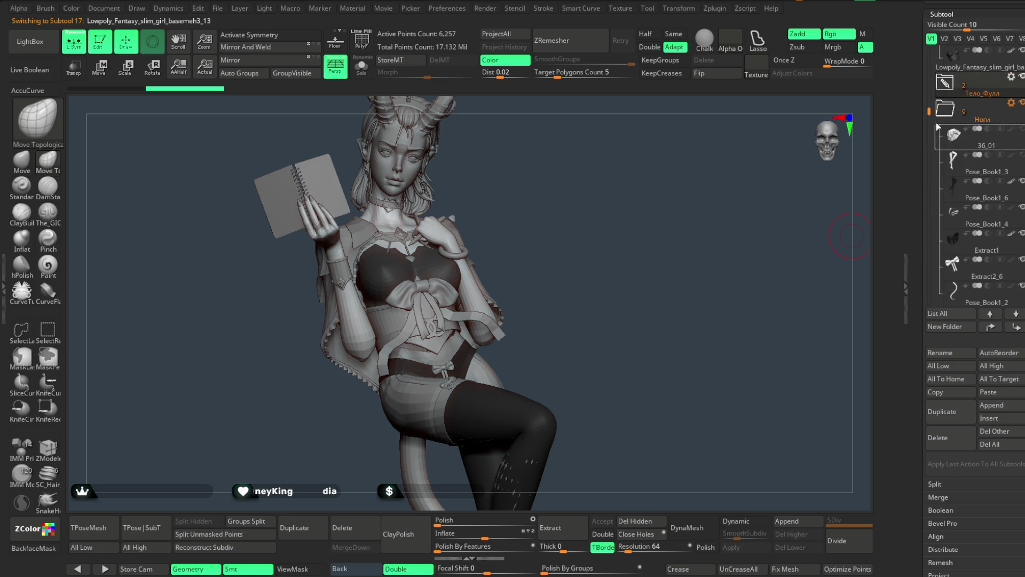
Expand Тело_Фулл, select Тело_Бюст, show the shorts mesh, and make Pose_Book1_1 active.
click(1022, 165)
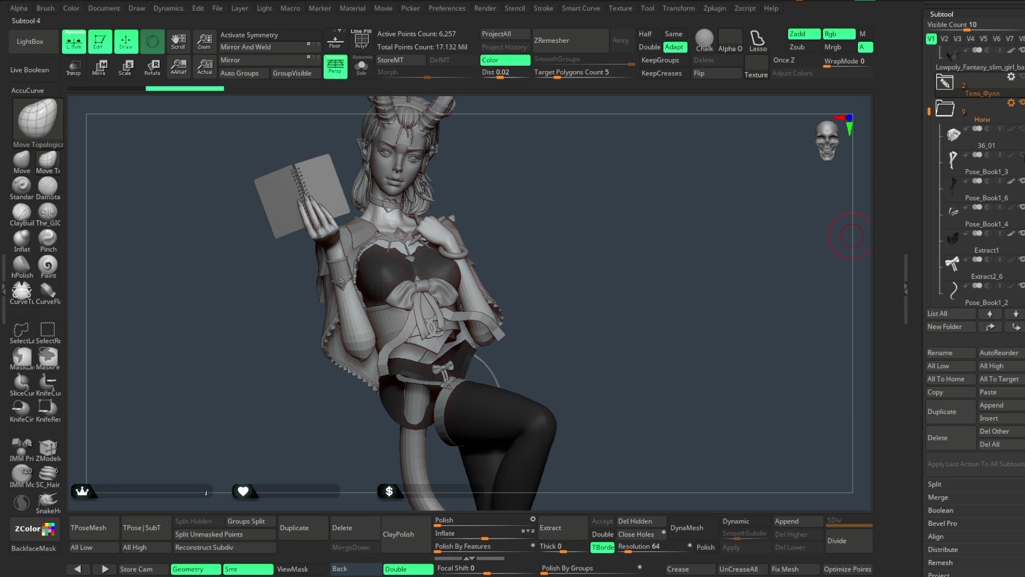
mouse_move(929, 111)
mouse_down()
mouse_move(929, 194)
mouse_move(926, 102)
mouse_up()
click(947, 146)
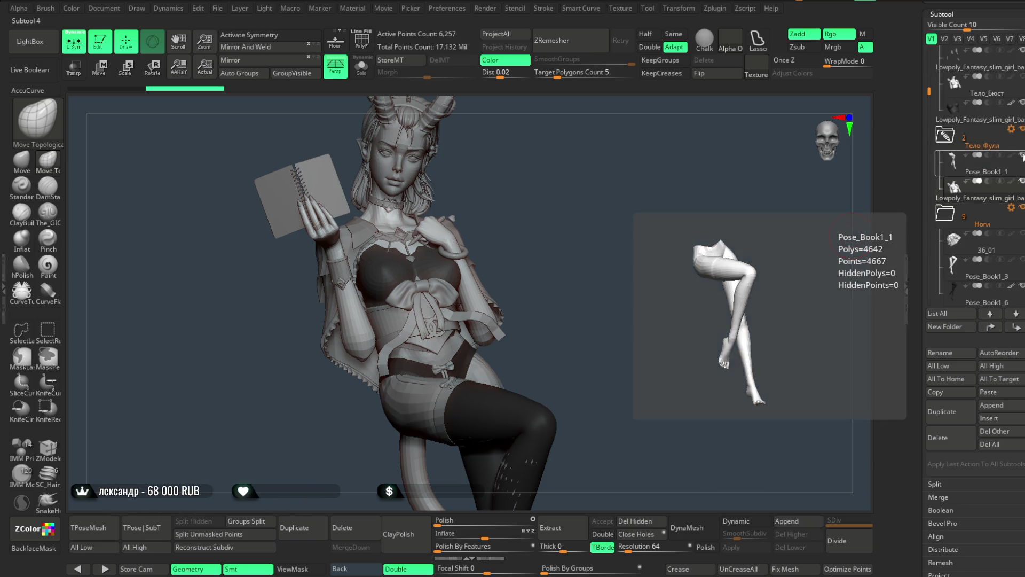
click(978, 86)
click(950, 411)
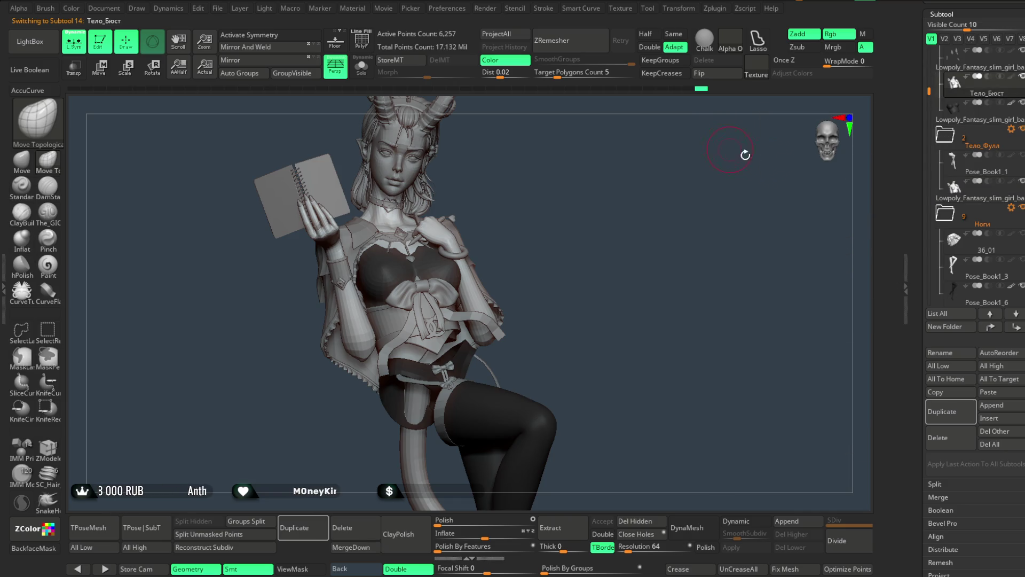
click(1022, 156)
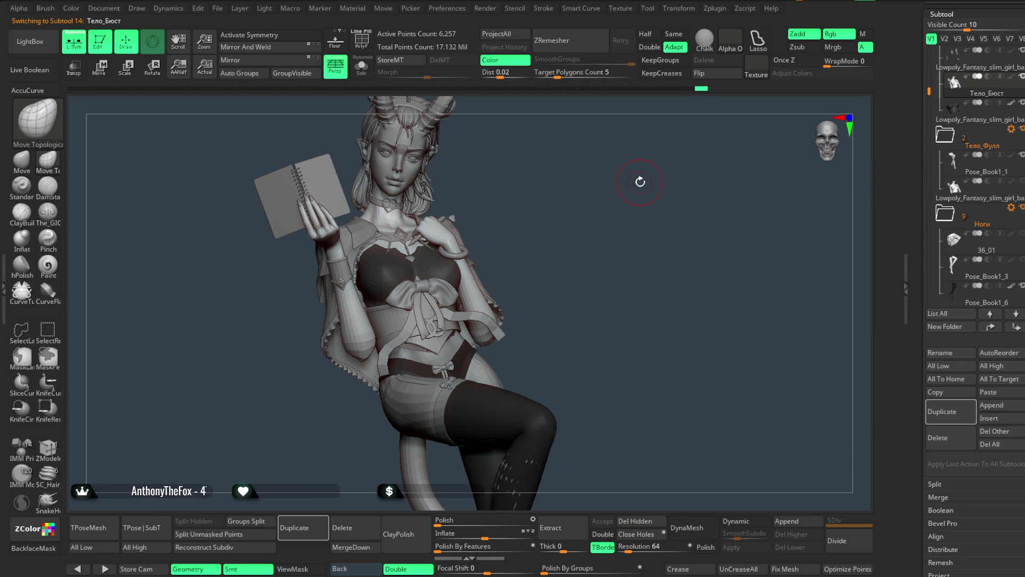
mouse_move(582, 231)
mouse_down()
mouse_move(586, 218)
mouse_move(549, 243)
mouse_move(582, 207)
mouse_move(423, 344)
mouse_up()
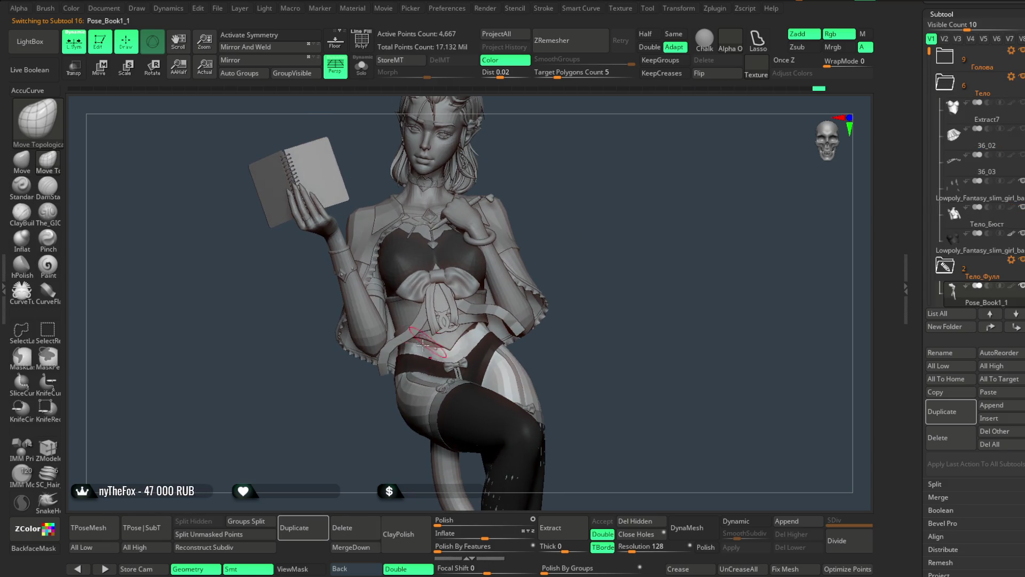
Frame the figure and make the 36_01 skirt in the Ноги folder the active subtool.
scroll(423, 345, up, 5)
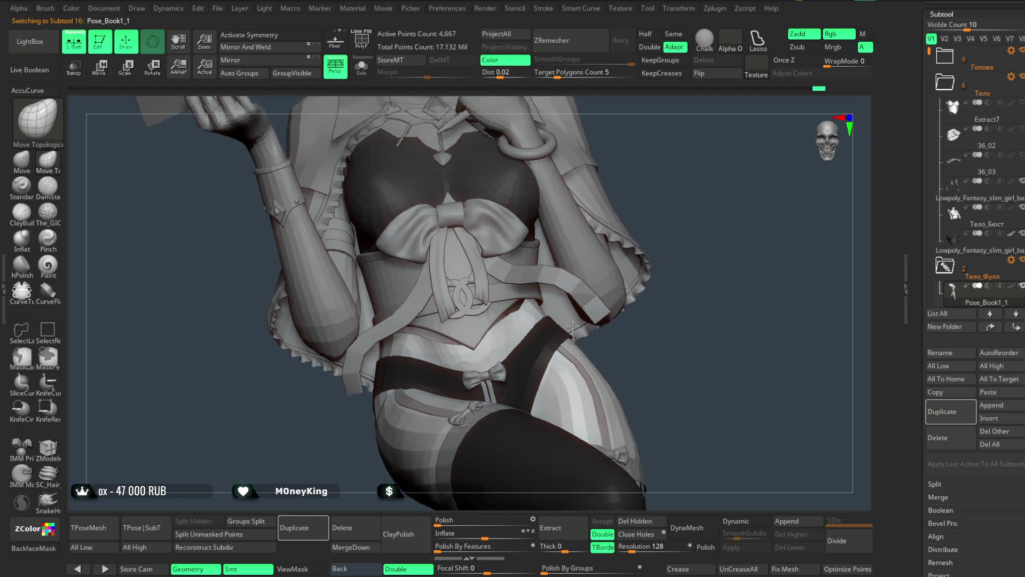
key(space)
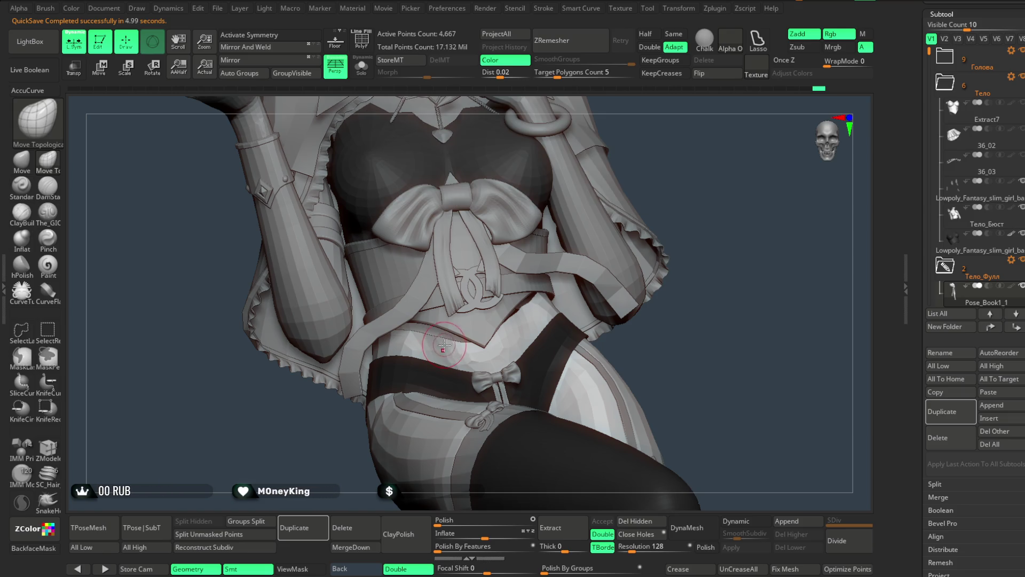
key(f)
mouse_move(705, 106)
mouse_down()
mouse_move(678, 191)
mouse_move(657, 198)
mouse_up()
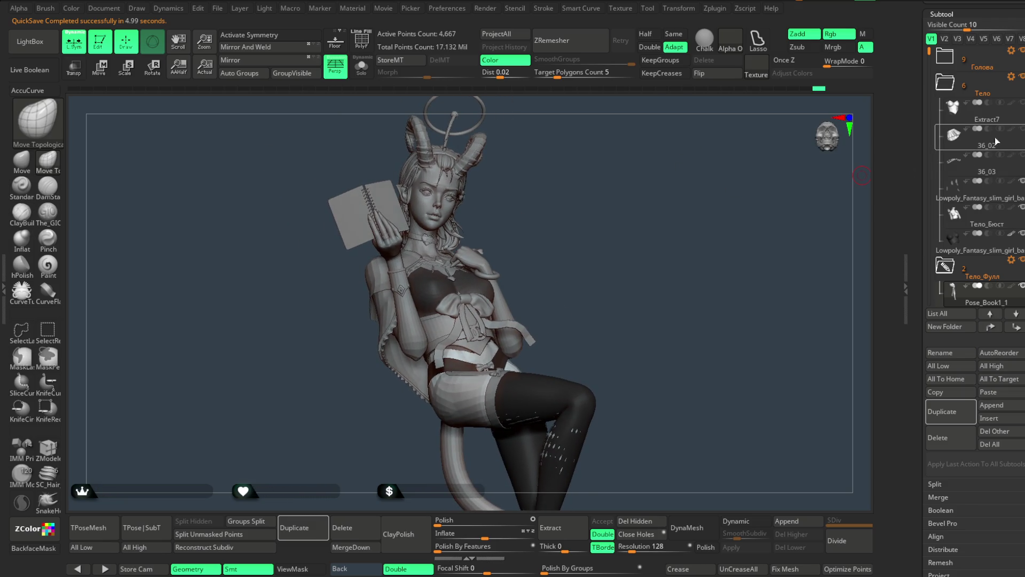
mouse_move(946, 135)
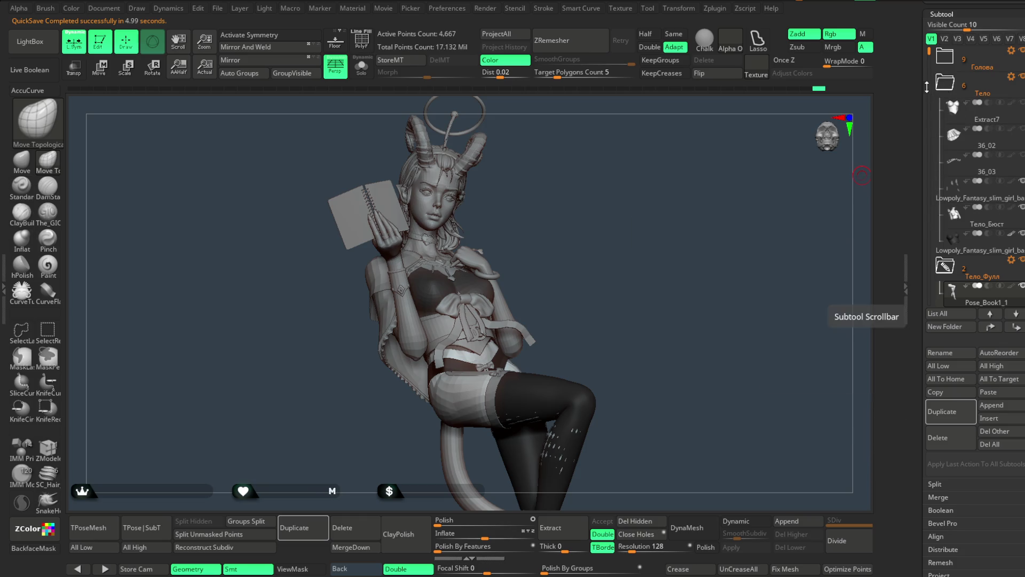
scroll(932, 310, down, 1)
mouse_move(928, 55)
mouse_down()
mouse_move(929, 152)
mouse_move(932, 106)
mouse_up()
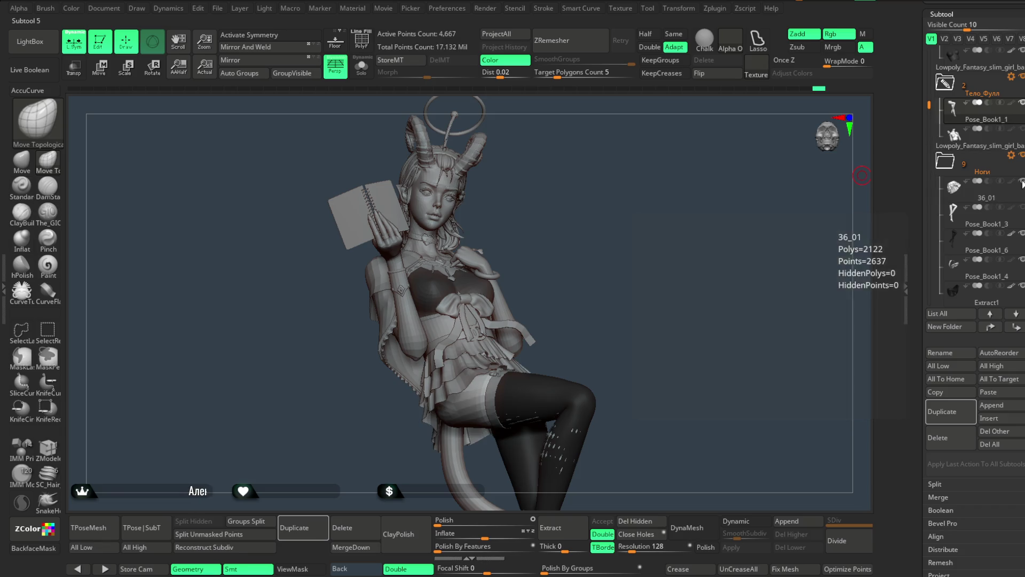
scroll(656, 286, up, 5)
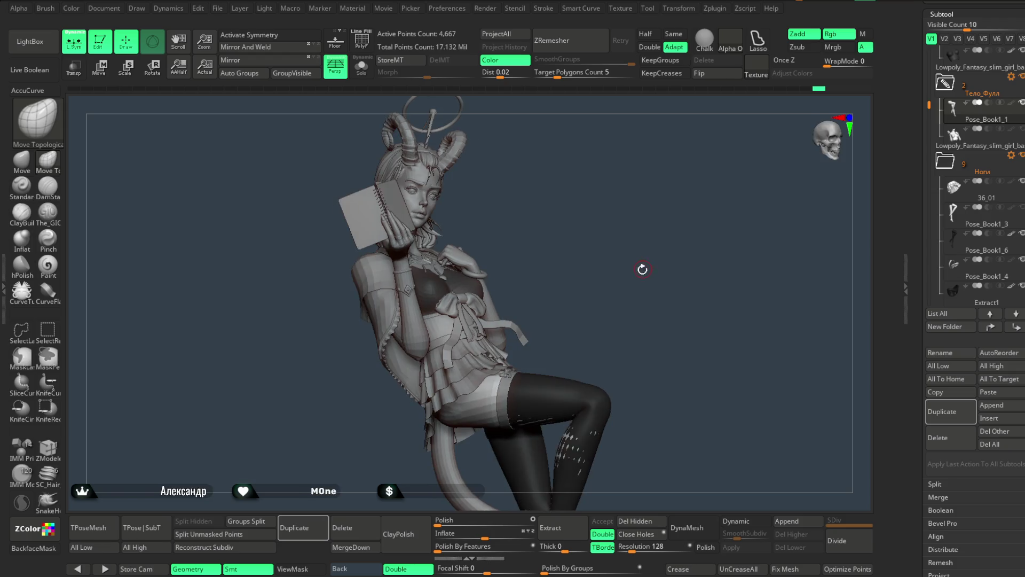
scroll(651, 299, up, 2)
alt+click(648, 273)
Turn on PolyF to show polygroup colours and wireframe on the skirt.
scroll(614, 289, up, 3)
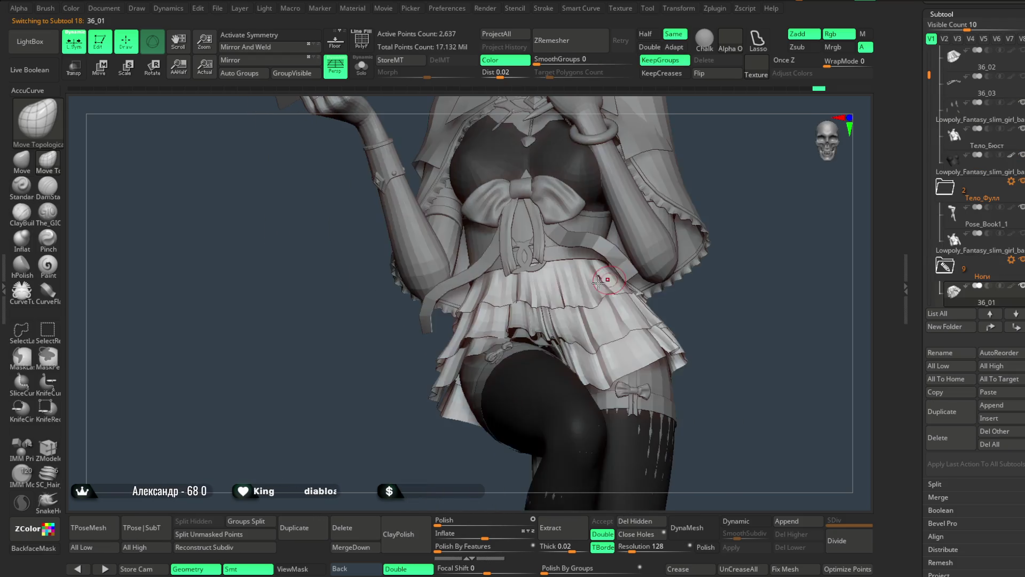
key(space)
alt+drag(854, 293, 822, 273)
mouse_move(643, 273)
mouse_down()
mouse_move(744, 240)
mouse_move(704, 222)
mouse_up()
click(361, 40)
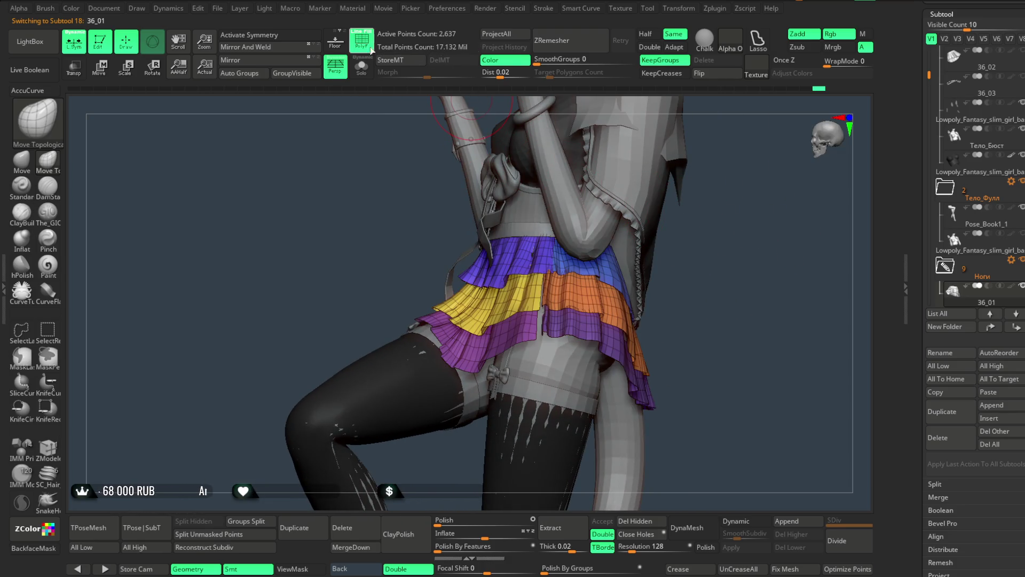
Solo the skirt, hide a strip of its polygons with SelectLasso, and delete the hidden geometry.
click(361, 67)
key(space)
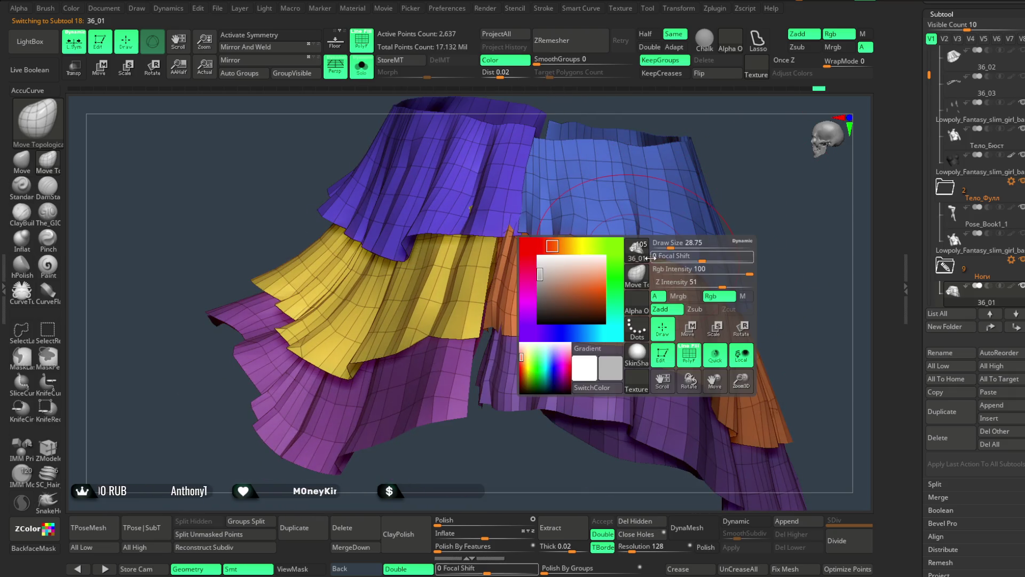
drag(540, 470, 502, 448)
click(22, 329)
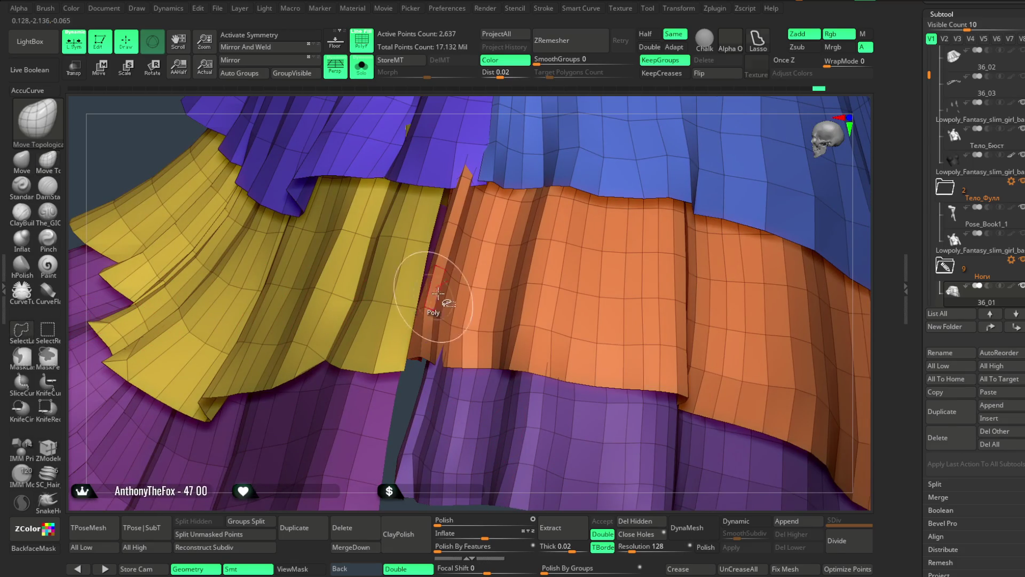
ctrl+alt+shift+click(454, 278)
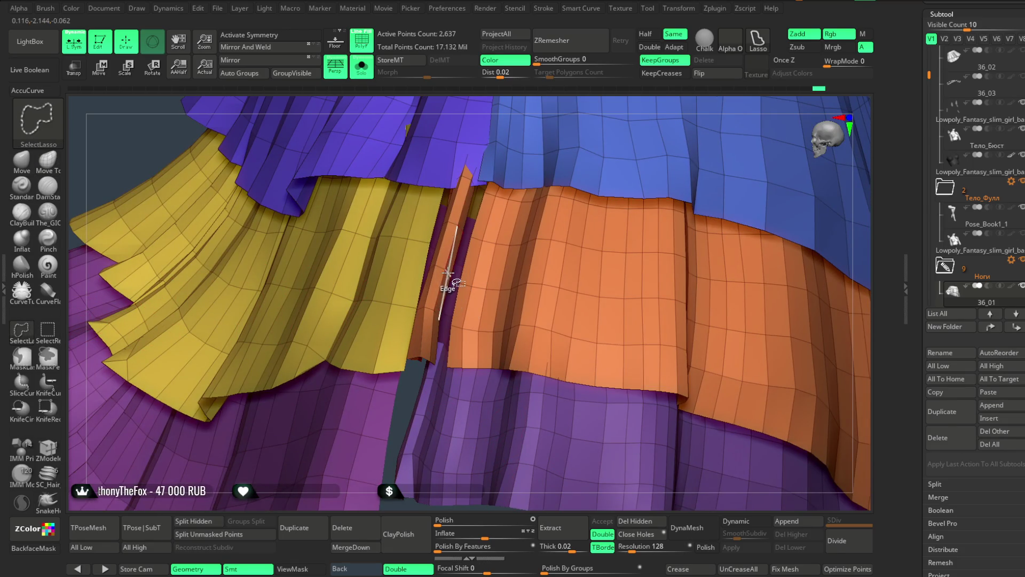
mouse_move(499, 103)
mouse_down()
mouse_move(579, 103)
mouse_move(504, 193)
mouse_move(432, 211)
mouse_move(401, 235)
mouse_up()
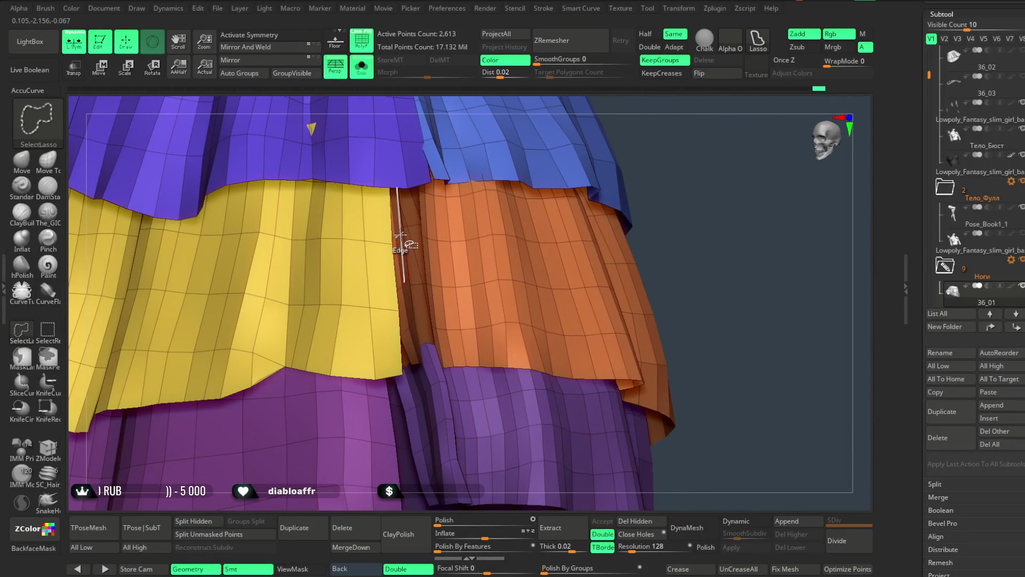
mouse_move(614, 224)
mouse_down()
mouse_move(642, 206)
mouse_move(647, 144)
mouse_move(612, 457)
mouse_up()
click(639, 521)
Hide edge loops along the skirt's panel split, unhiding one wrongly hidden loop.
mouse_move(660, 363)
mouse_down()
mouse_move(664, 325)
mouse_move(687, 325)
mouse_move(694, 256)
mouse_move(661, 297)
mouse_up()
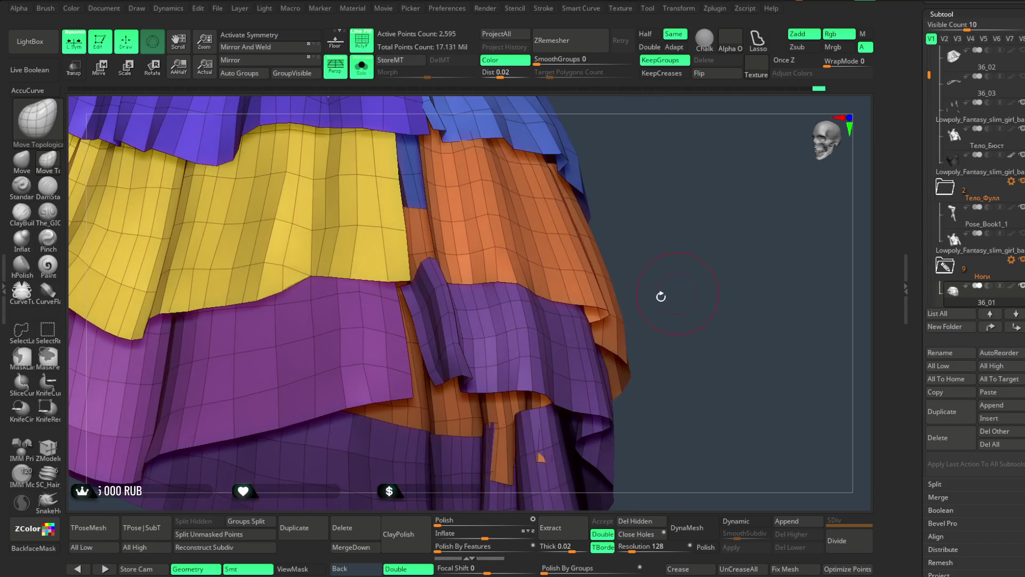
key(ctrl+shift)
ctrl+shift+click(439, 289)
drag(682, 165, 448, 296)
ctrl+shift+click(445, 287)
drag(470, 400, 435, 367)
mouse_move(473, 449)
mouse_down()
mouse_move(481, 467)
mouse_move(524, 467)
mouse_move(457, 304)
mouse_up()
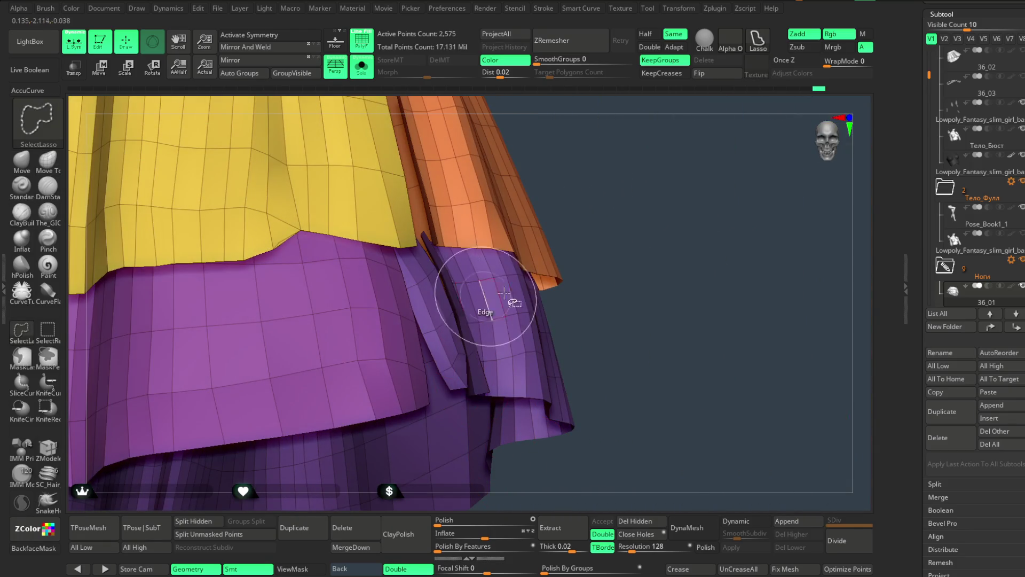
ctrl+shift+click(710, 374)
Hide the remaining edge strip at the panel split and delete it, leaving 2,552 points.
mouse_move(711, 374)
mouse_down()
mouse_move(689, 378)
mouse_move(716, 384)
mouse_move(662, 377)
mouse_up()
drag(531, 259, 475, 311)
ctrl+shift+click(479, 313)
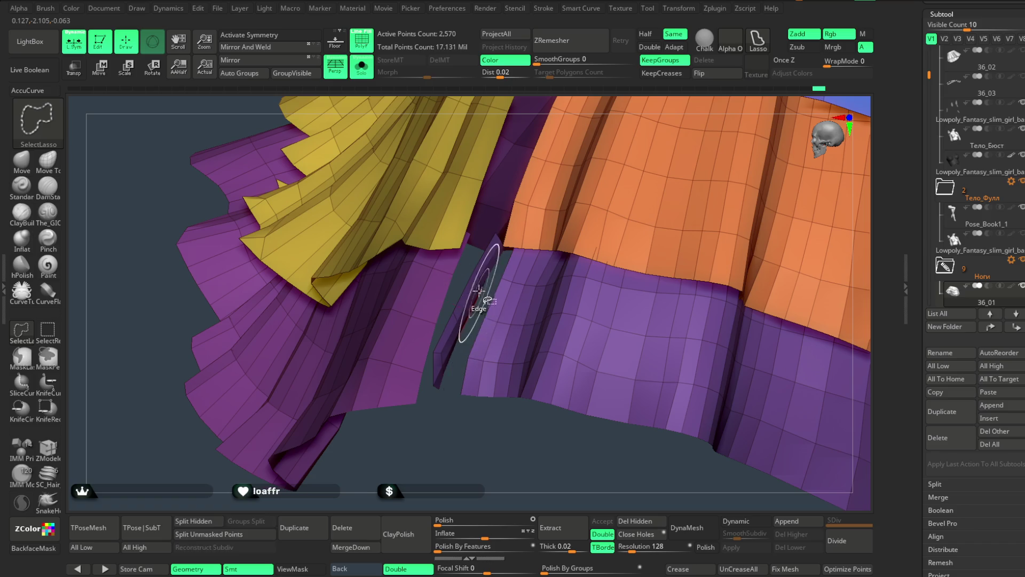
drag(469, 435, 542, 433)
mouse_move(677, 273)
mouse_down()
mouse_move(670, 238)
mouse_move(647, 245)
mouse_move(677, 476)
mouse_up()
key(ctrl+shift)
click(645, 525)
mouse_move(604, 459)
mouse_down()
mouse_move(589, 431)
mouse_move(575, 447)
mouse_move(529, 336)
mouse_up()
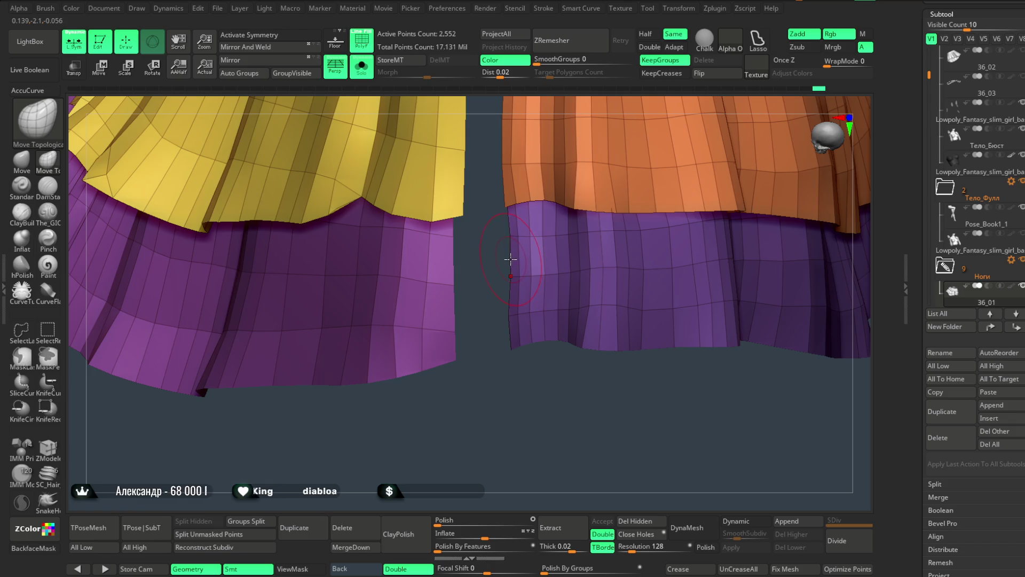
With ZModeler's Extrude Edge Loop, drag out the panel border edges to close the front gap (2,574 points).
key(b)
key(z)
key(m)
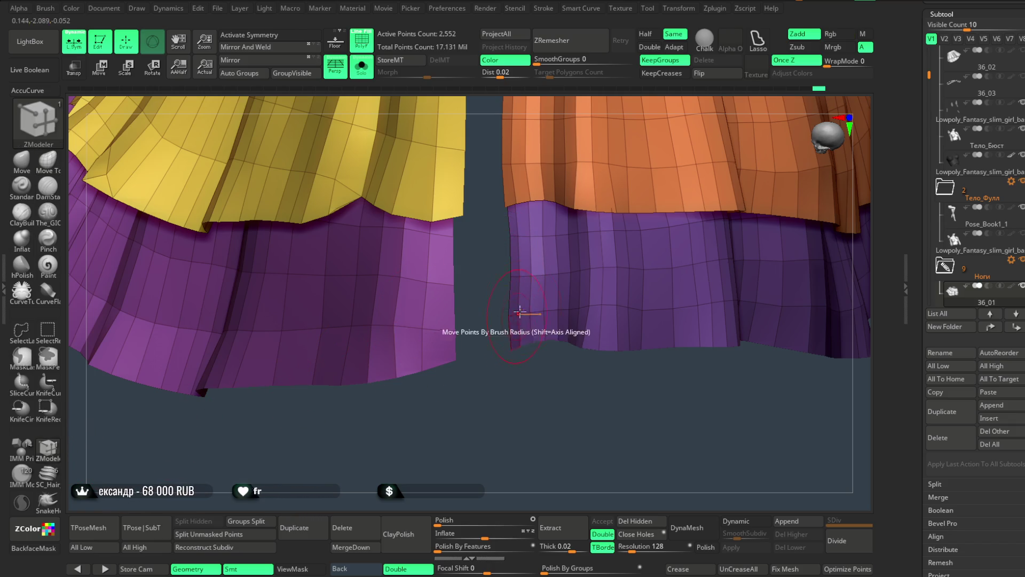
key(space)
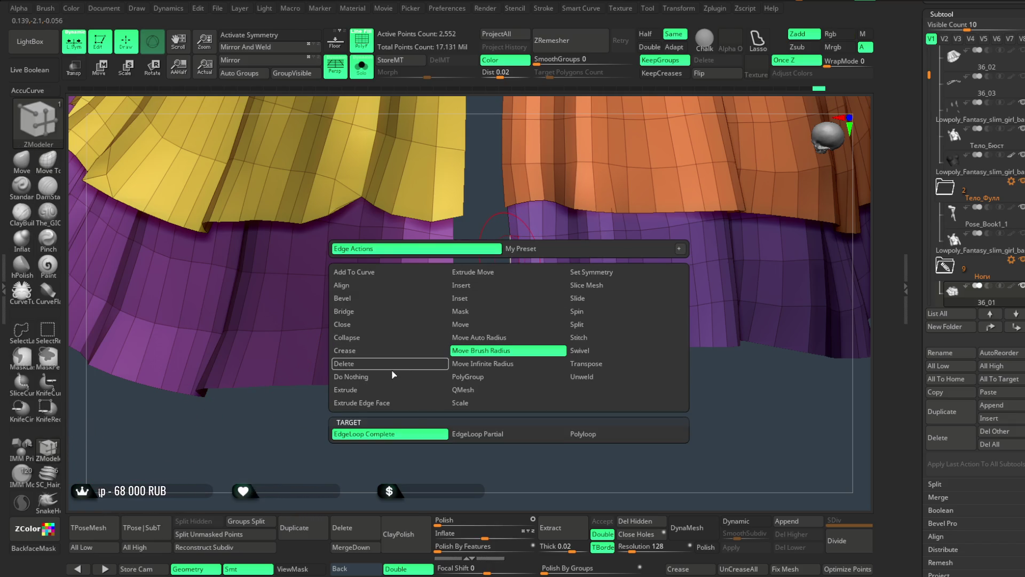
click(393, 390)
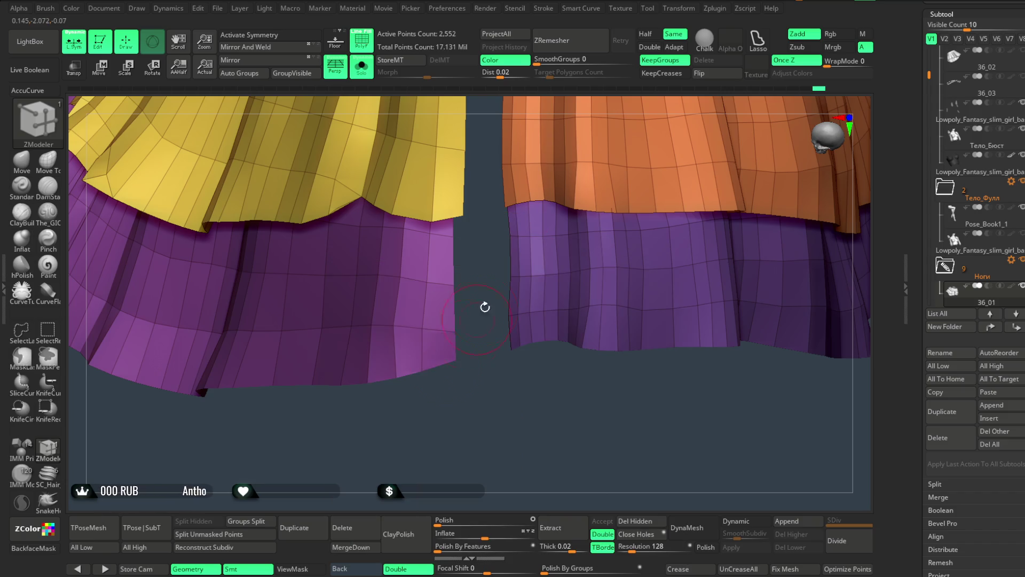
key(ctrl)
key(space)
drag(509, 257, 498, 259)
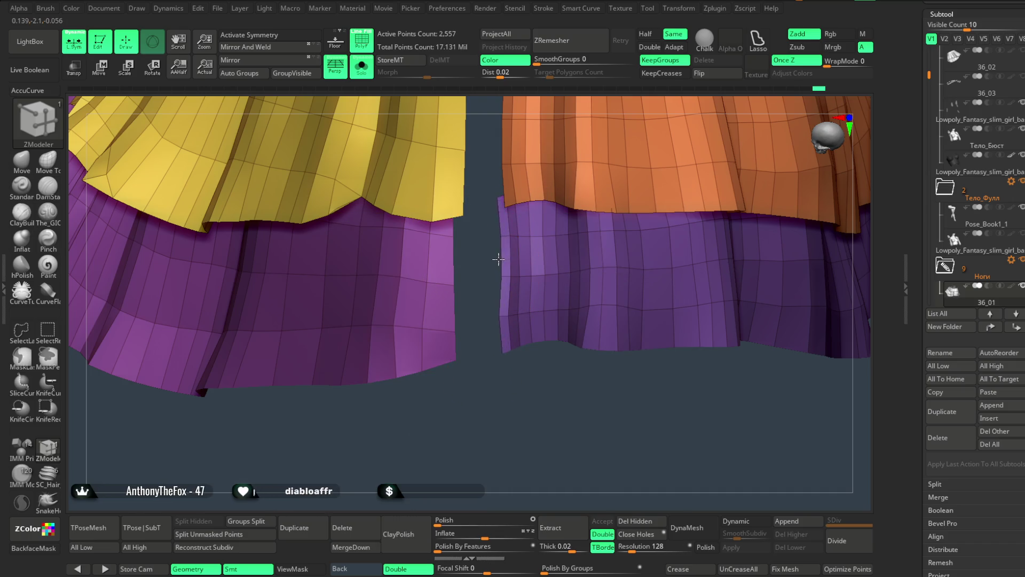
drag(513, 417, 512, 378)
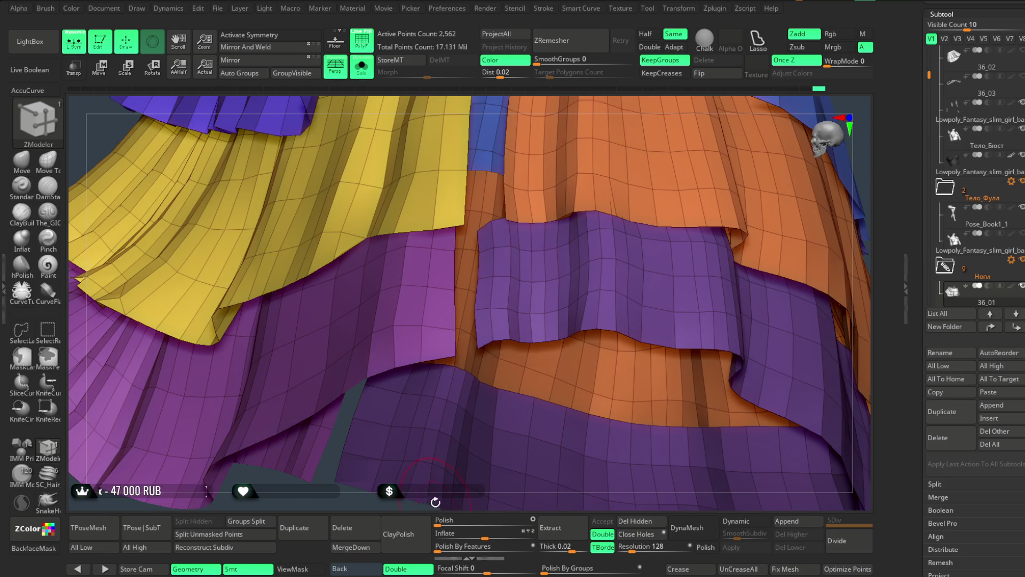
key(f)
mouse_move(664, 119)
mouse_down()
mouse_move(652, 199)
mouse_move(668, 283)
mouse_move(693, 154)
mouse_move(671, 112)
mouse_up()
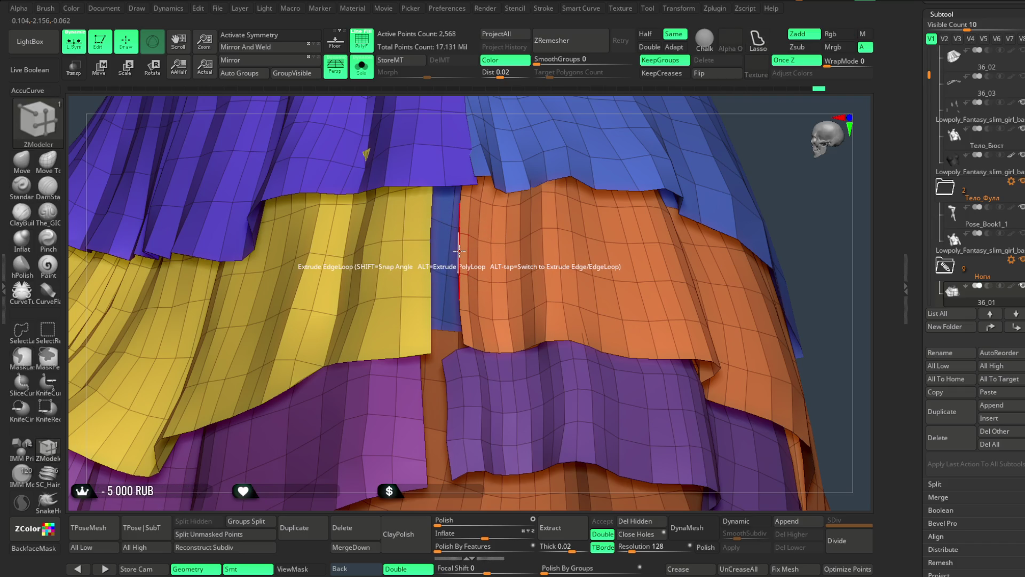
mouse_move(789, 160)
mouse_down()
mouse_move(702, 190)
mouse_move(645, 254)
mouse_move(657, 237)
mouse_move(638, 226)
mouse_move(655, 251)
mouse_move(630, 302)
mouse_move(513, 257)
mouse_move(553, 245)
mouse_up()
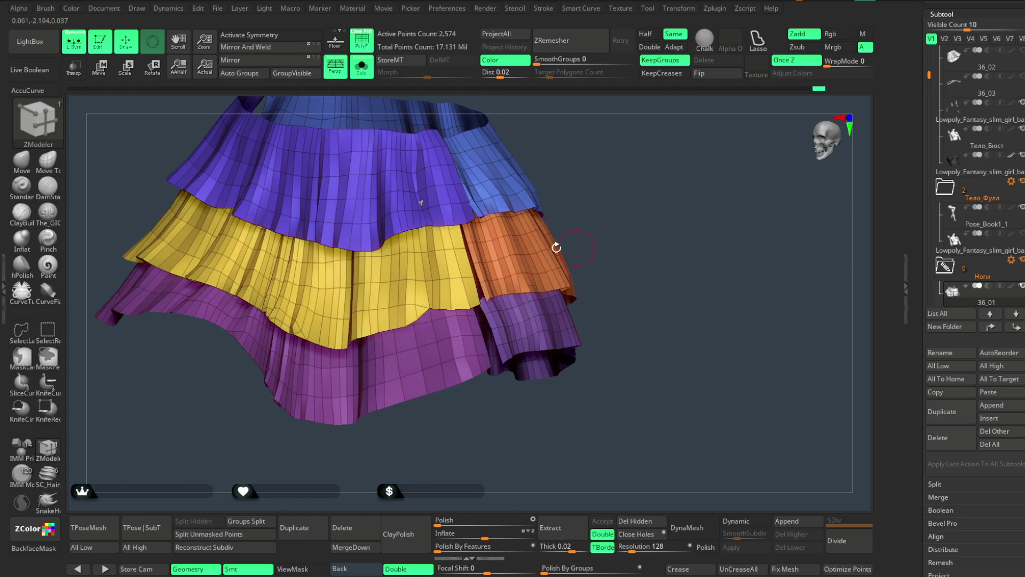
Pick the Move Topological brush, turn off PolyF colours, and turn Solo off to show the character.
click(47, 159)
key(space)
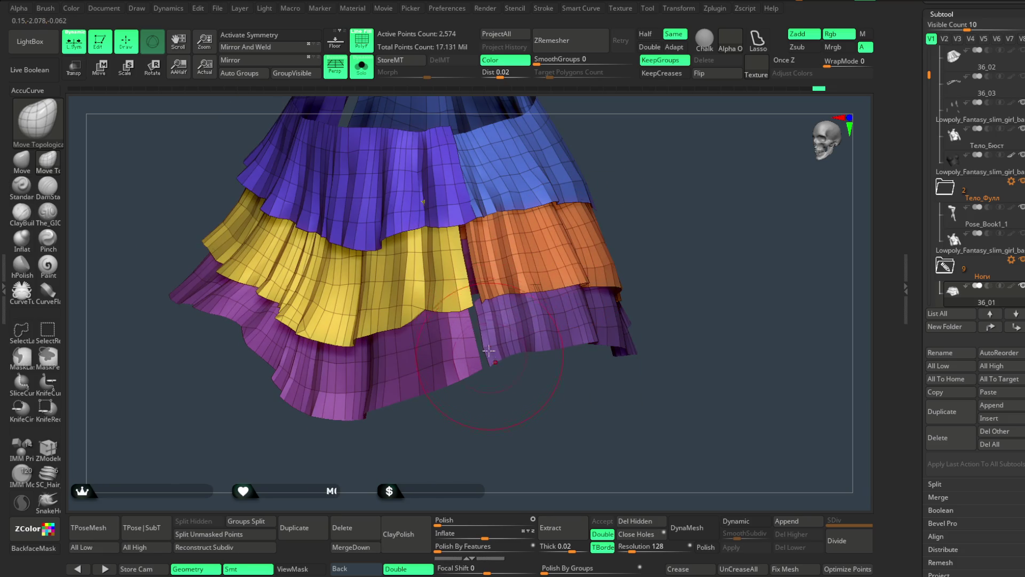
mouse_move(472, 234)
mouse_down()
mouse_move(650, 187)
mouse_move(579, 206)
mouse_up()
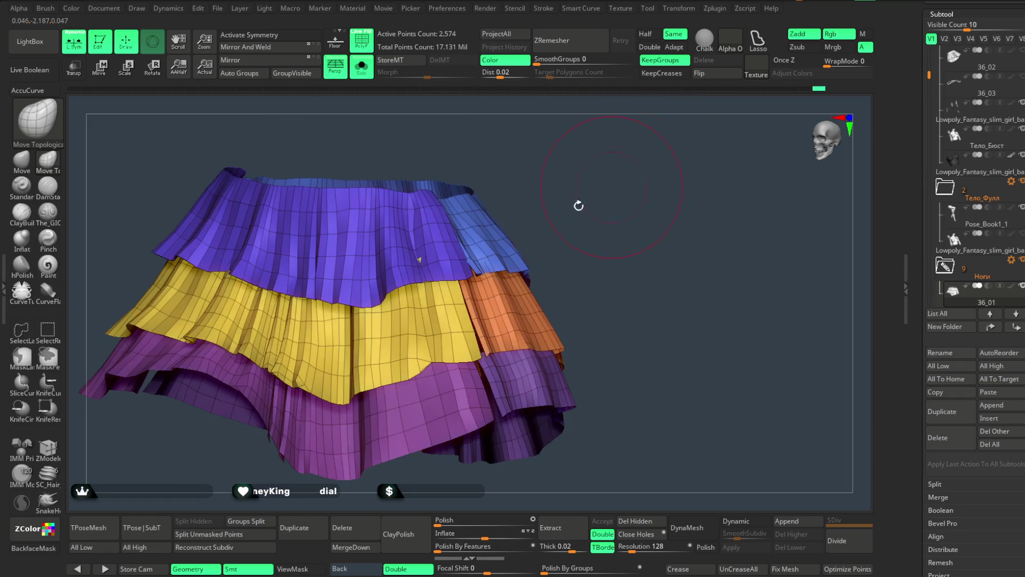
mouse_move(413, 255)
mouse_down()
mouse_move(565, 172)
mouse_move(532, 215)
mouse_move(572, 193)
mouse_move(488, 168)
mouse_move(548, 187)
mouse_move(483, 182)
mouse_up()
key(shift+f)
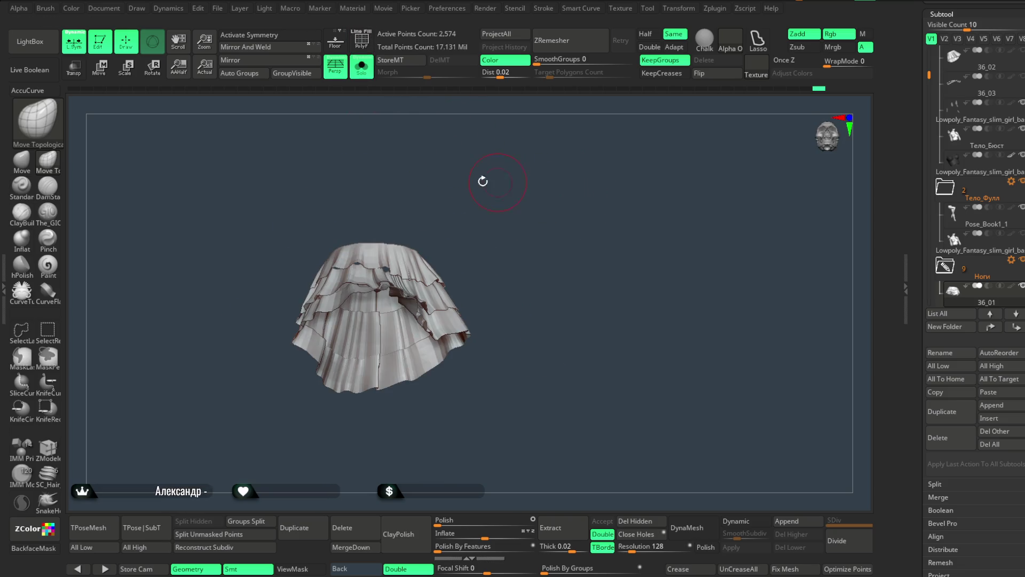
click(361, 69)
Inspect the skirt and bow from several angles, soloing the skirt again.
mouse_move(565, 238)
mouse_down()
mouse_move(560, 213)
mouse_move(575, 287)
mouse_move(581, 265)
mouse_move(515, 291)
mouse_move(374, 295)
mouse_move(630, 178)
mouse_move(499, 318)
mouse_up()
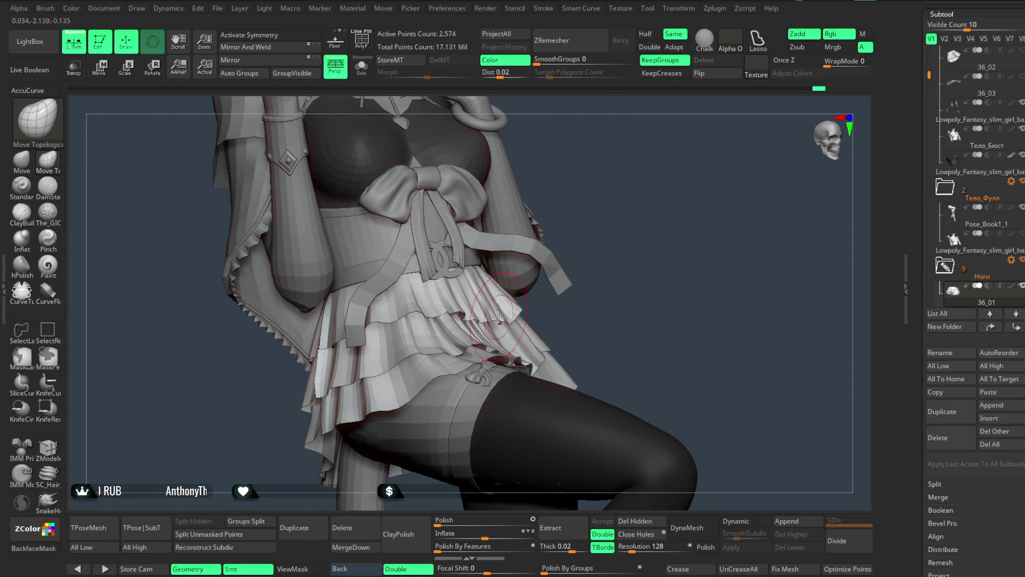
drag(612, 238, 502, 312)
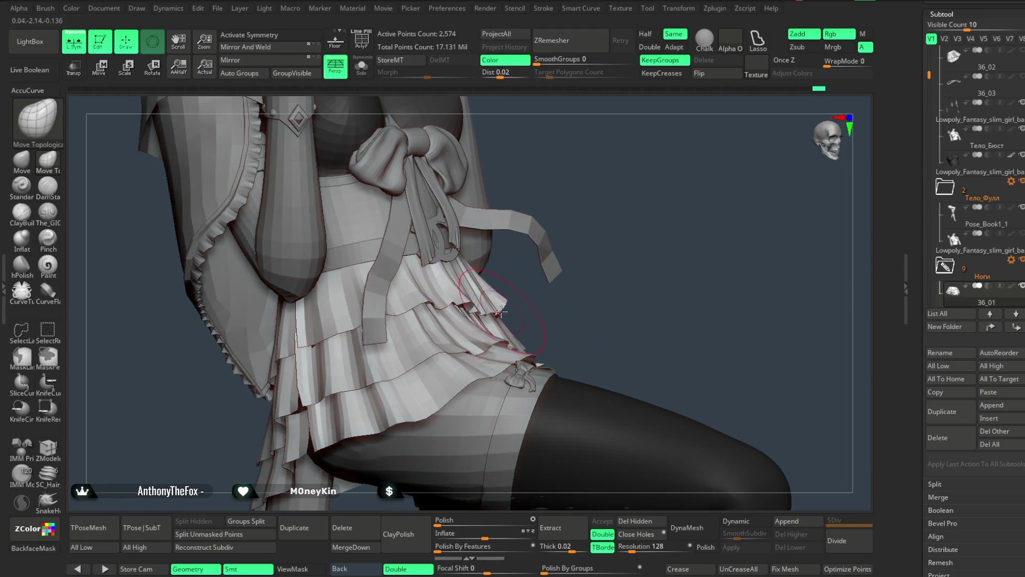
drag(608, 285, 550, 288)
key(space)
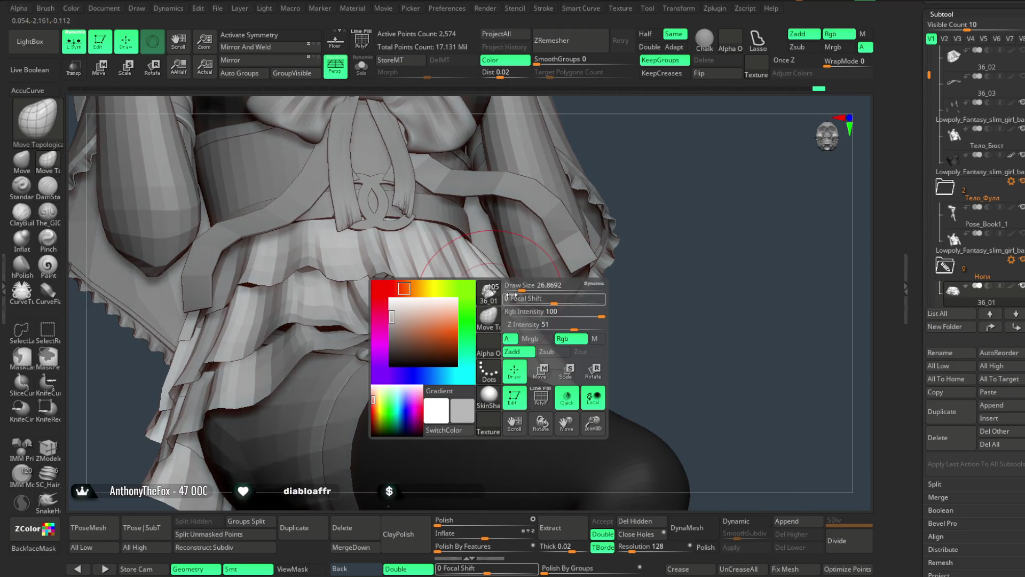
click(364, 69)
mouse_move(604, 162)
mouse_down()
mouse_move(602, 206)
mouse_move(467, 286)
mouse_up()
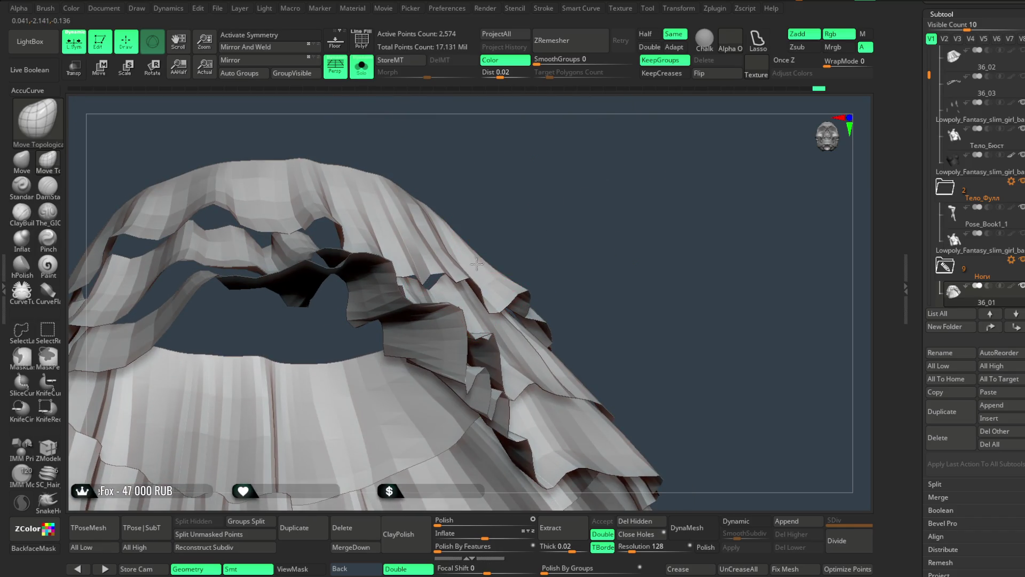
mouse_move(495, 243)
mouse_down()
mouse_move(515, 156)
mouse_move(374, 247)
mouse_move(487, 153)
mouse_move(405, 248)
mouse_move(494, 180)
mouse_move(461, 233)
mouse_up()
key(space)
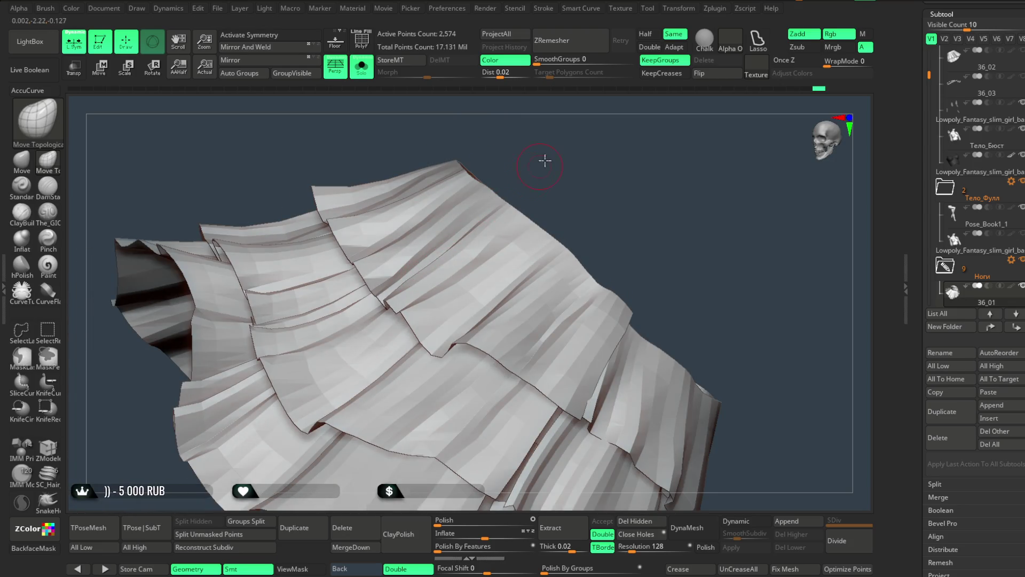
drag(544, 161, 541, 159)
mouse_move(443, 267)
mouse_down()
mouse_move(524, 217)
mouse_move(533, 174)
mouse_move(529, 205)
mouse_move(518, 191)
mouse_move(529, 213)
mouse_move(489, 271)
mouse_move(369, 324)
mouse_up()
key(space)
mouse_move(577, 139)
mouse_down()
mouse_move(556, 119)
mouse_move(503, 104)
mouse_up()
Turn Solo off and frame the character's stockinged legs.
click(361, 72)
mouse_move(556, 206)
mouse_down()
mouse_move(540, 142)
mouse_move(547, 197)
mouse_move(524, 184)
mouse_move(550, 174)
mouse_move(543, 204)
mouse_move(544, 189)
mouse_move(563, 243)
mouse_move(530, 268)
mouse_move(578, 202)
mouse_move(597, 247)
mouse_move(587, 219)
mouse_up()
key(space)
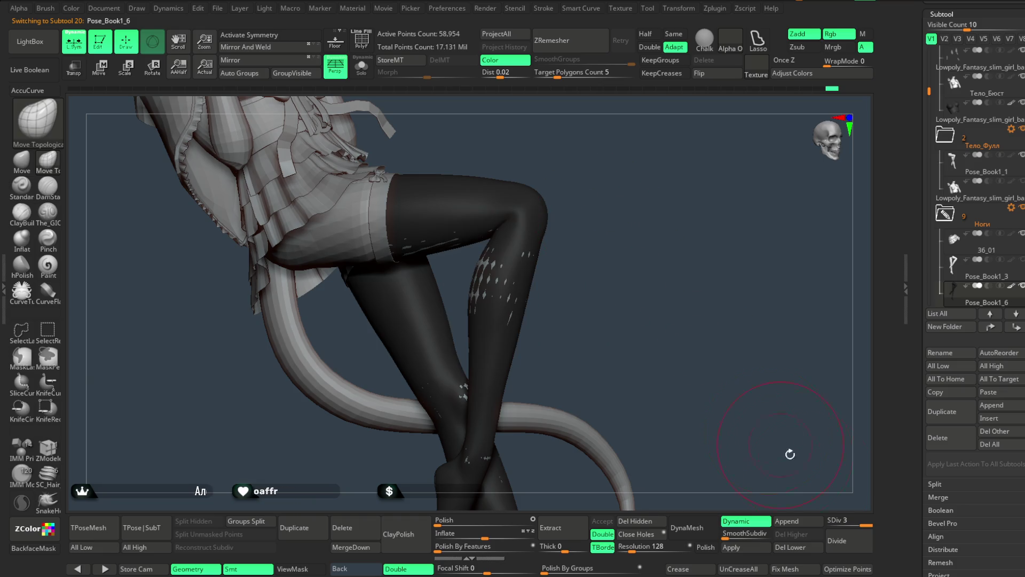
Drop the stockings to the lowest subdivision, smooth the shin speckles, then return to level 3.
click(836, 521)
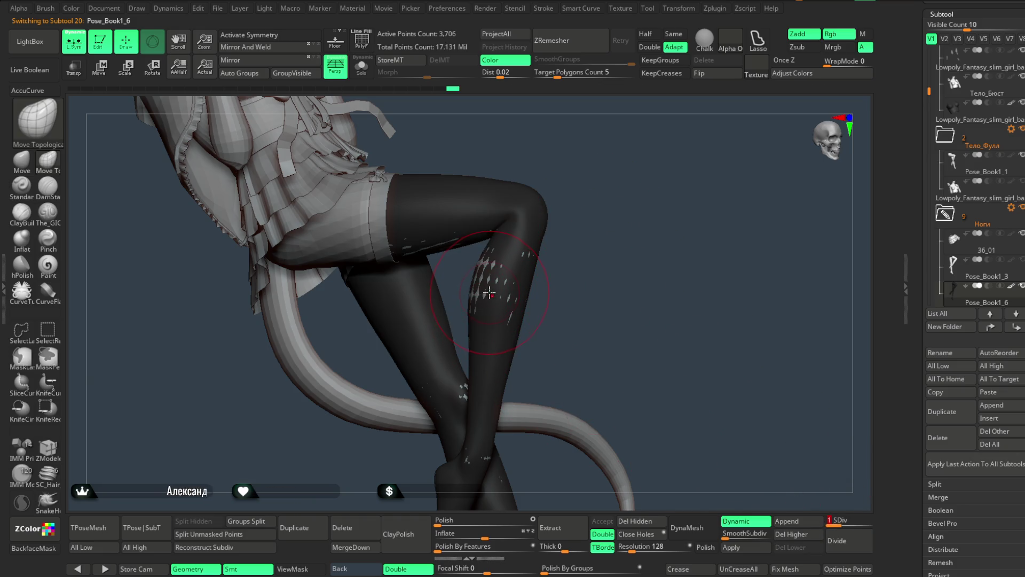
shift+drag(489, 294, 487, 288)
mouse_move(593, 206)
mouse_down()
mouse_move(526, 206)
mouse_move(534, 218)
mouse_move(586, 219)
mouse_move(580, 240)
mouse_move(611, 226)
mouse_move(409, 241)
mouse_move(621, 257)
mouse_move(583, 217)
mouse_move(410, 351)
mouse_move(481, 239)
mouse_move(502, 270)
mouse_move(545, 274)
mouse_move(427, 266)
mouse_move(474, 218)
mouse_up()
key(space)
key(space)
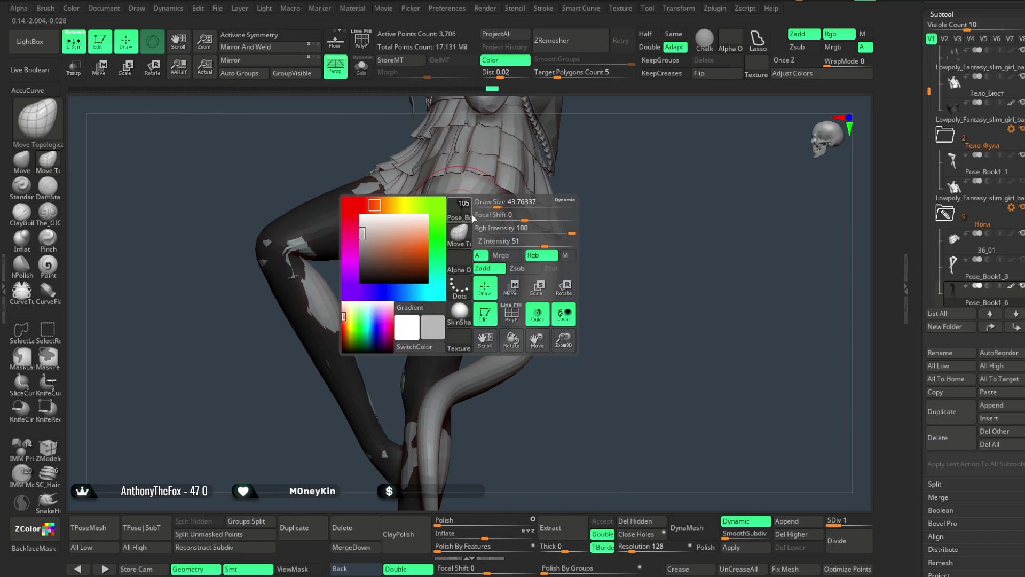
drag(834, 518, 869, 521)
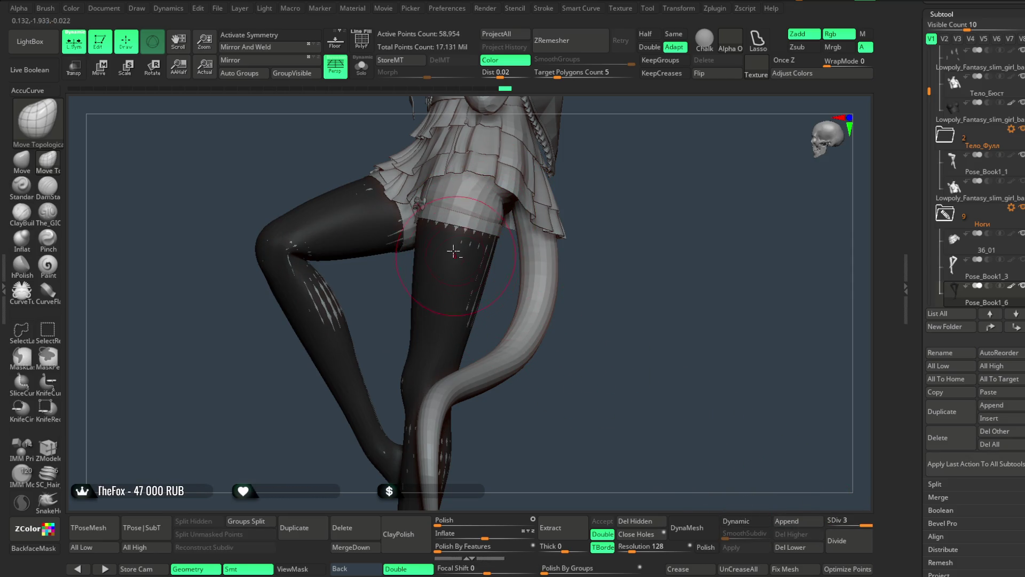
key(space)
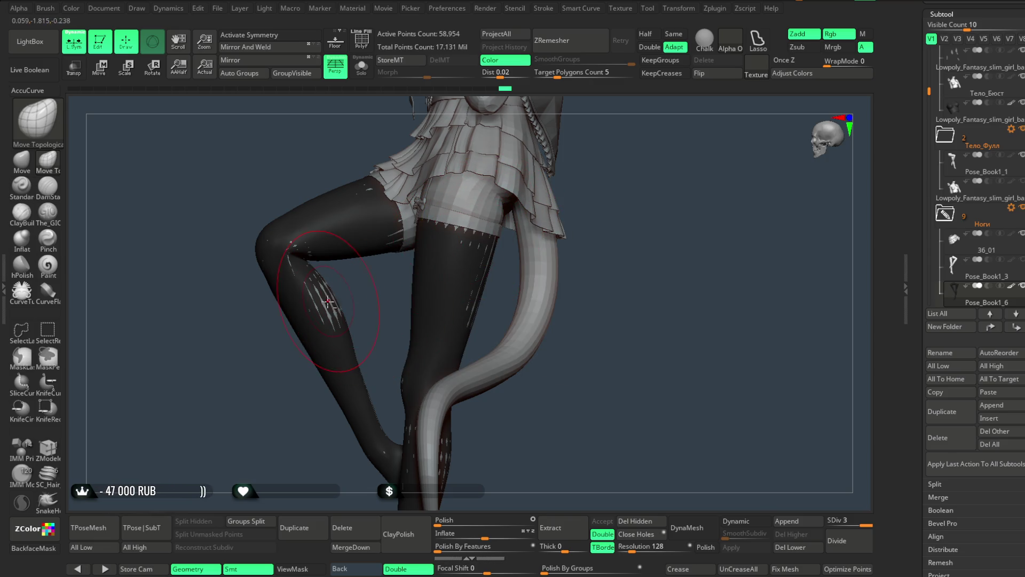
Orbit around the crossed legs, smooth white streaks on the lower leg, and zoom out to the full figure.
mouse_move(478, 278)
right_down()
mouse_move(522, 264)
mouse_move(606, 164)
right_up()
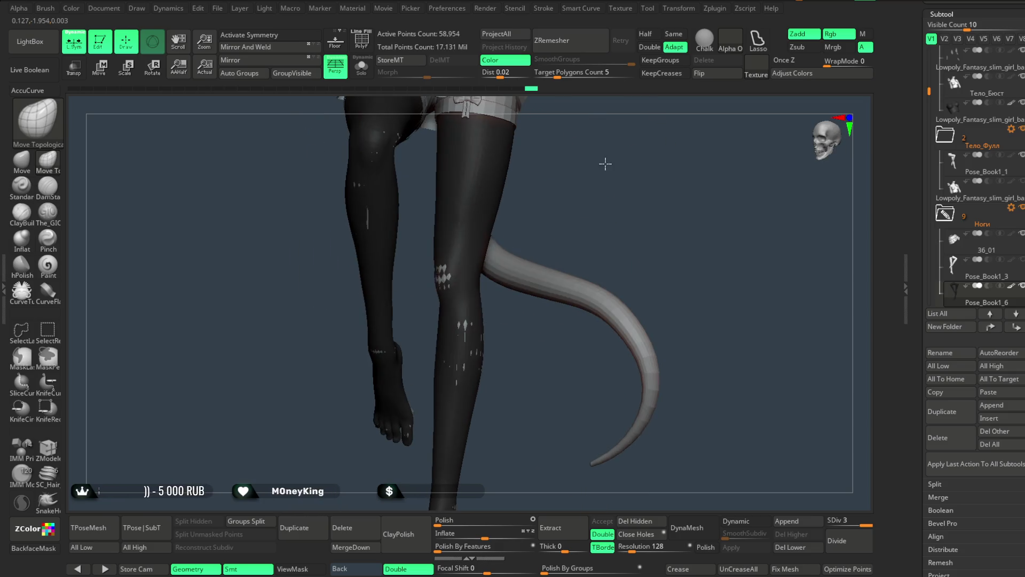
mouse_move(446, 279)
right_down()
mouse_move(442, 311)
mouse_move(474, 301)
right_up()
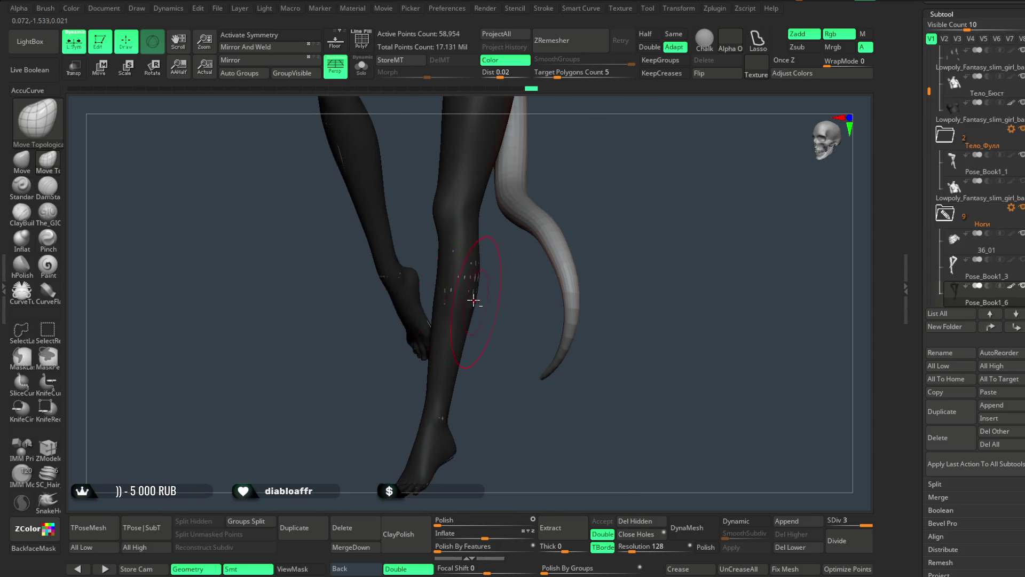
mouse_move(533, 193)
right_down()
mouse_move(591, 270)
mouse_move(611, 233)
mouse_move(563, 262)
mouse_move(610, 171)
right_up()
right_drag(598, 247, 566, 283)
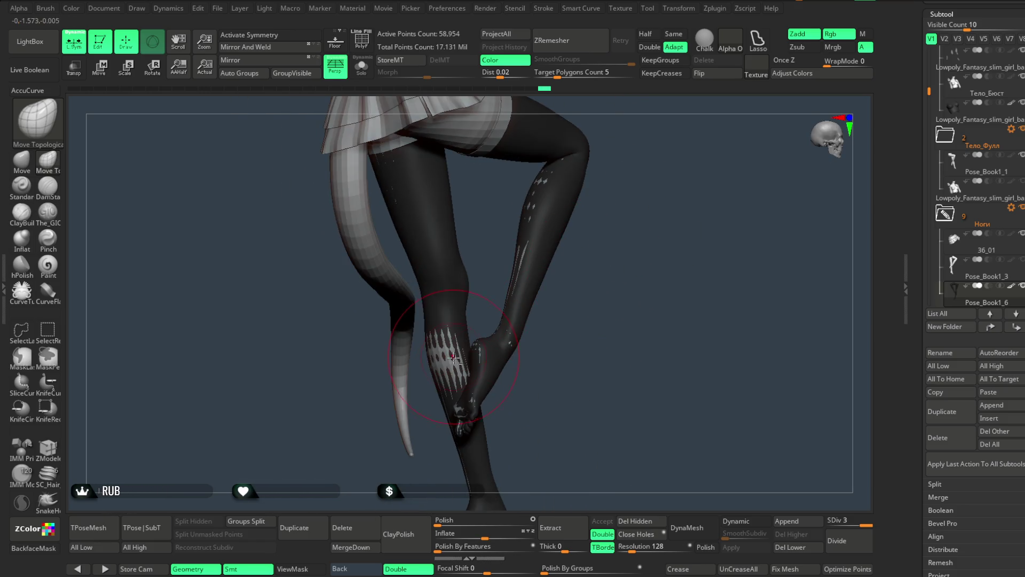
right_drag(522, 259, 489, 279)
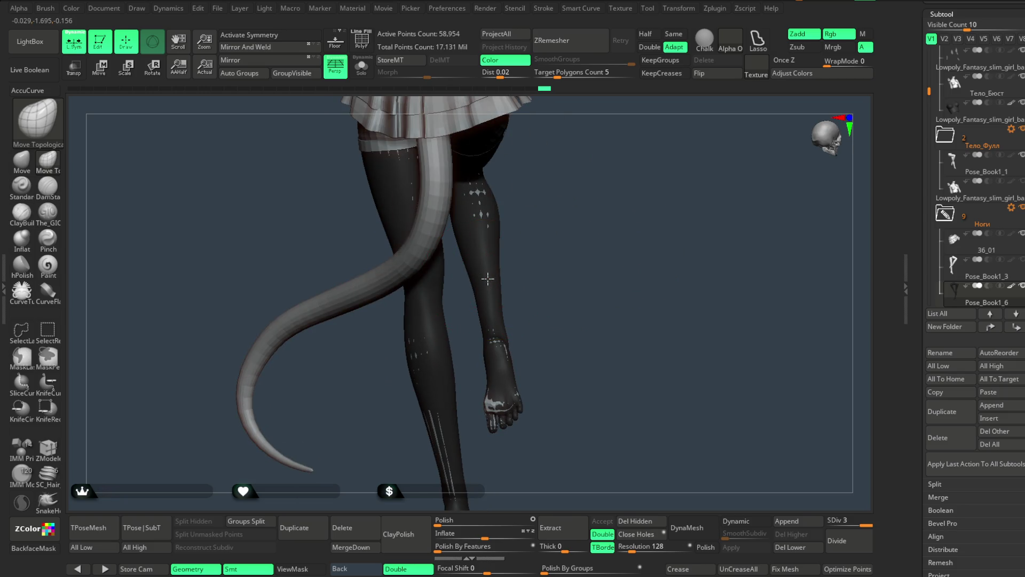
mouse_move(477, 209)
right_down()
mouse_move(504, 197)
mouse_move(458, 230)
right_up()
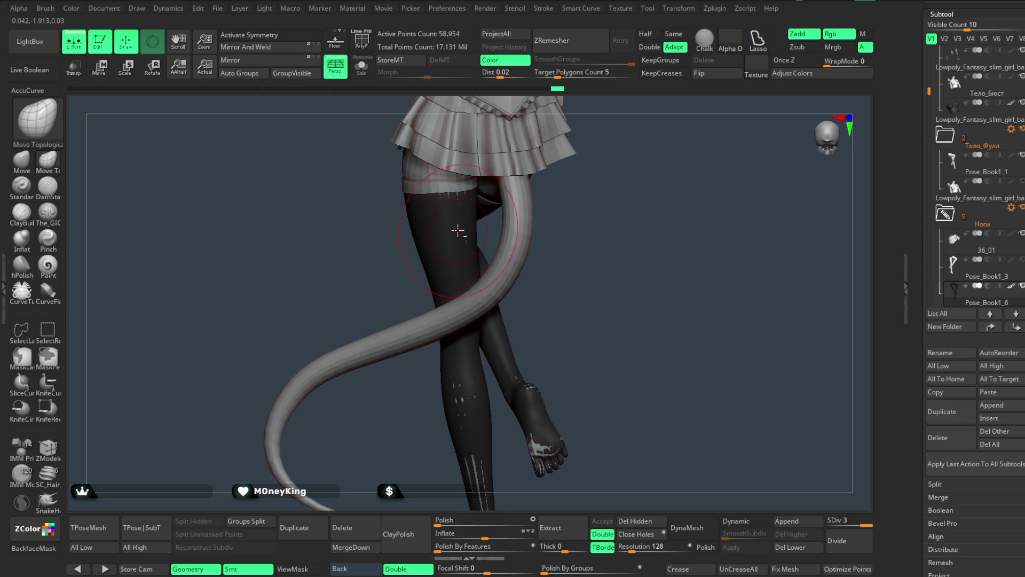
mouse_move(361, 229)
right_down()
mouse_move(542, 294)
mouse_move(524, 234)
right_up()
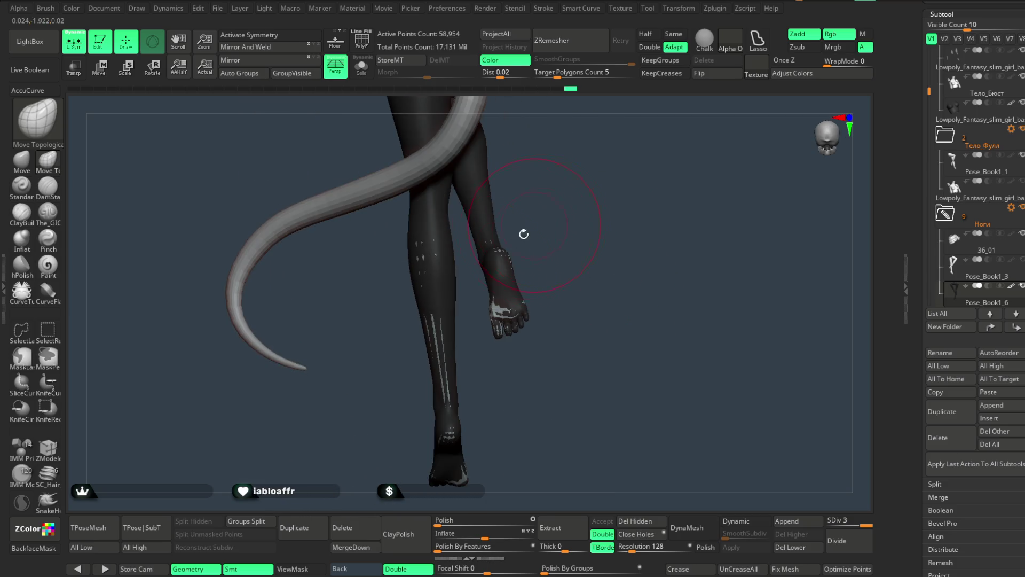
shift+click(434, 328)
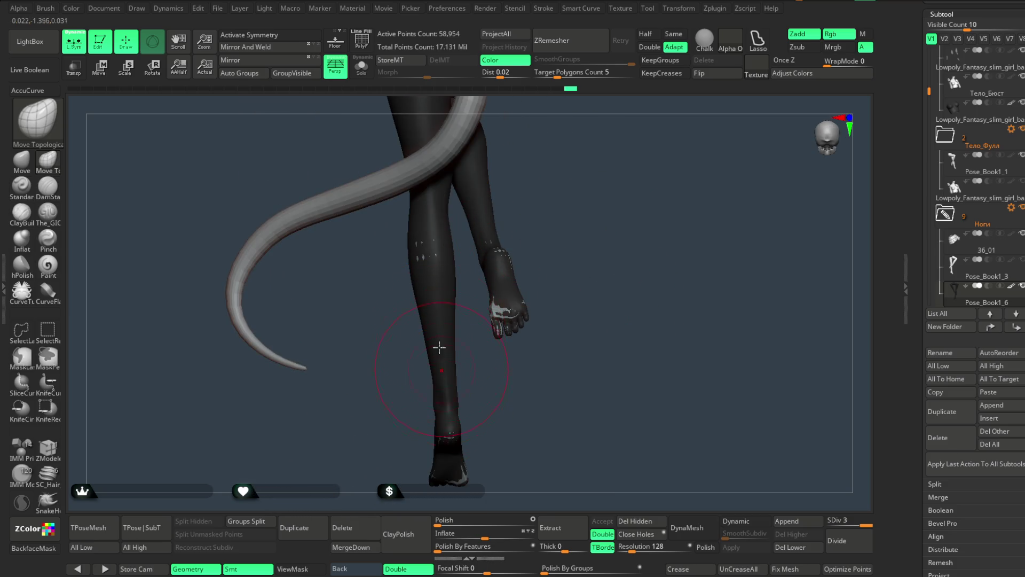
mouse_move(554, 178)
right_down()
mouse_move(550, 229)
mouse_move(499, 244)
mouse_move(550, 166)
mouse_move(472, 206)
right_up()
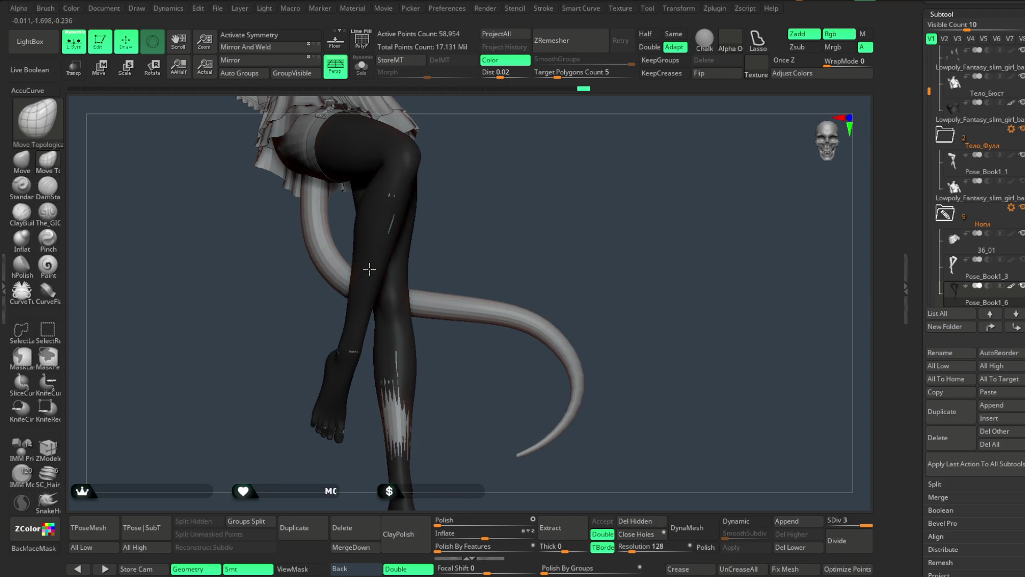
right_drag(339, 238, 524, 124)
key(space)
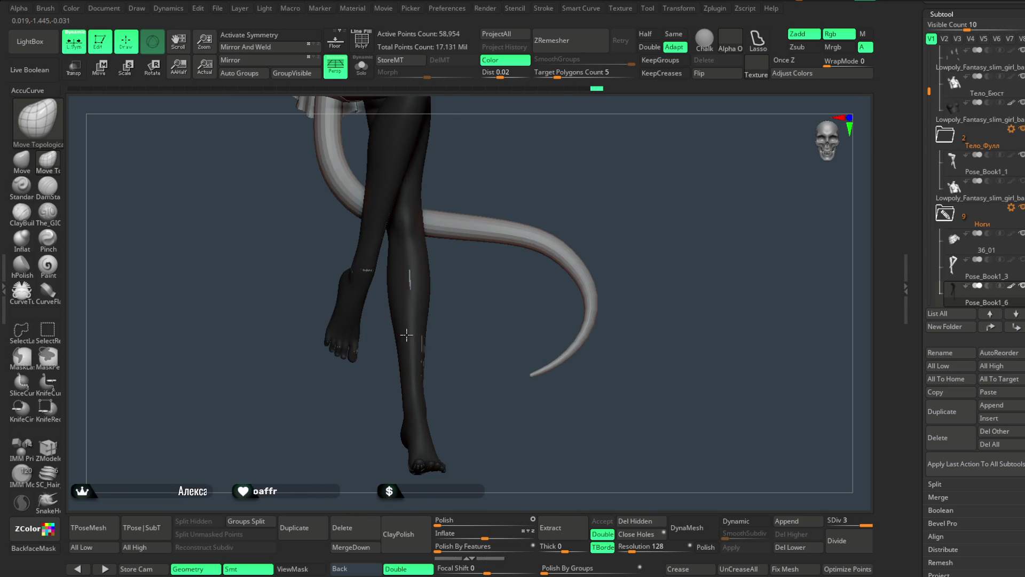
mouse_move(427, 389)
right_down()
mouse_move(416, 293)
mouse_move(430, 346)
mouse_move(472, 364)
mouse_move(389, 244)
mouse_move(622, 212)
mouse_move(582, 267)
right_up()
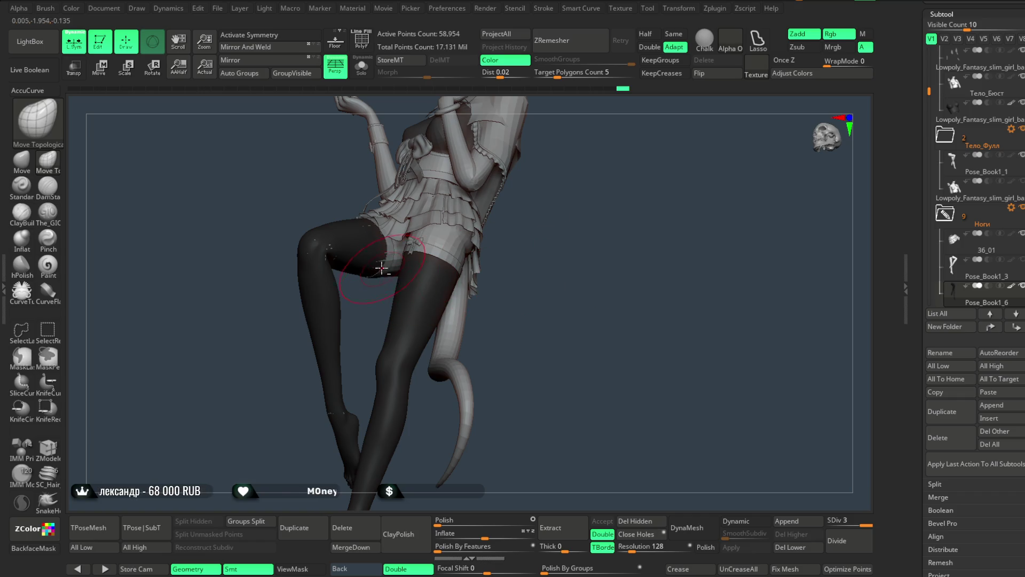
mouse_move(380, 262)
right_down()
mouse_move(611, 224)
mouse_move(618, 277)
mouse_move(556, 269)
mouse_move(513, 235)
mouse_move(503, 242)
mouse_move(508, 227)
mouse_move(446, 236)
mouse_move(464, 246)
mouse_move(455, 251)
mouse_move(511, 244)
right_up()
scroll(949, 234, down, 8)
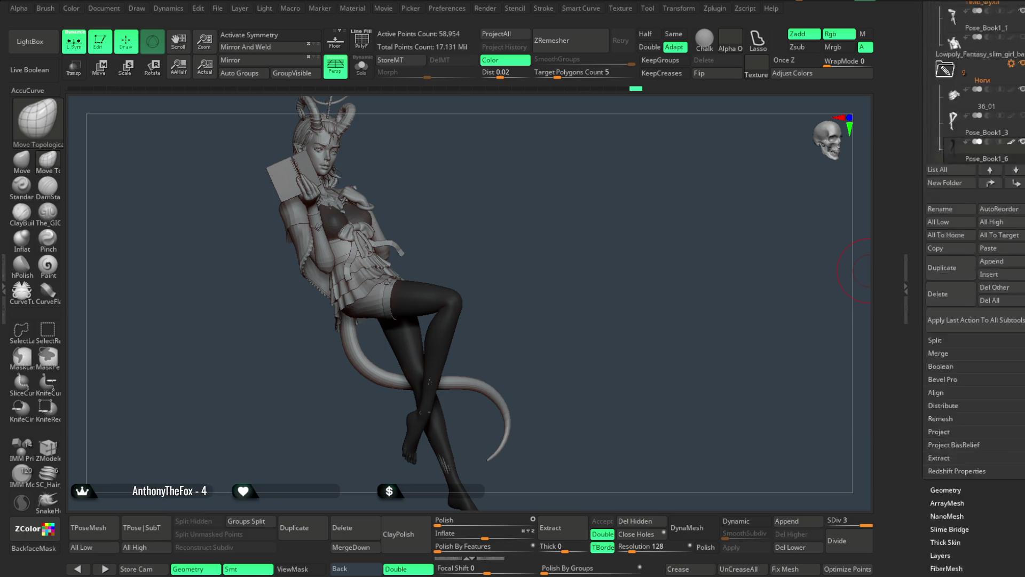
Enable Dynamic Subdiv on the stockings, testing then disabling the Heart_Chain MicroPoly with Align.
click(950, 236)
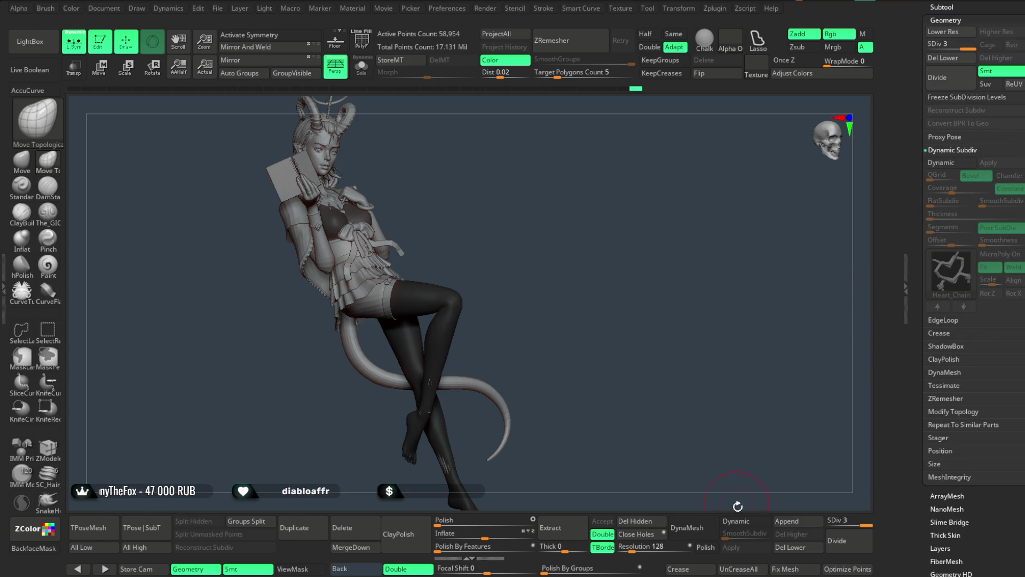
key(d)
click(999, 255)
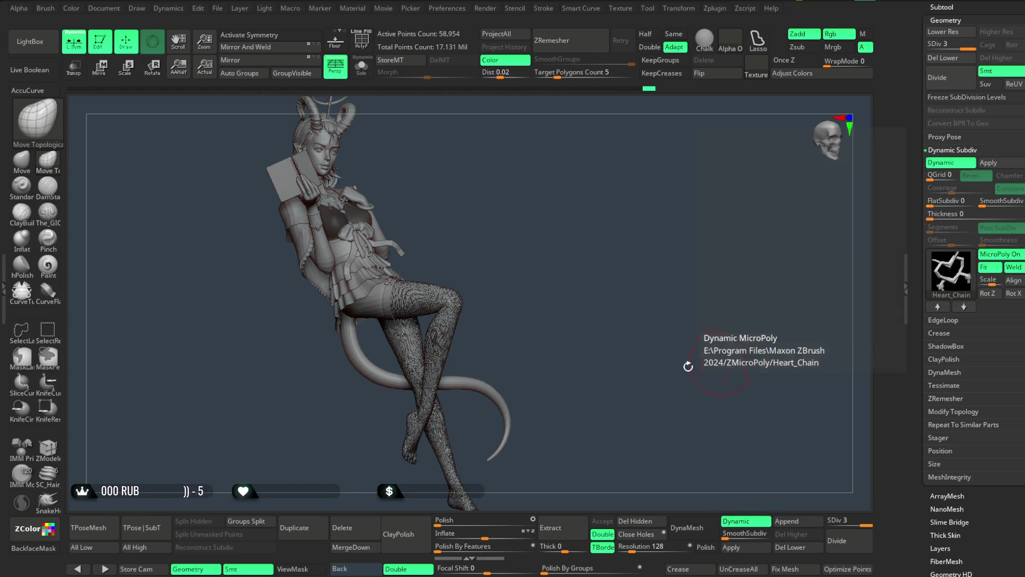
mouse_move(820, 343)
ctrl+right_down()
mouse_move(588, 439)
mouse_move(633, 288)
mouse_move(620, 287)
mouse_move(626, 295)
mouse_move(618, 234)
ctrl+right_up()
click(1017, 284)
click(991, 258)
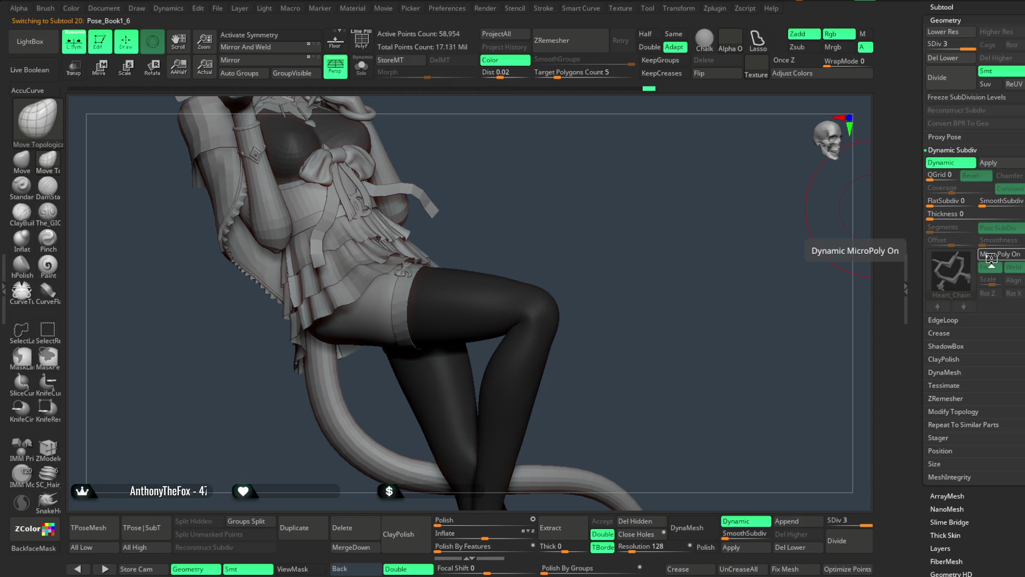
mouse_move(623, 270)
right_down()
mouse_move(680, 293)
mouse_move(851, 243)
mouse_move(661, 227)
mouse_move(662, 197)
mouse_move(636, 178)
mouse_move(652, 197)
right_up()
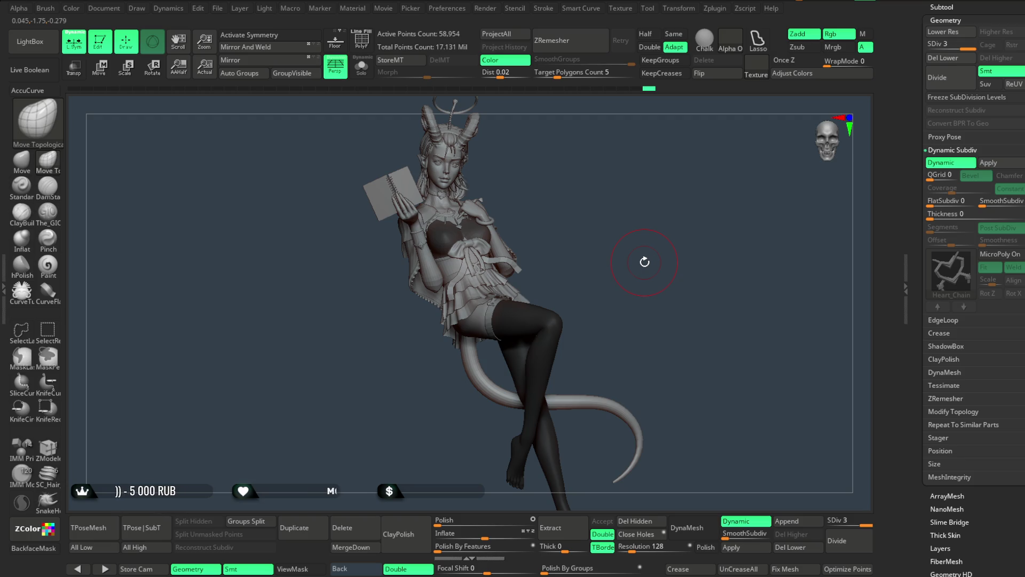
Zoom onto the skirt and Alt-click it to activate the 2,574-point 36_01 subtool.
mouse_move(613, 201)
mouse_down()
mouse_move(623, 174)
mouse_move(626, 279)
mouse_move(678, 224)
mouse_move(678, 161)
mouse_move(567, 256)
mouse_move(613, 222)
mouse_move(648, 230)
mouse_move(572, 272)
mouse_move(614, 230)
mouse_move(668, 208)
mouse_move(612, 243)
mouse_move(702, 204)
mouse_move(705, 235)
mouse_move(555, 235)
mouse_up()
alt+click(557, 261)
key(space)
key(space)
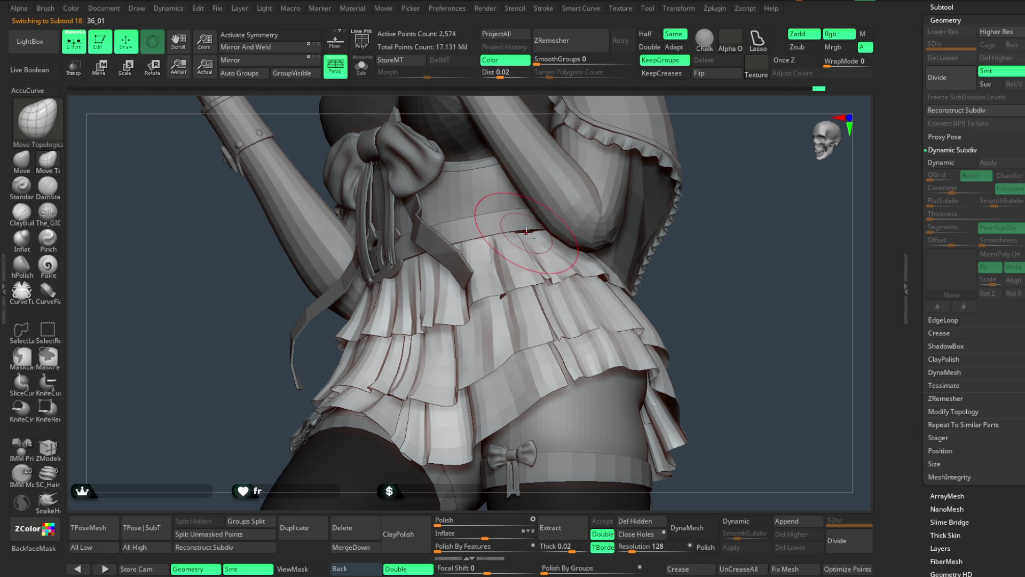
drag(695, 224, 559, 251)
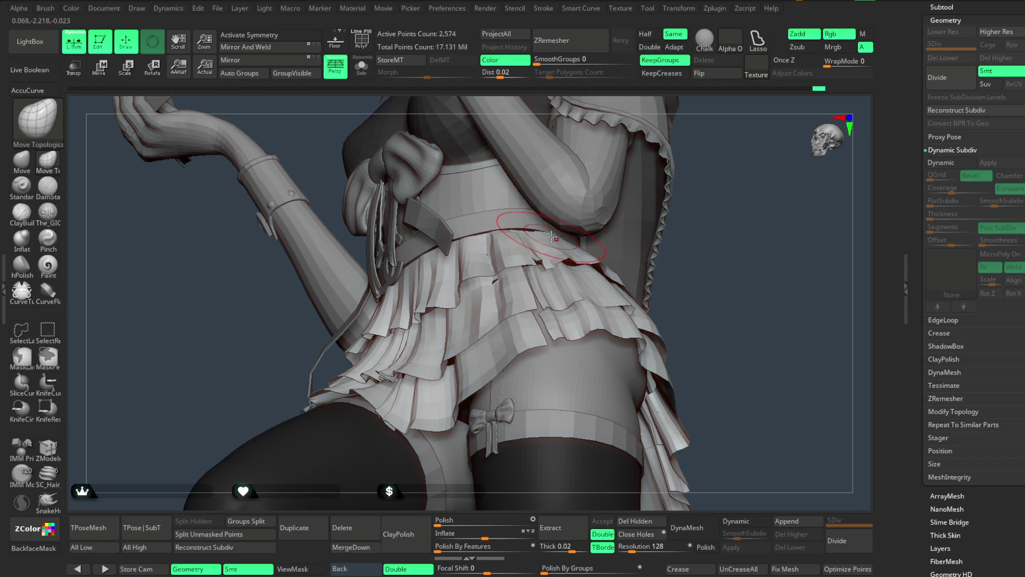
mouse_move(695, 214)
mouse_down()
mouse_move(701, 188)
mouse_move(713, 213)
mouse_move(692, 178)
mouse_move(652, 245)
mouse_move(661, 211)
mouse_move(652, 229)
mouse_move(639, 213)
mouse_move(652, 213)
mouse_move(631, 212)
mouse_move(634, 242)
mouse_move(648, 234)
mouse_move(631, 234)
mouse_move(632, 219)
mouse_move(646, 256)
mouse_up()
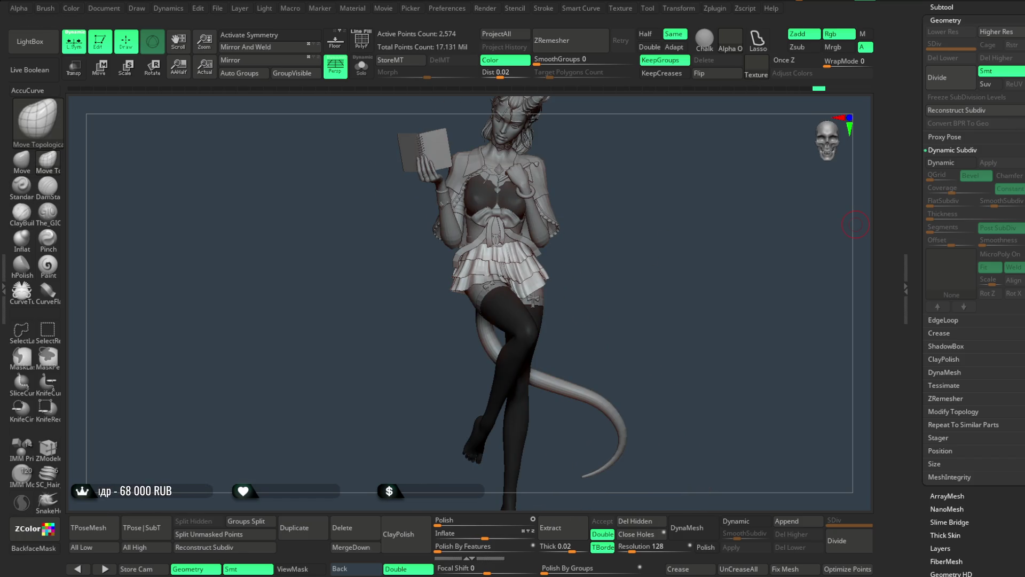
scroll(1023, 180, up, 3)
Select the Чешки1 sandal in the Subtool list to make it active.
click(942, 168)
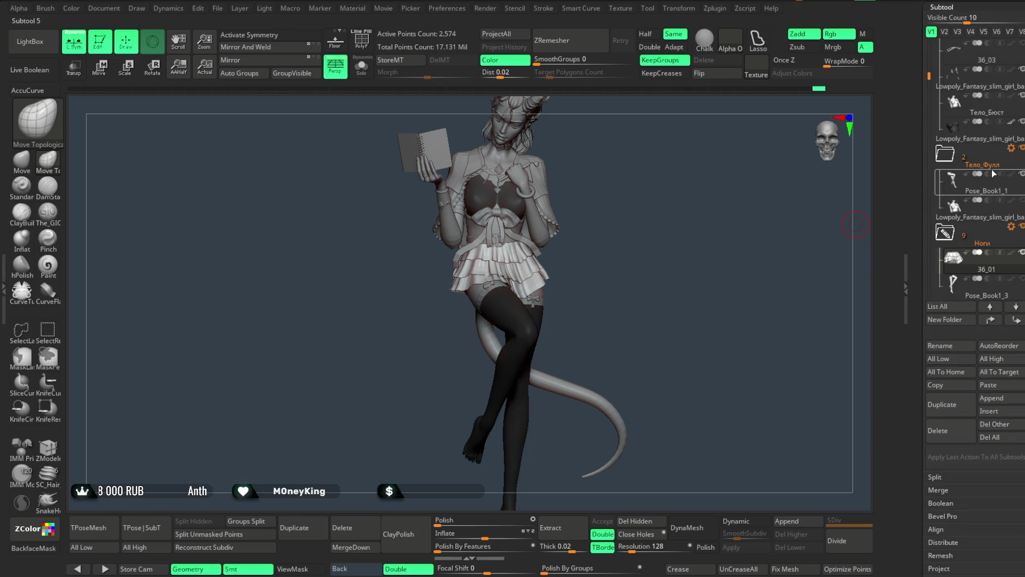
mouse_move(956, 184)
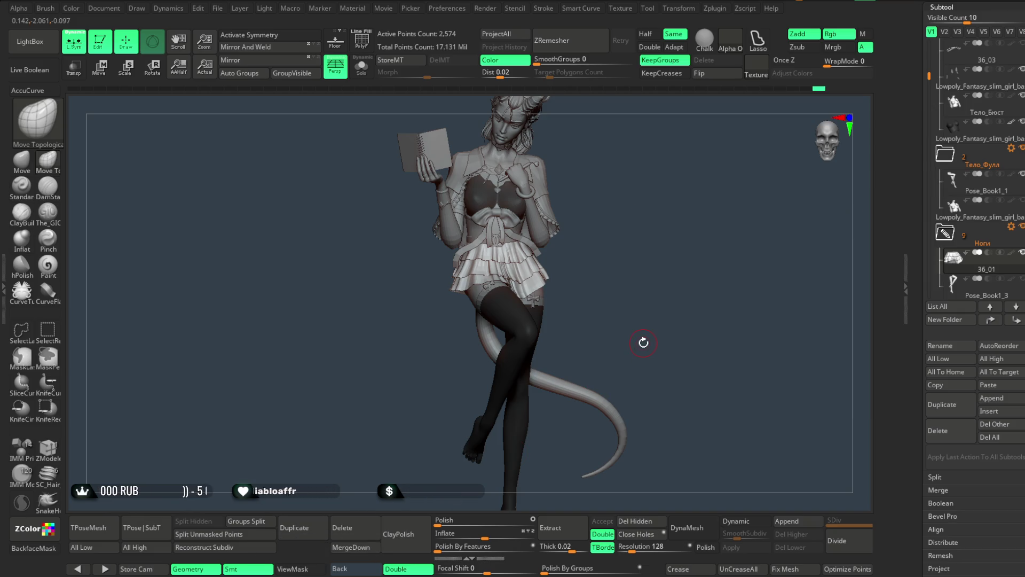
drag(928, 77, 927, 165)
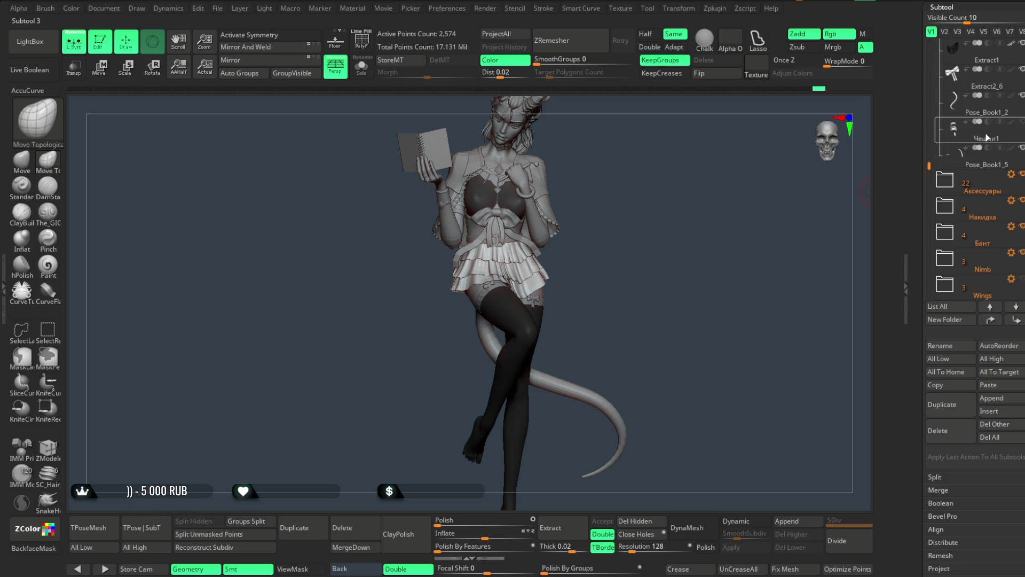
click(953, 127)
Turn on PolyF polygroup colouring and frame the sandal on the legs.
mouse_move(806, 251)
alt+mouse_down()
mouse_move(678, 142)
mouse_move(684, 206)
mouse_move(646, 332)
mouse_move(597, 348)
mouse_move(634, 293)
mouse_move(658, 311)
mouse_move(650, 331)
mouse_move(653, 291)
mouse_move(606, 304)
mouse_move(635, 353)
mouse_move(607, 187)
mouse_move(552, 300)
mouse_move(499, 323)
mouse_move(639, 246)
mouse_move(632, 227)
mouse_move(545, 336)
alt+mouse_up()
key(shift+f)
key(space)
key(f)
Hide the flower's yellow centre and its magenta, cyan and blue petals with SelectRect.
click(47, 331)
drag(580, 232, 511, 312)
ctrl+shift+click(511, 313)
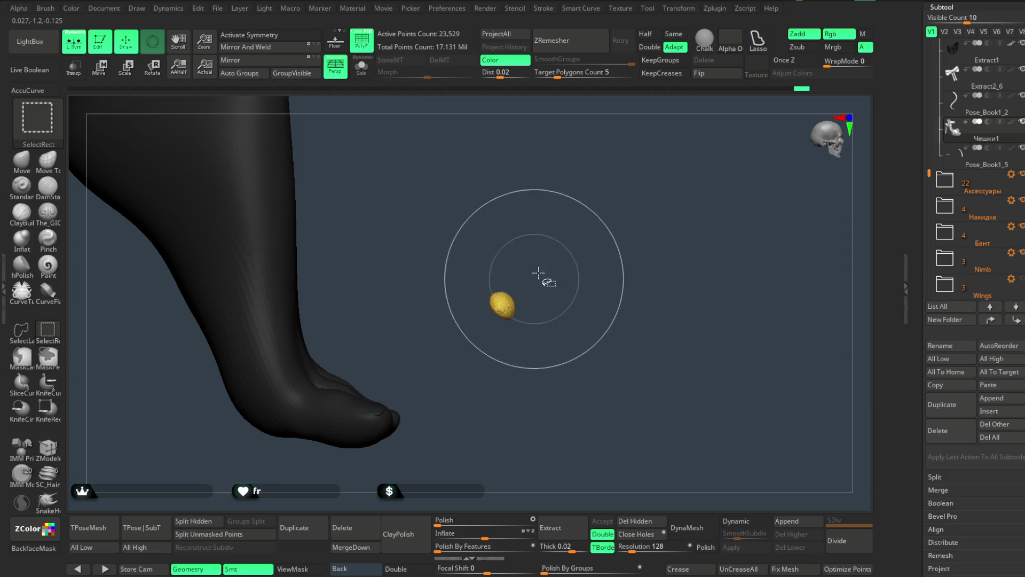
ctrl+shift+drag(558, 286, 522, 320)
ctrl+shift+click(542, 341)
mouse_move(555, 299)
mouse_down()
mouse_move(541, 269)
mouse_move(548, 342)
mouse_up()
ctrl+alt+shift+click(521, 275)
ctrl+alt+shift+click(513, 283)
ctrl+alt+shift+click(510, 291)
ctrl+alt+shift+click(499, 301)
mouse_move(614, 224)
mouse_down()
mouse_move(629, 184)
mouse_move(607, 283)
mouse_move(632, 293)
mouse_move(619, 295)
mouse_move(609, 233)
mouse_move(599, 281)
mouse_move(613, 281)
mouse_up()
Delete the hidden flower geometry and turn on PolyF to show the sandal's wireframe.
click(635, 521)
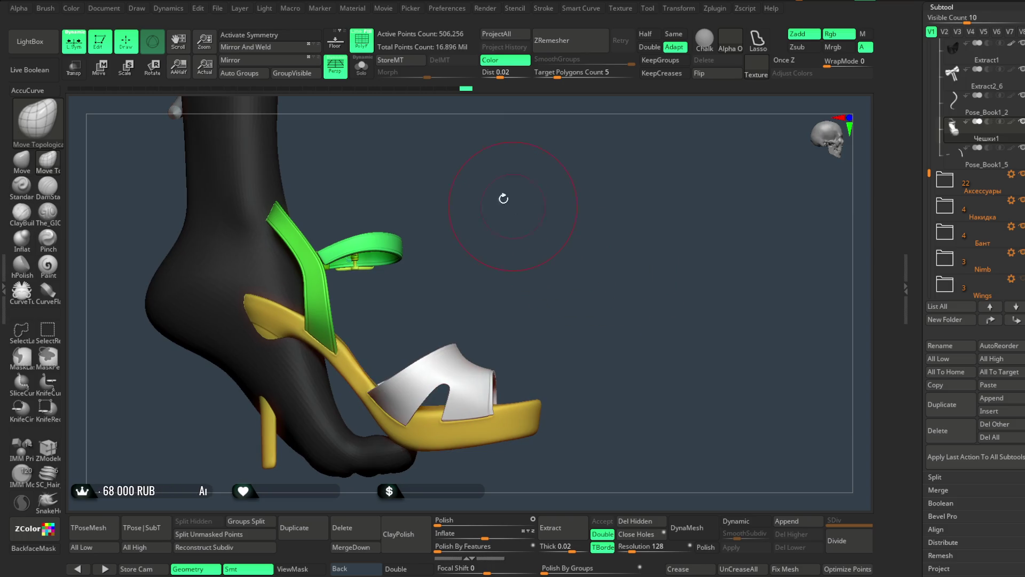
click(362, 40)
mouse_move(545, 199)
mouse_down()
mouse_move(487, 218)
mouse_move(566, 155)
mouse_up()
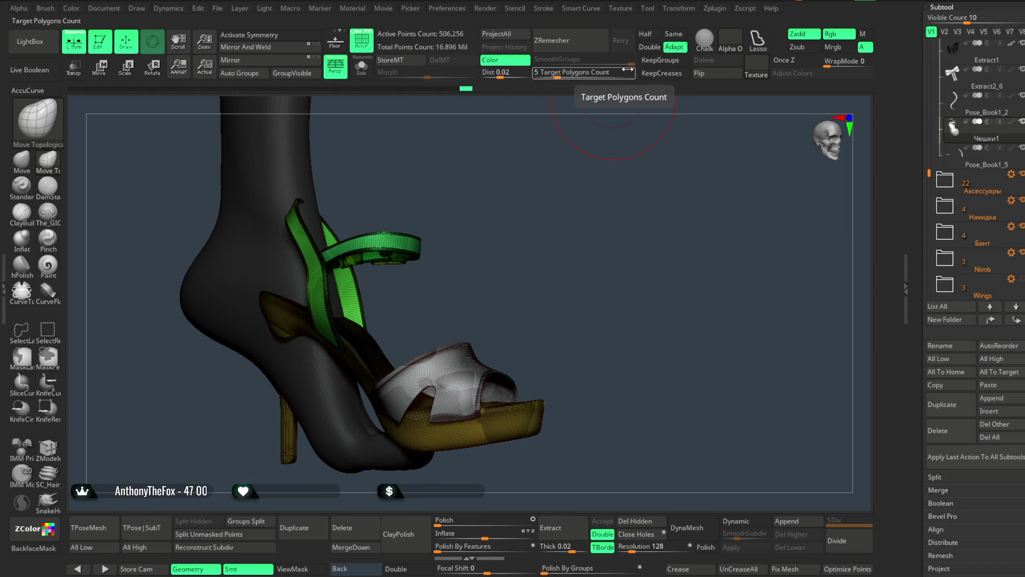
Run ZRemesher on the sandal with KeepGroups and Half enabled.
click(661, 60)
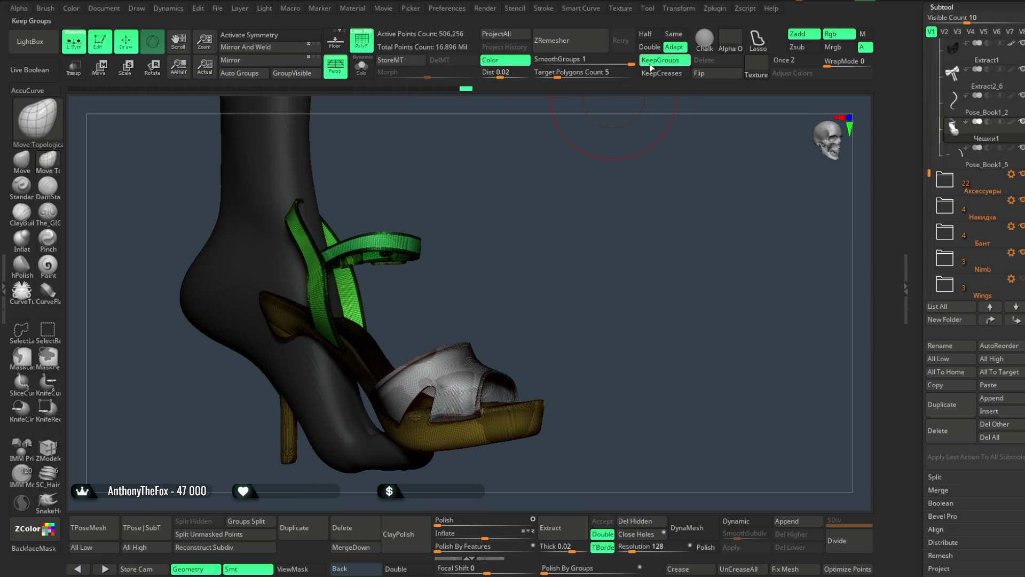
click(648, 35)
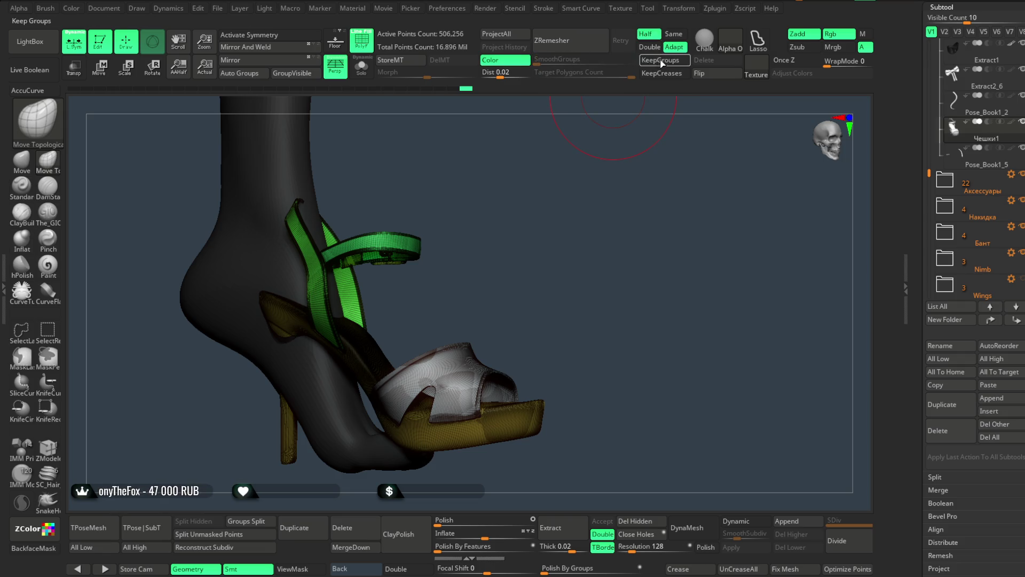
click(581, 48)
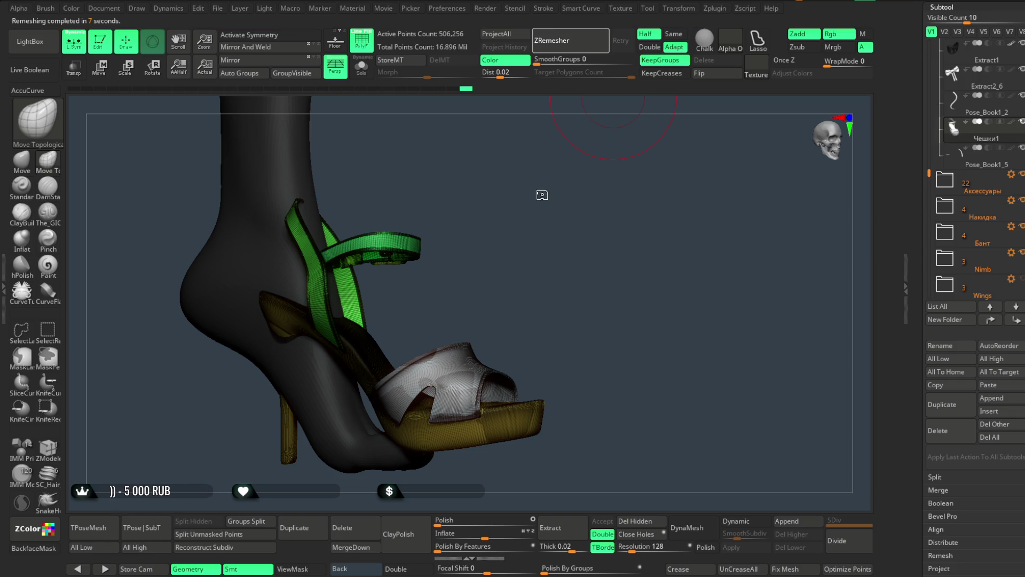
mouse_move(554, 201)
mouse_down()
mouse_move(484, 230)
mouse_move(531, 224)
mouse_move(552, 153)
mouse_move(538, 218)
mouse_move(442, 254)
mouse_move(568, 201)
mouse_up()
Inspect the strap buckle by hiding its pieces, then undo and view the whole sandal.
key(ctrl+shift)
ctrl+shift+click(579, 212)
ctrl+shift+click(587, 198)
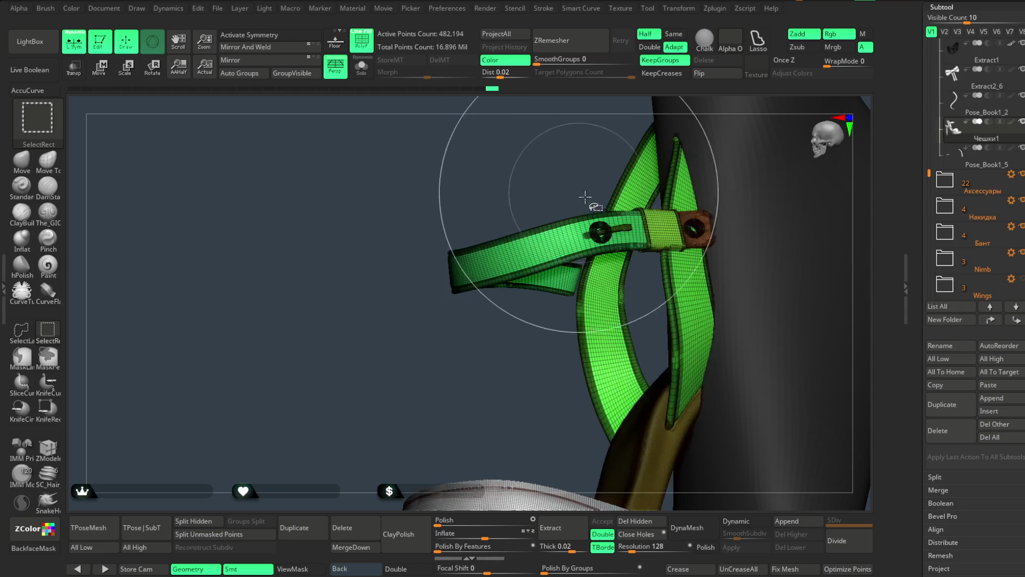
ctrl+shift+click(615, 231)
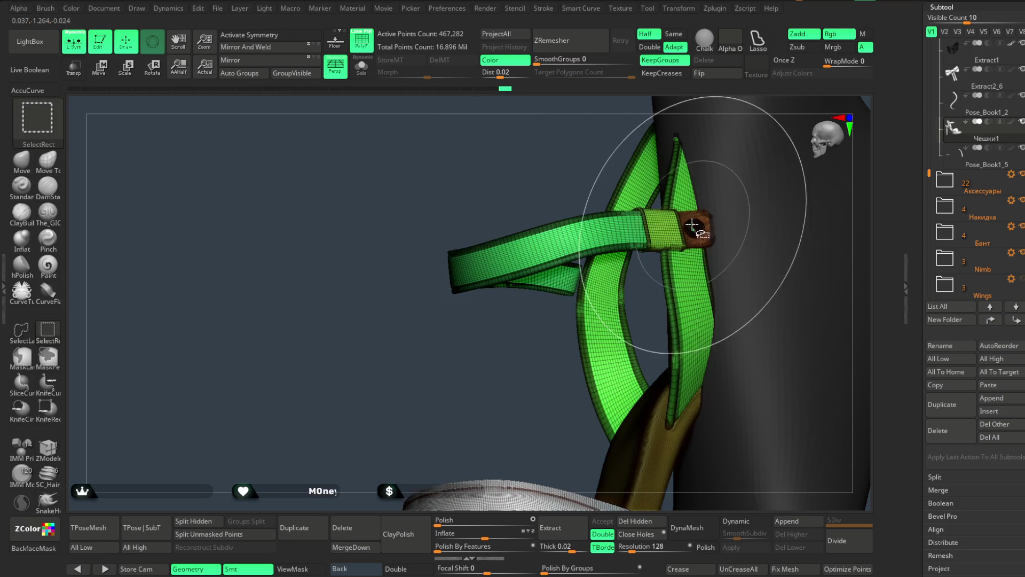
ctrl+shift+click(674, 227)
ctrl+shift+click(699, 231)
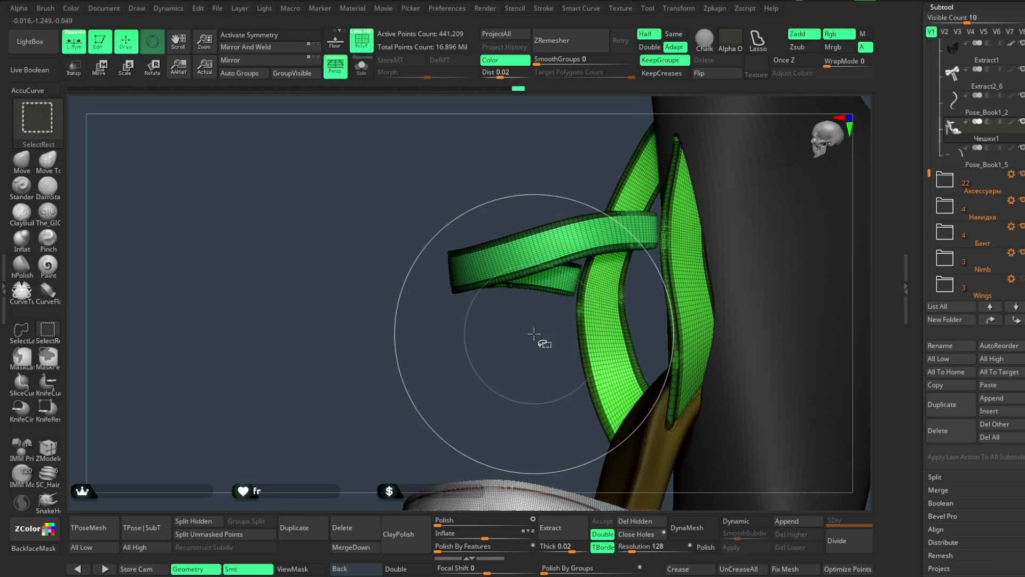
key(ctrl+z)
key(ctrl+z)
mouse_move(535, 342)
mouse_down()
mouse_move(517, 338)
mouse_move(504, 286)
mouse_move(480, 377)
mouse_up()
mouse_move(270, 458)
mouse_down()
mouse_move(531, 286)
mouse_move(630, 190)
mouse_move(646, 128)
mouse_up()
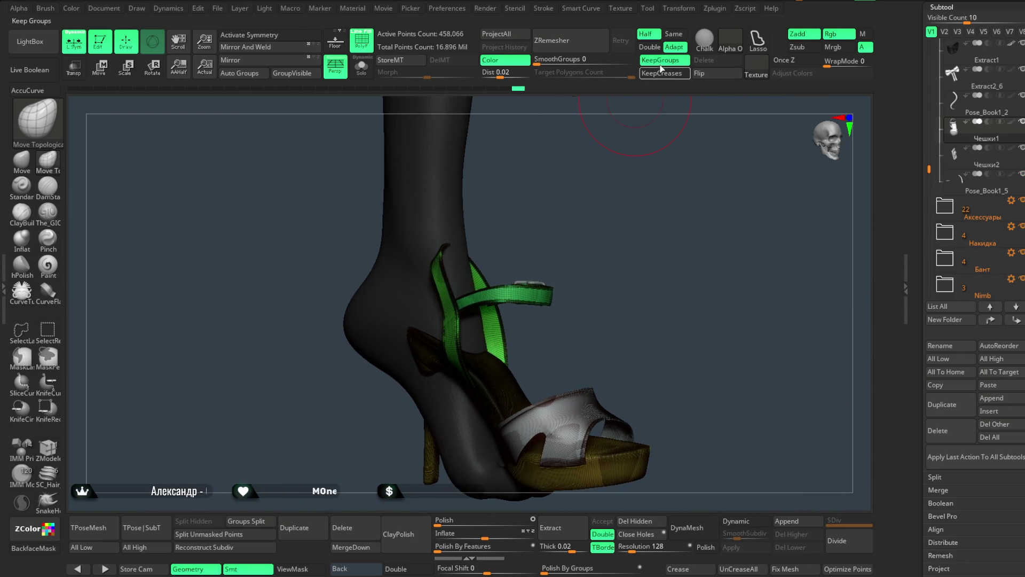
Rerun ZRemesher, repair the sandal's mesh errors, and restart the remesh.
click(588, 42)
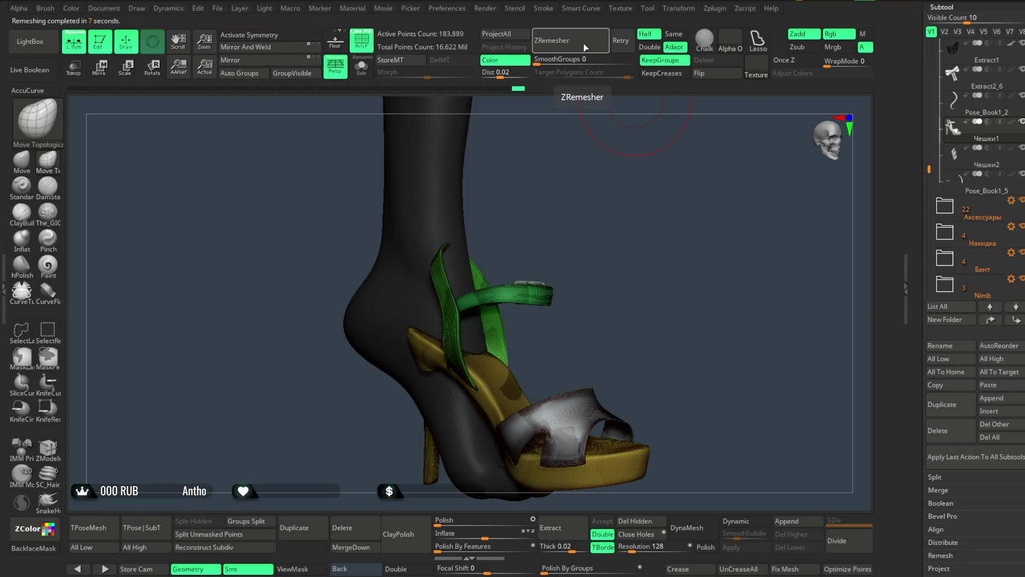
click(585, 45)
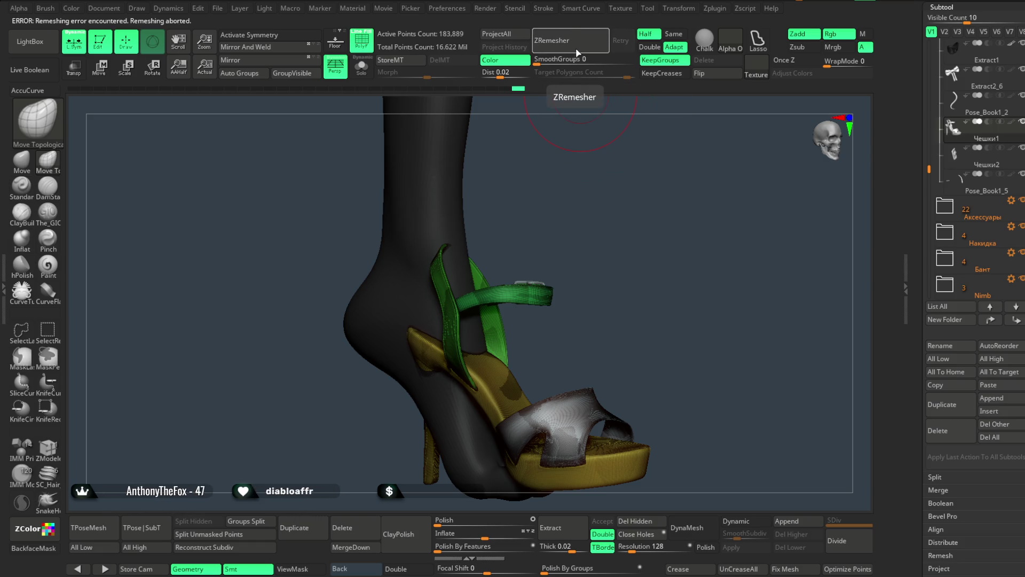
drag(593, 123, 618, 255)
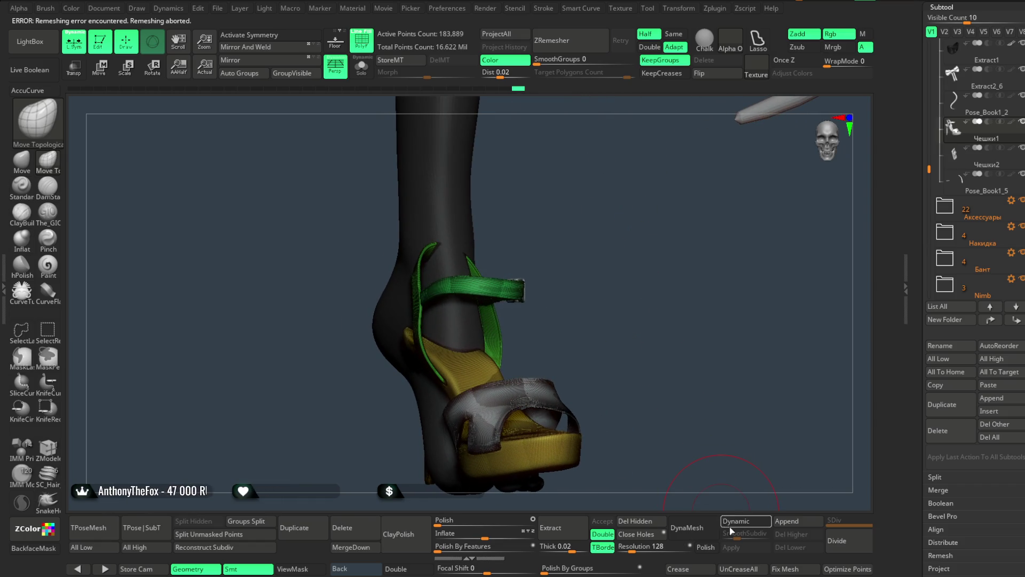
click(788, 569)
click(565, 40)
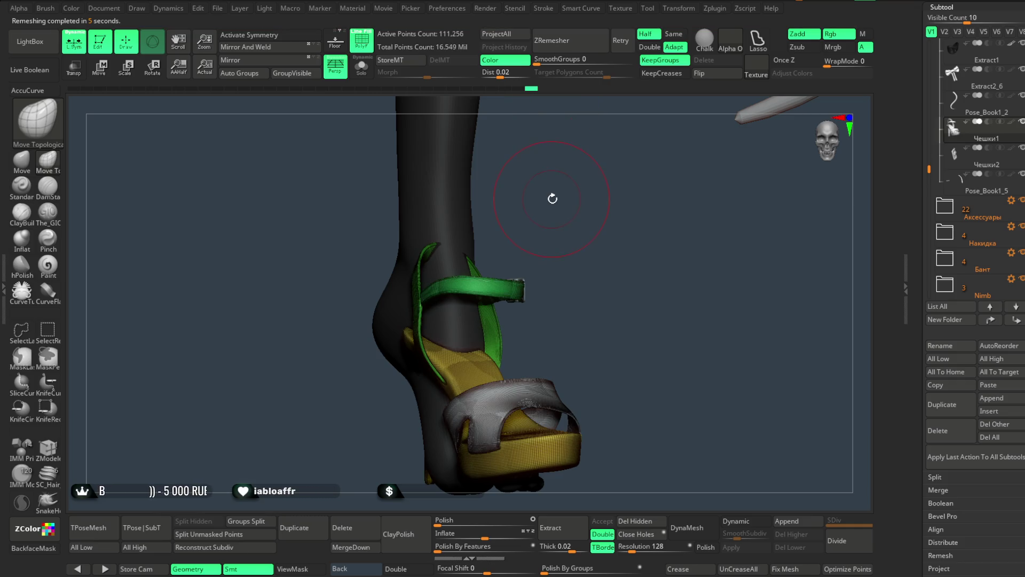
drag(558, 197, 574, 169)
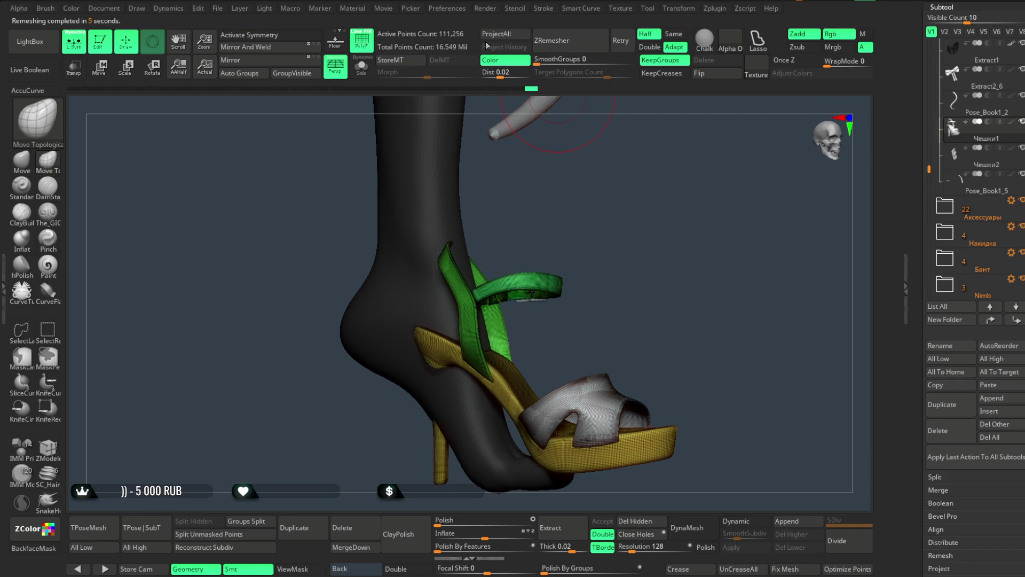
Remesh the sole repeatedly down to 22,479 points, then turn off PolyF.
click(566, 40)
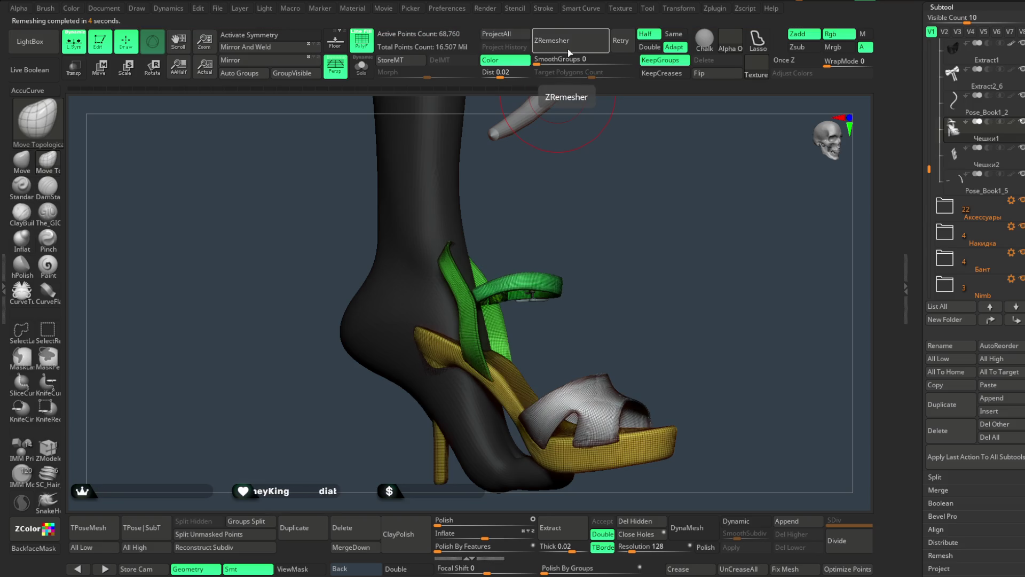
click(571, 49)
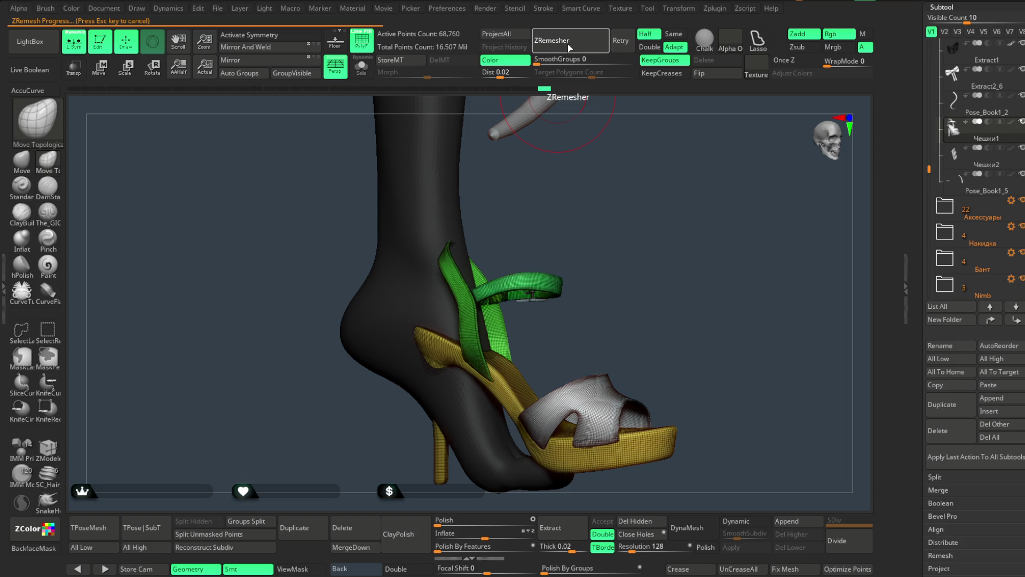
click(568, 45)
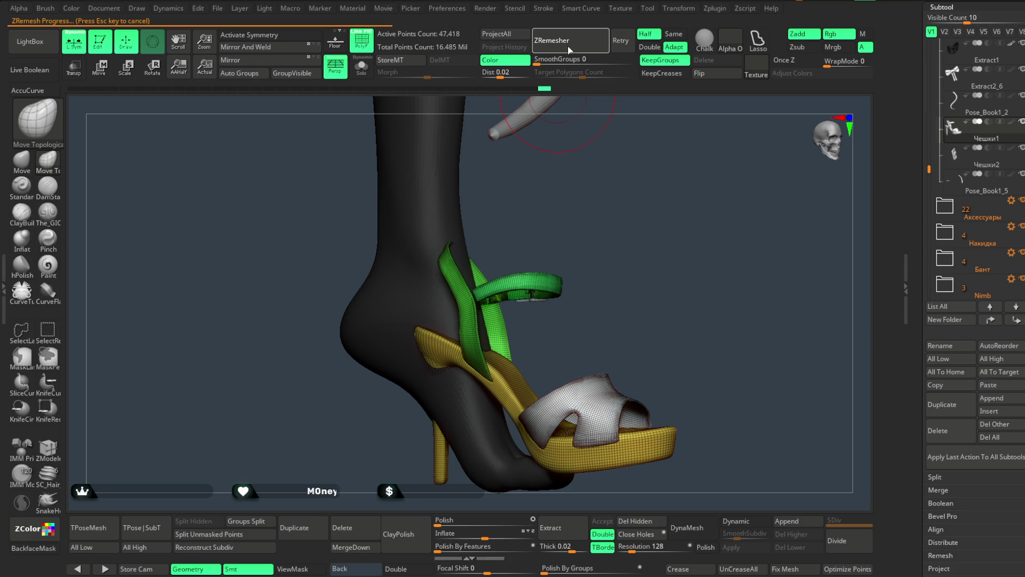
click(566, 46)
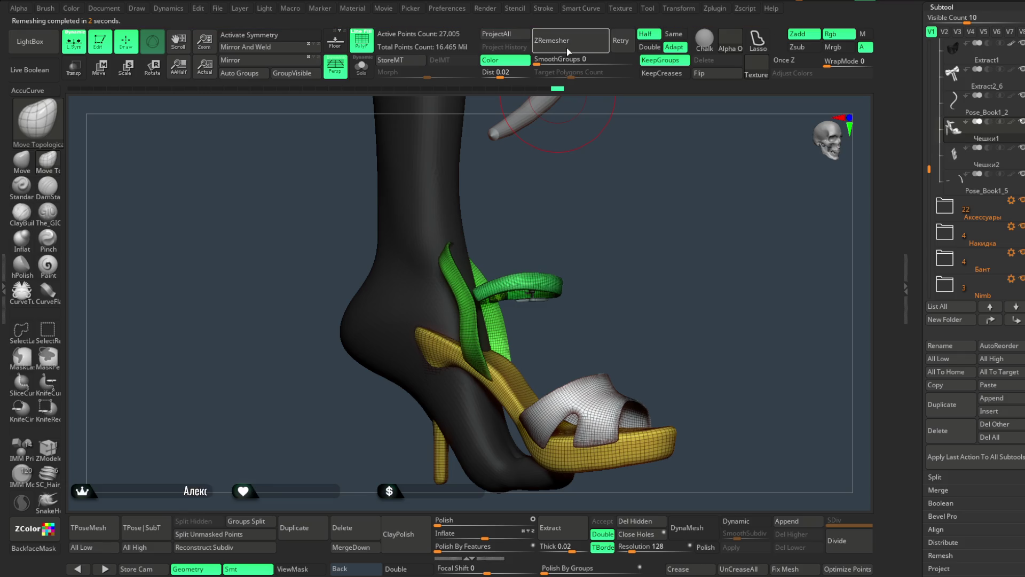
click(566, 43)
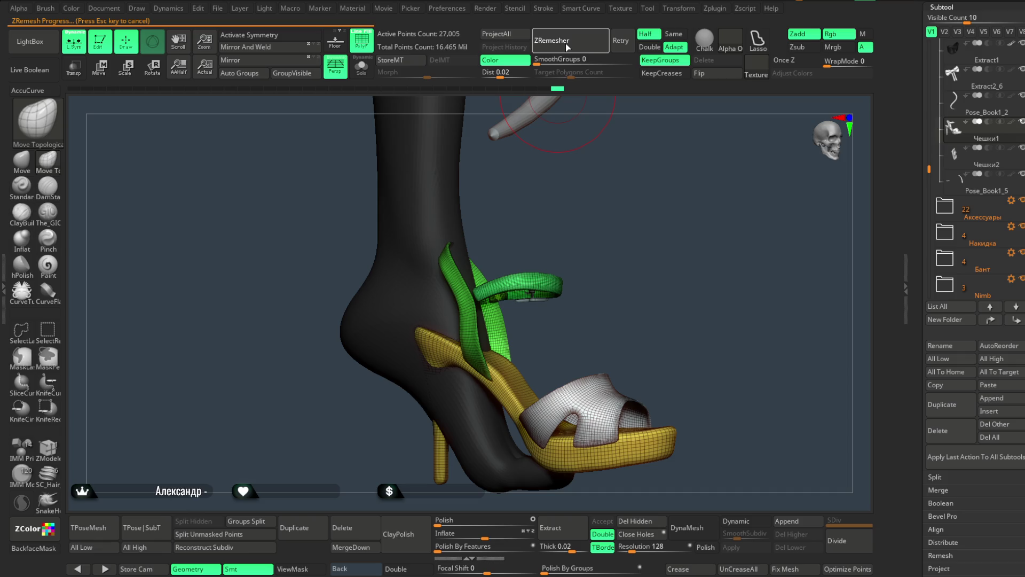
mouse_move(566, 160)
mouse_down()
mouse_move(549, 137)
mouse_move(513, 165)
mouse_move(575, 139)
mouse_move(483, 103)
mouse_up()
click(361, 40)
mouse_move(552, 194)
mouse_down()
mouse_move(566, 259)
mouse_move(572, 243)
mouse_move(483, 337)
mouse_move(561, 259)
mouse_move(500, 321)
mouse_move(428, 236)
mouse_move(424, 273)
mouse_move(557, 217)
mouse_move(542, 211)
mouse_up()
Merge the sandal pieces into the Чешки1 subtool with MergeDown.
click(977, 137)
click(351, 547)
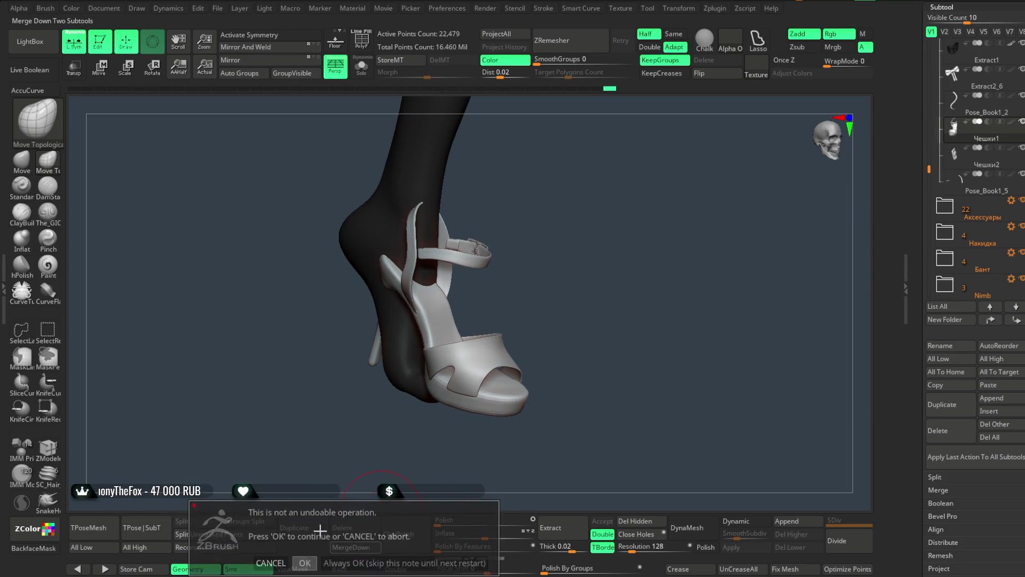
click(305, 563)
mouse_move(570, 229)
mouse_down()
mouse_move(577, 244)
mouse_move(468, 232)
mouse_up()
Move the shoe sideways, down and along depth so it sits on the stockinged foot.
key(w)
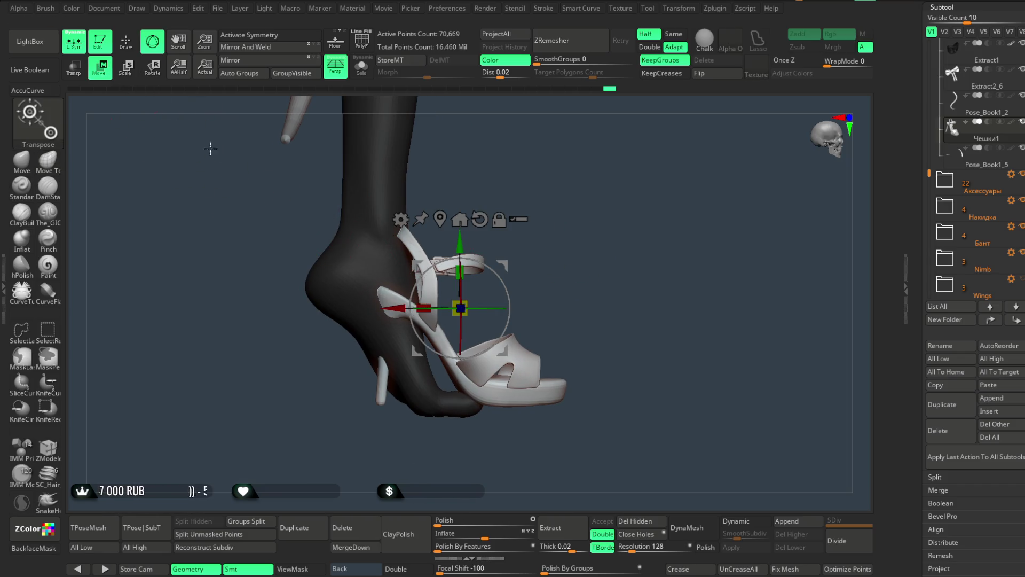
drag(461, 287, 379, 287)
drag(378, 241, 378, 264)
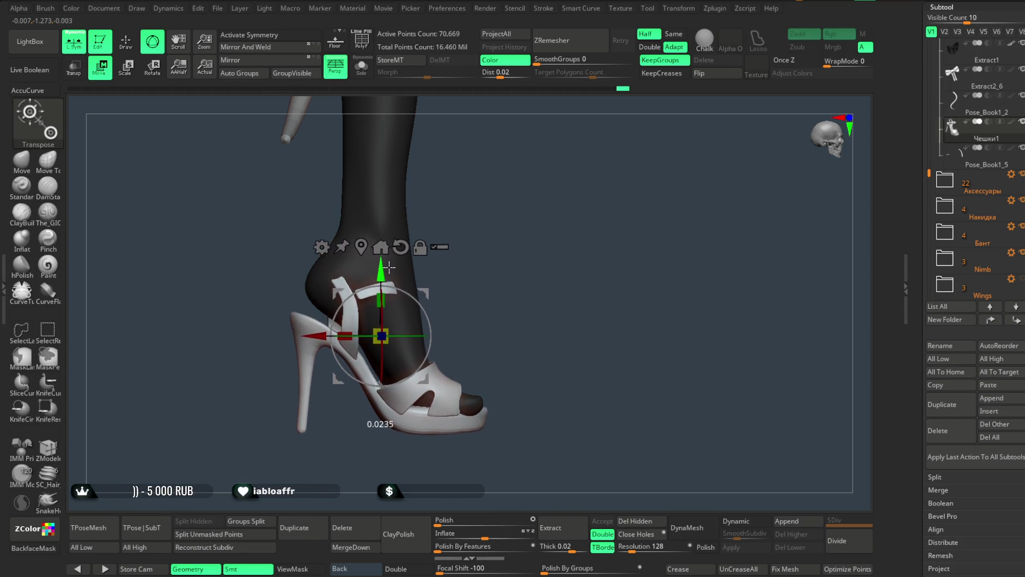
mouse_move(470, 245)
mouse_down()
mouse_move(435, 246)
mouse_move(464, 265)
mouse_move(502, 235)
mouse_move(501, 316)
mouse_move(437, 327)
mouse_up()
drag(315, 295, 323, 296)
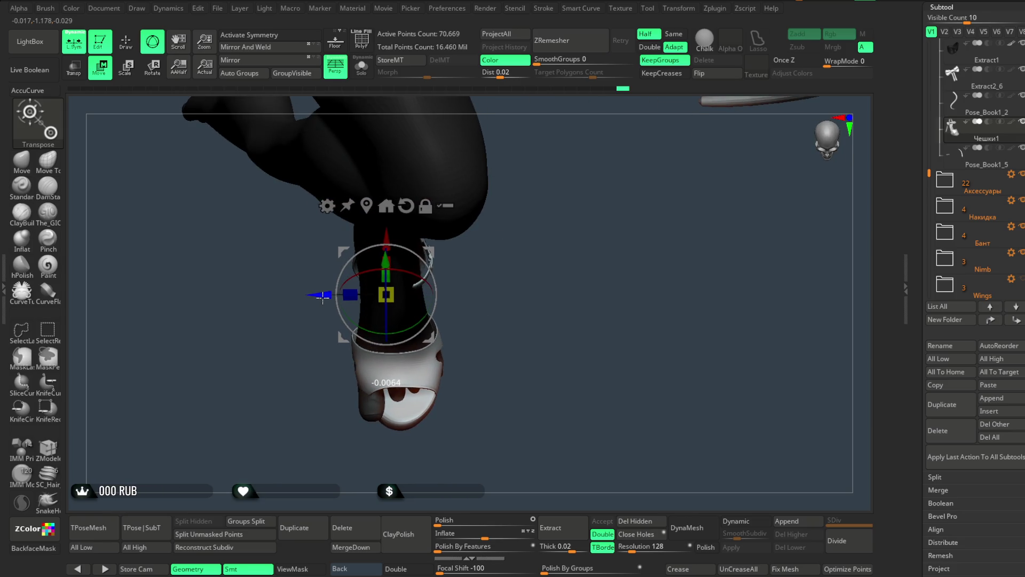
mouse_move(492, 342)
mouse_down()
mouse_move(492, 210)
mouse_move(540, 246)
mouse_move(499, 262)
mouse_move(492, 279)
mouse_move(549, 273)
mouse_move(508, 255)
mouse_up()
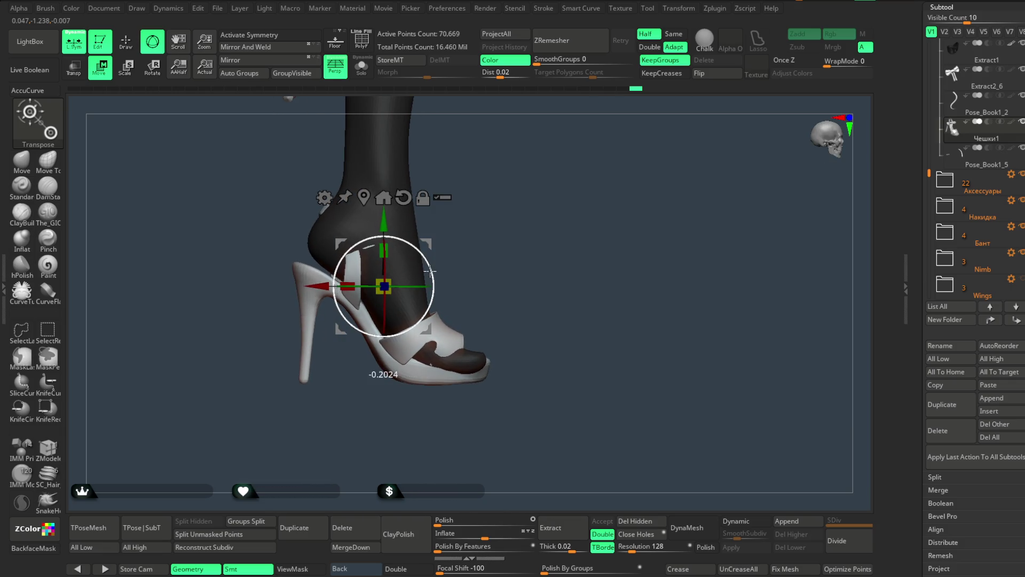
mouse_move(503, 247)
mouse_down()
mouse_move(451, 257)
mouse_move(457, 275)
mouse_up()
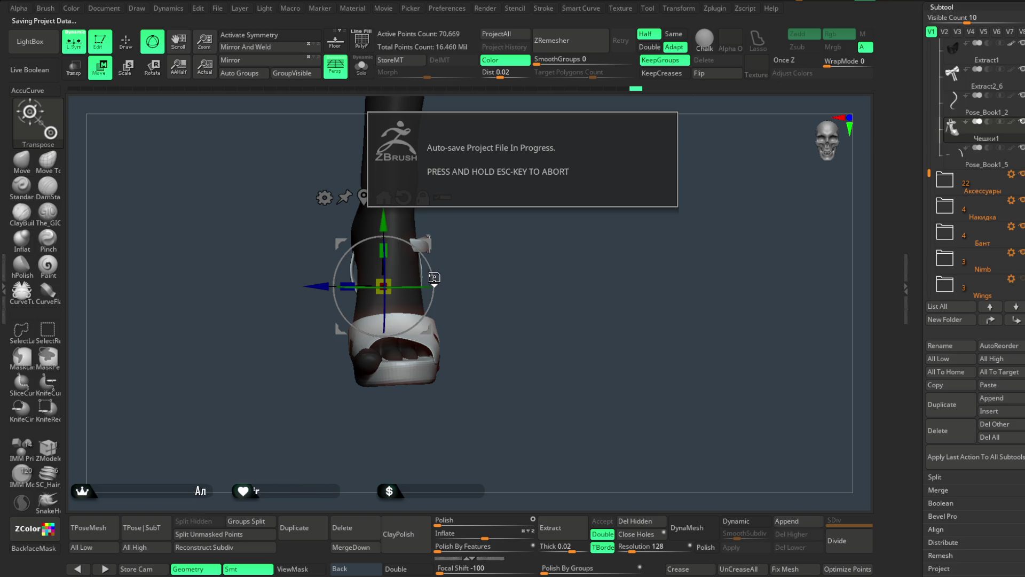
mouse_move(322, 285)
mouse_down()
mouse_move(335, 293)
mouse_move(492, 272)
mouse_move(403, 360)
mouse_up()
mouse_move(508, 290)
mouse_down()
mouse_move(520, 256)
mouse_move(547, 263)
mouse_move(554, 251)
mouse_move(517, 268)
mouse_move(548, 241)
mouse_move(511, 254)
mouse_up()
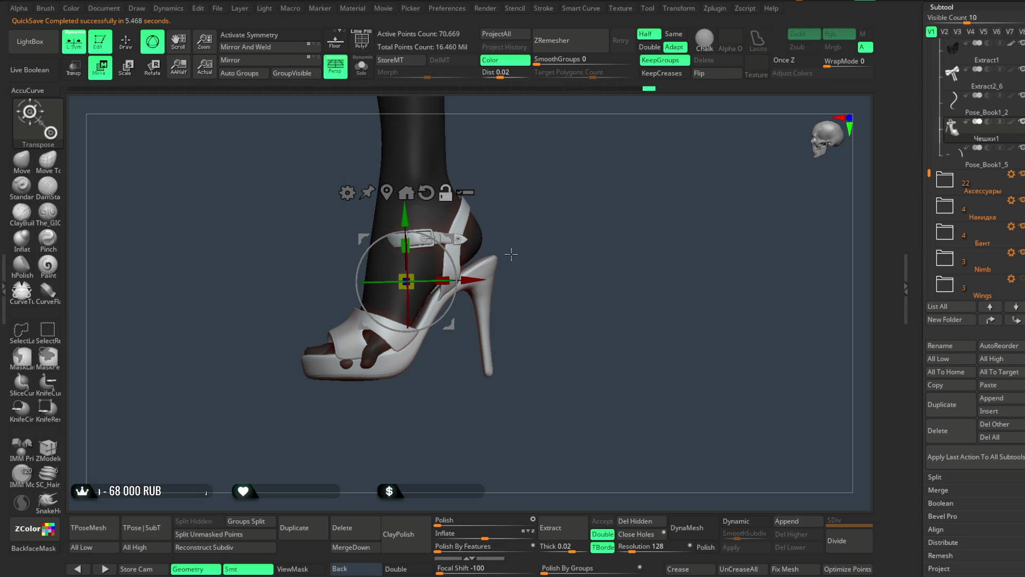
click(25, 160)
key(space)
Resize the Move brush and push the sandal's straps into place around the heel.
drag(497, 294, 534, 294)
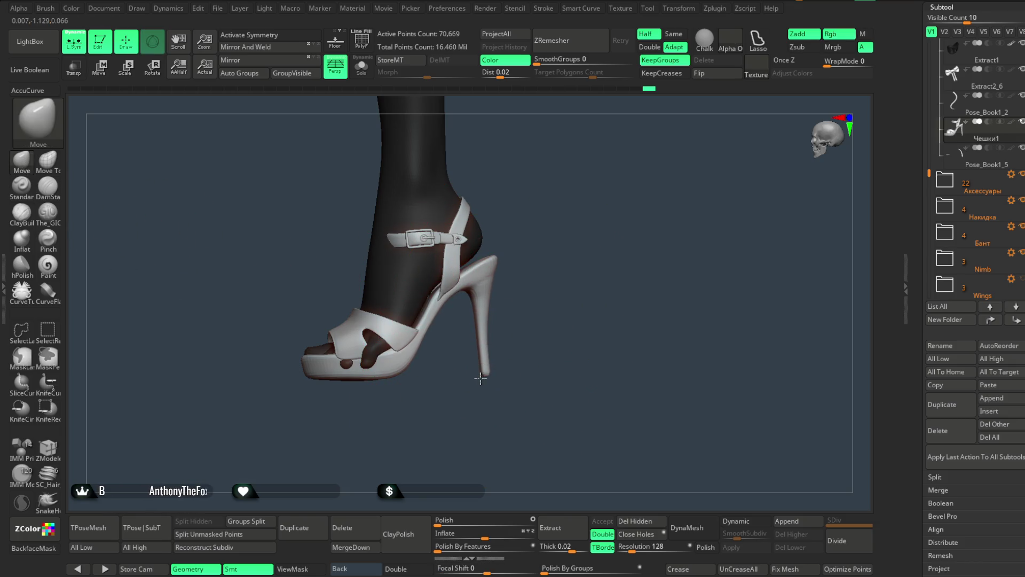
key(space)
mouse_move(587, 315)
mouse_down()
mouse_move(523, 315)
mouse_move(536, 258)
mouse_move(581, 251)
mouse_move(568, 272)
mouse_move(609, 251)
mouse_move(563, 282)
mouse_move(586, 268)
mouse_move(572, 265)
mouse_move(630, 254)
mouse_move(545, 270)
mouse_move(570, 261)
mouse_move(554, 249)
mouse_move(554, 296)
mouse_move(530, 316)
mouse_up()
mouse_move(459, 340)
mouse_down()
mouse_move(508, 280)
mouse_move(535, 335)
mouse_move(462, 335)
mouse_move(535, 300)
mouse_move(538, 279)
mouse_move(480, 329)
mouse_up()
key(space)
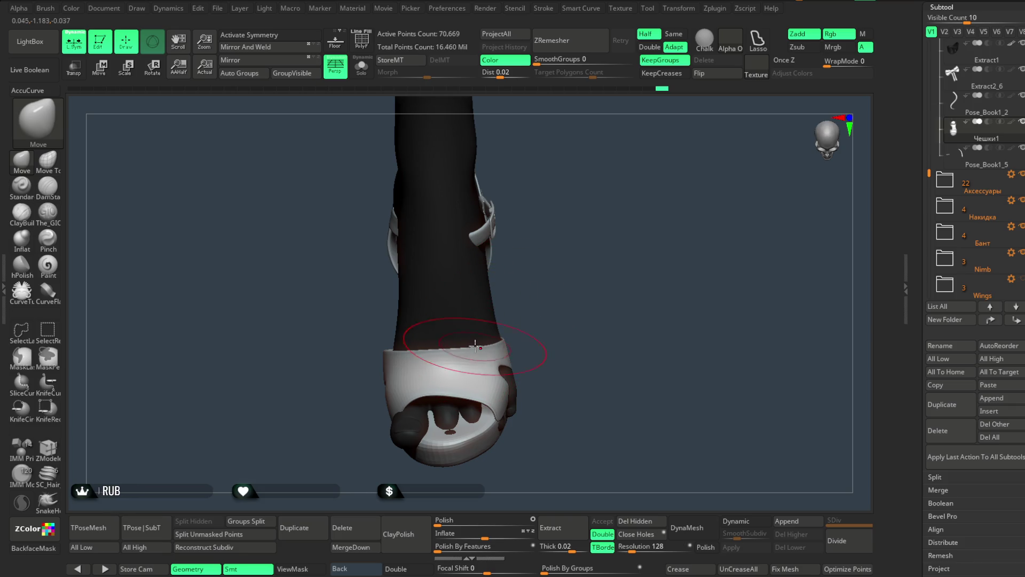
drag(521, 288, 419, 362)
mouse_move(489, 324)
mouse_down()
mouse_move(475, 311)
mouse_move(522, 248)
mouse_move(522, 257)
mouse_move(531, 208)
mouse_move(572, 244)
mouse_move(572, 206)
mouse_move(611, 206)
mouse_move(524, 210)
mouse_move(547, 210)
mouse_move(547, 285)
mouse_move(561, 236)
mouse_move(561, 258)
mouse_move(553, 237)
mouse_move(581, 250)
mouse_move(592, 236)
mouse_move(556, 240)
mouse_move(497, 389)
mouse_move(540, 339)
mouse_move(539, 313)
mouse_move(568, 313)
mouse_move(552, 296)
mouse_move(588, 295)
mouse_move(538, 274)
mouse_move(553, 261)
mouse_move(537, 260)
mouse_up()
Enlarge the brush and refine the ankle strap's fit, checking from behind, side and front.
key(space)
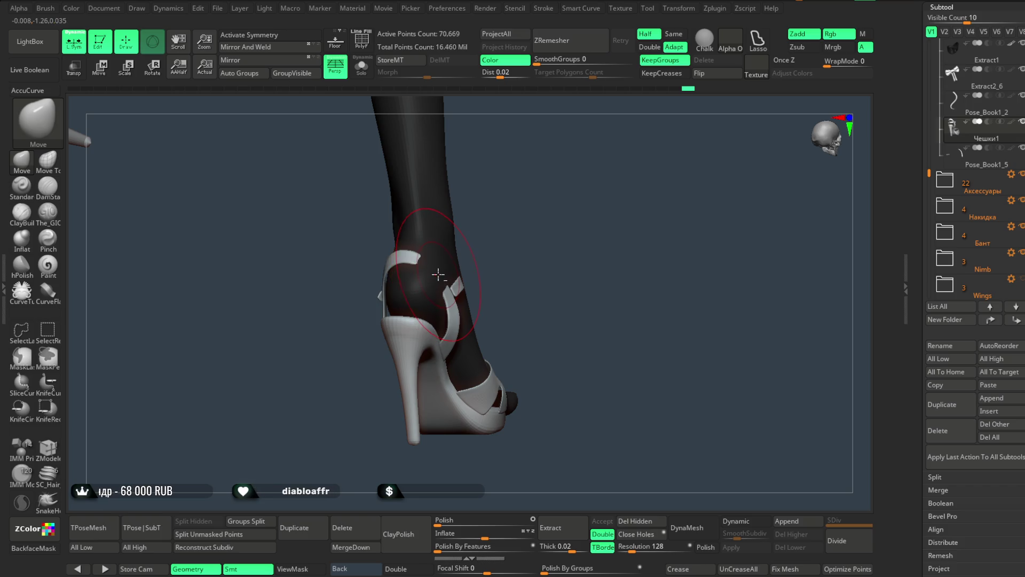
mouse_move(441, 275)
mouse_down()
mouse_move(494, 243)
mouse_move(495, 252)
mouse_move(417, 252)
mouse_move(475, 243)
mouse_move(455, 238)
mouse_move(404, 252)
mouse_up()
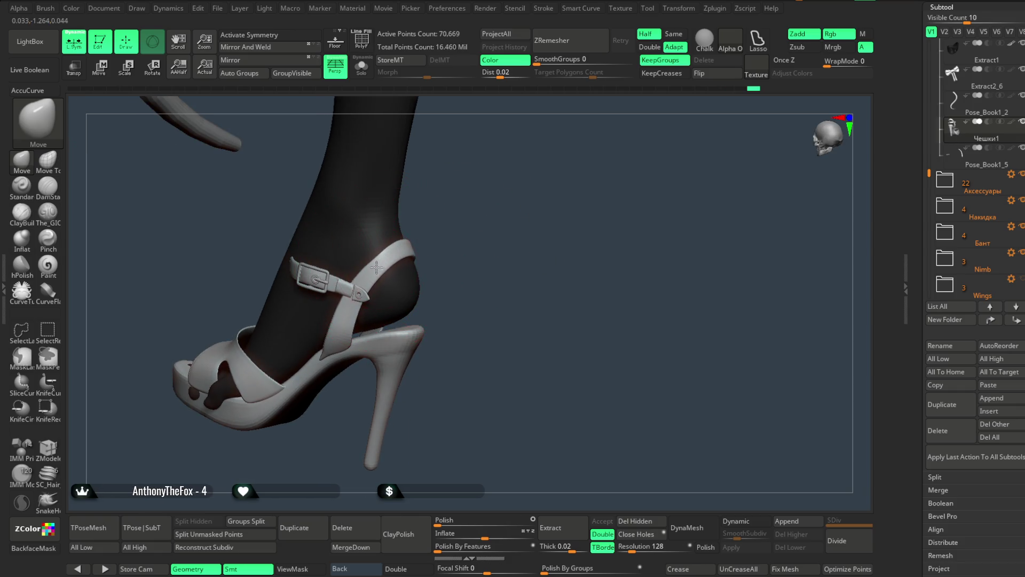
key(space)
mouse_move(481, 231)
mouse_down()
mouse_move(401, 270)
mouse_move(458, 226)
mouse_move(490, 245)
mouse_move(394, 273)
mouse_up()
key(space)
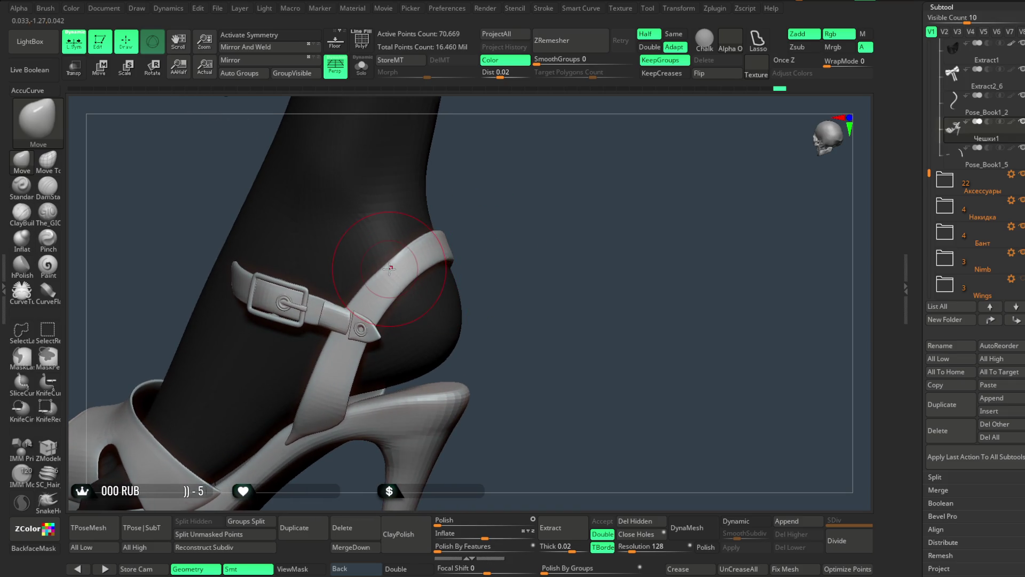
mouse_move(480, 235)
mouse_down()
mouse_move(630, 169)
mouse_move(511, 228)
mouse_move(591, 188)
mouse_move(637, 222)
mouse_move(474, 238)
mouse_move(552, 240)
mouse_move(547, 257)
mouse_move(506, 272)
mouse_move(556, 232)
mouse_up()
key(space)
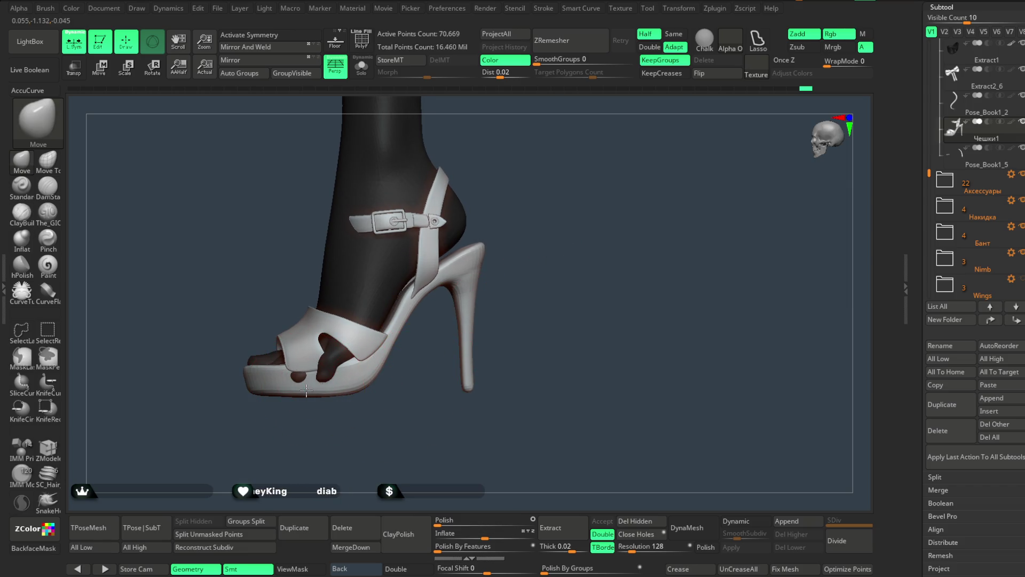
mouse_move(342, 398)
shift+mouse_down()
mouse_move(398, 412)
mouse_move(355, 382)
shift+mouse_up()
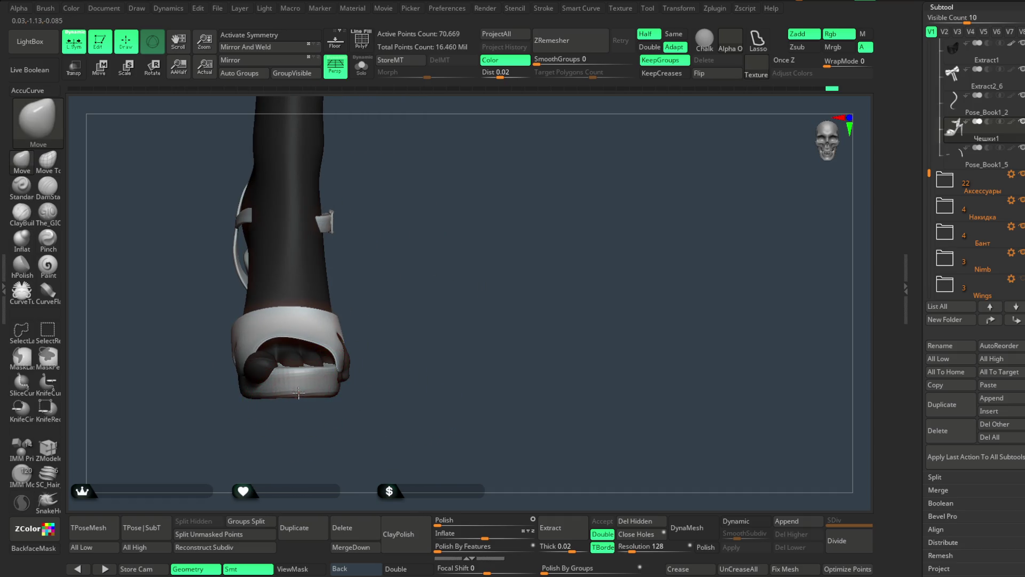
mouse_move(374, 325)
mouse_down()
mouse_move(521, 294)
mouse_move(505, 266)
mouse_move(524, 252)
mouse_move(482, 254)
mouse_move(517, 283)
mouse_move(547, 160)
mouse_move(540, 238)
mouse_move(555, 221)
mouse_move(577, 246)
mouse_move(554, 215)
mouse_move(527, 216)
mouse_move(543, 213)
mouse_move(554, 351)
mouse_move(544, 327)
mouse_move(522, 371)
mouse_move(502, 370)
mouse_move(543, 305)
mouse_move(531, 289)
mouse_up()
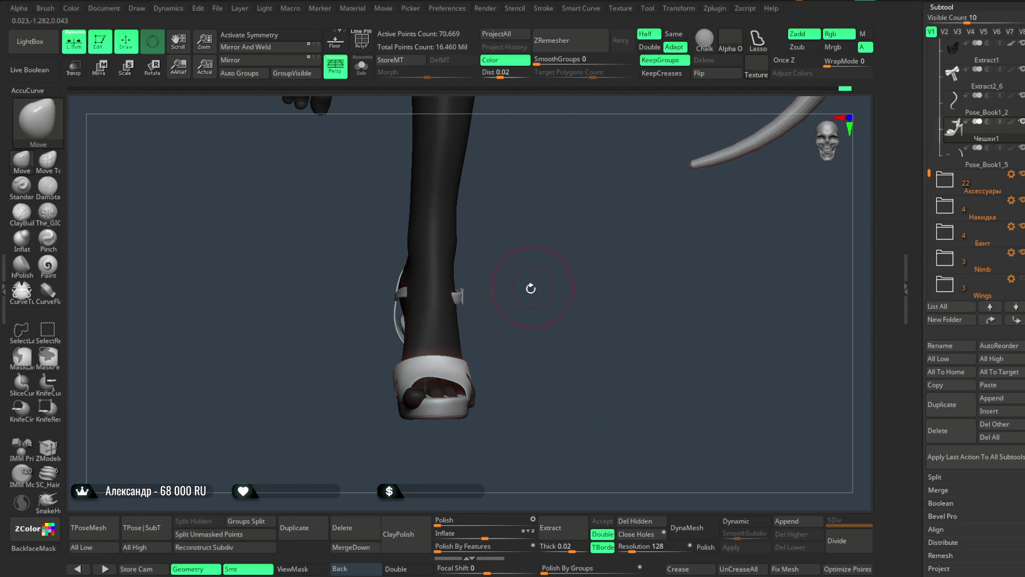
Save the ZBrush project with Ctrl+S.
click(218, 8)
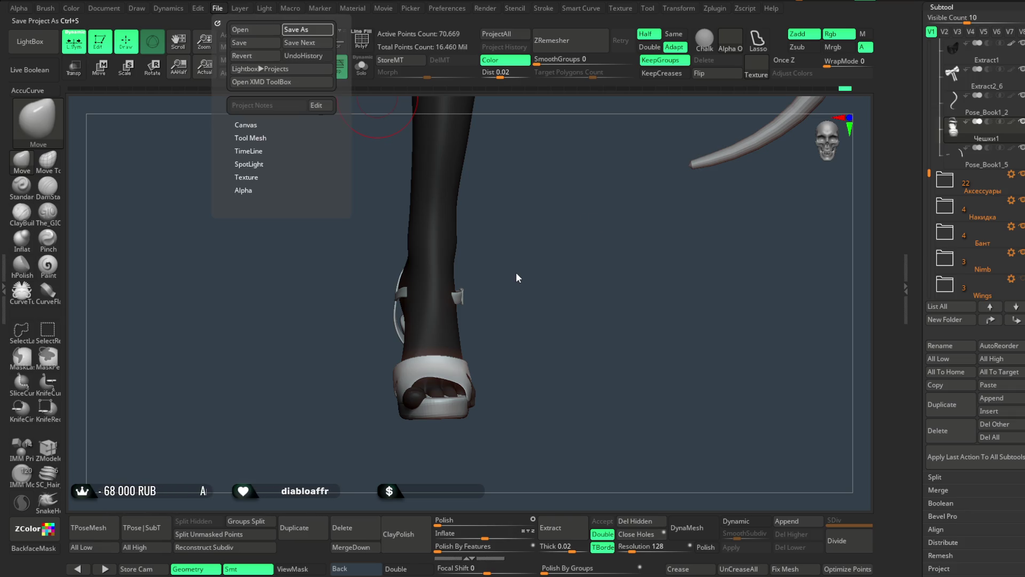
key(ctrl+s)
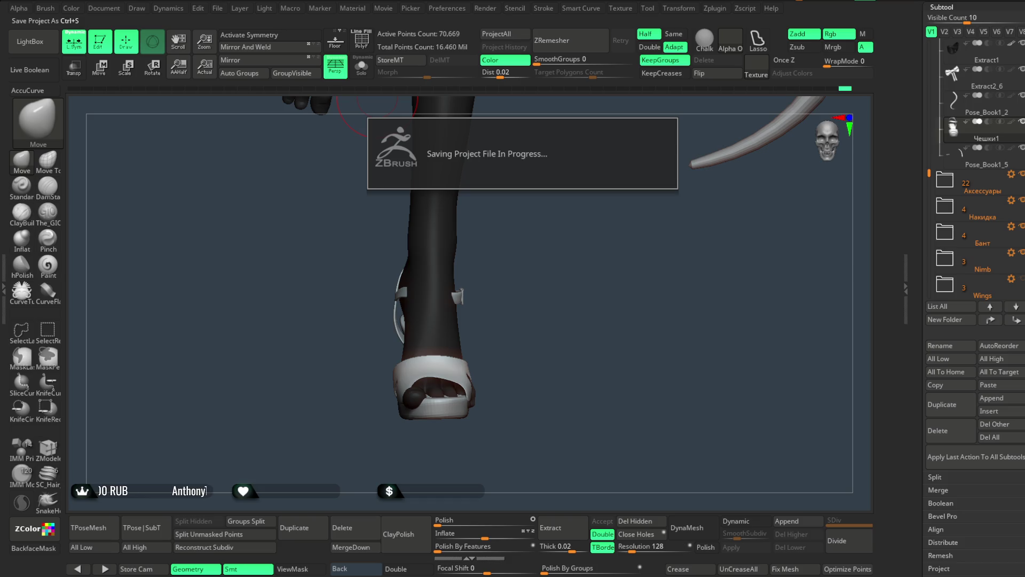
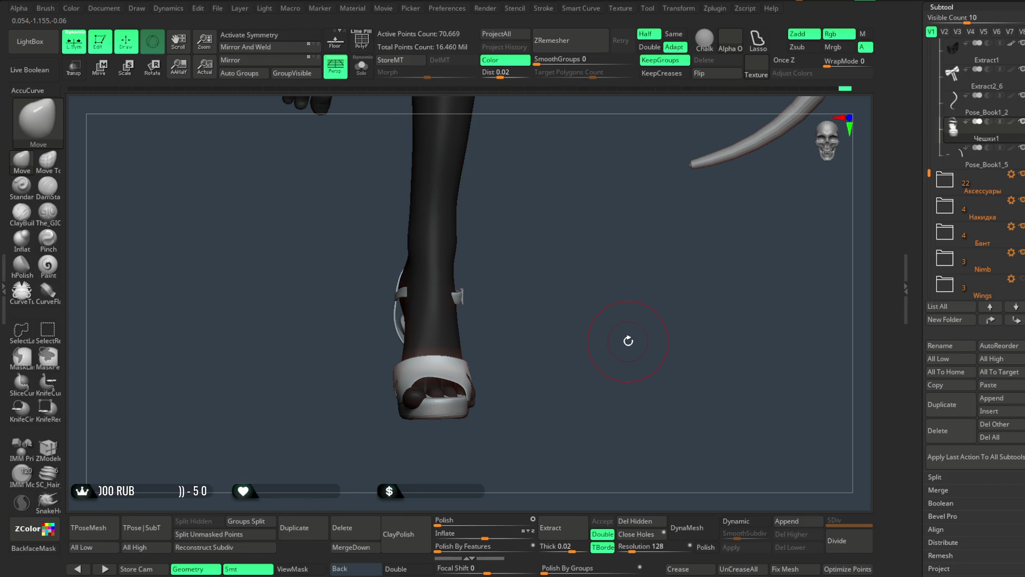
Orbit around the foot in the sandal, then save the project with Save As.
mouse_move(554, 292)
mouse_down()
mouse_move(503, 303)
mouse_move(550, 338)
mouse_move(587, 306)
mouse_move(538, 281)
mouse_move(561, 279)
mouse_move(558, 304)
mouse_move(575, 301)
mouse_move(565, 290)
mouse_move(634, 309)
mouse_move(410, 323)
mouse_move(431, 337)
mouse_move(395, 290)
mouse_move(527, 283)
mouse_move(494, 233)
mouse_move(502, 243)
mouse_move(546, 226)
mouse_move(460, 263)
mouse_move(494, 284)
mouse_move(485, 360)
mouse_move(503, 214)
mouse_move(504, 235)
mouse_move(533, 226)
mouse_move(529, 238)
mouse_move(522, 231)
mouse_move(539, 205)
mouse_up()
key(space)
click(217, 8)
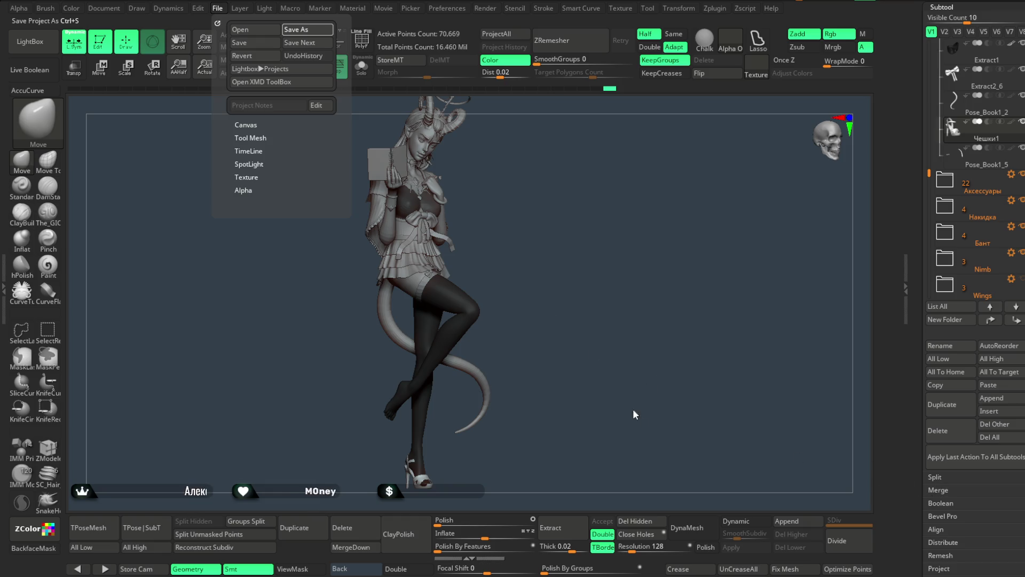
key(ctrl+s)
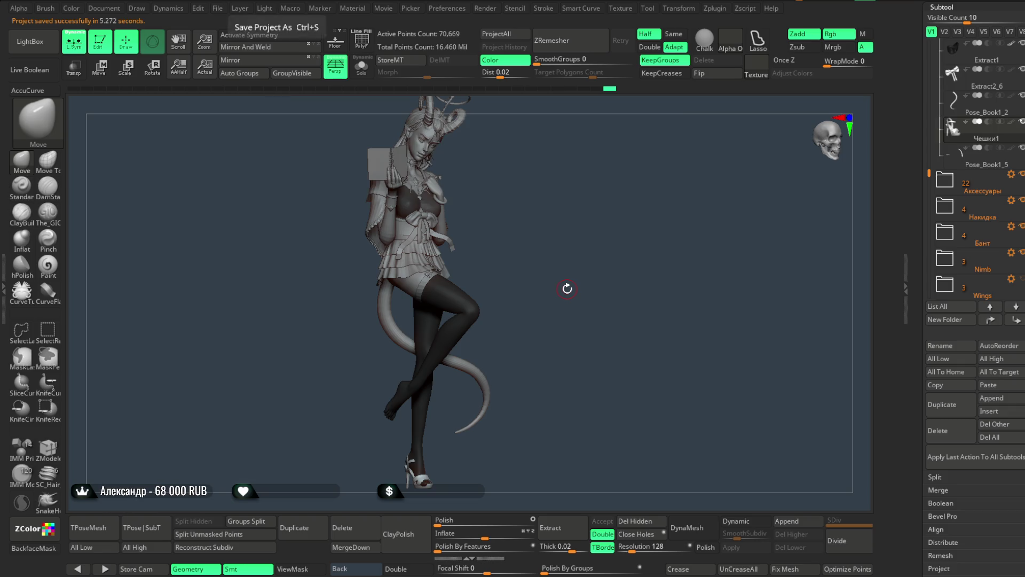
Step through the subtools and return to the sandal subtool Чешки1.
key(Down)
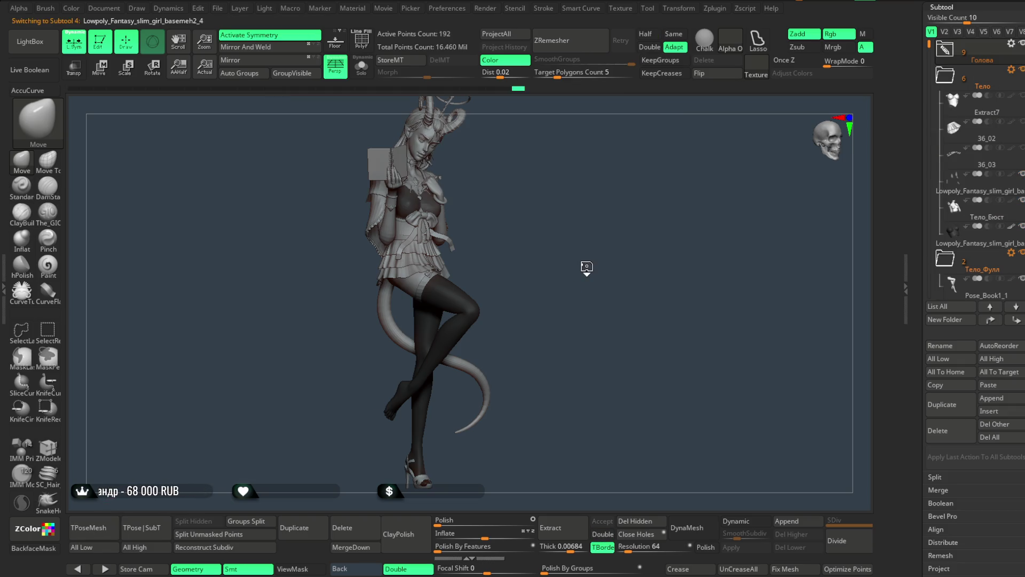
key(Down)
key(Down)
key(Down)
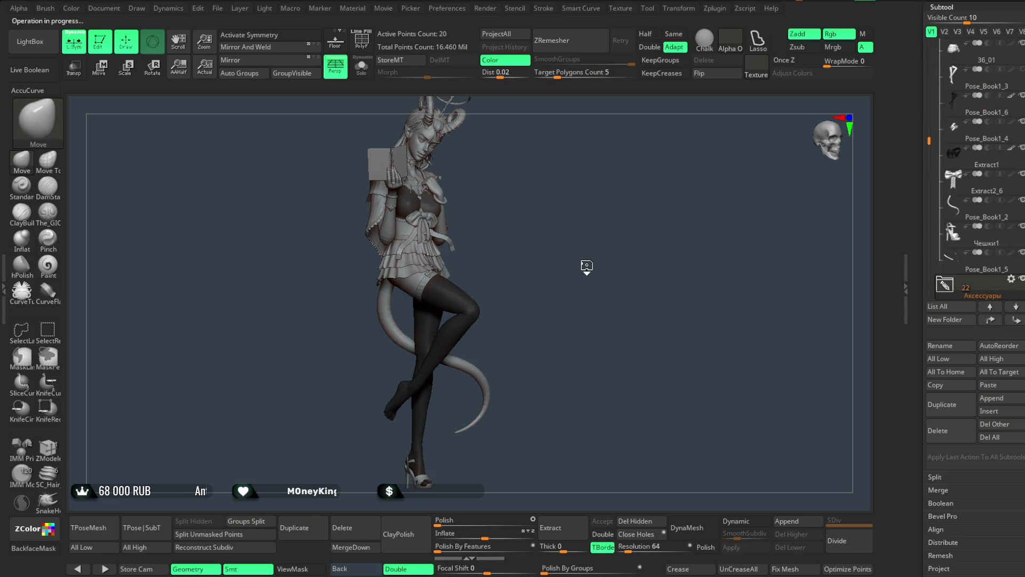
key(Down)
key(Down)
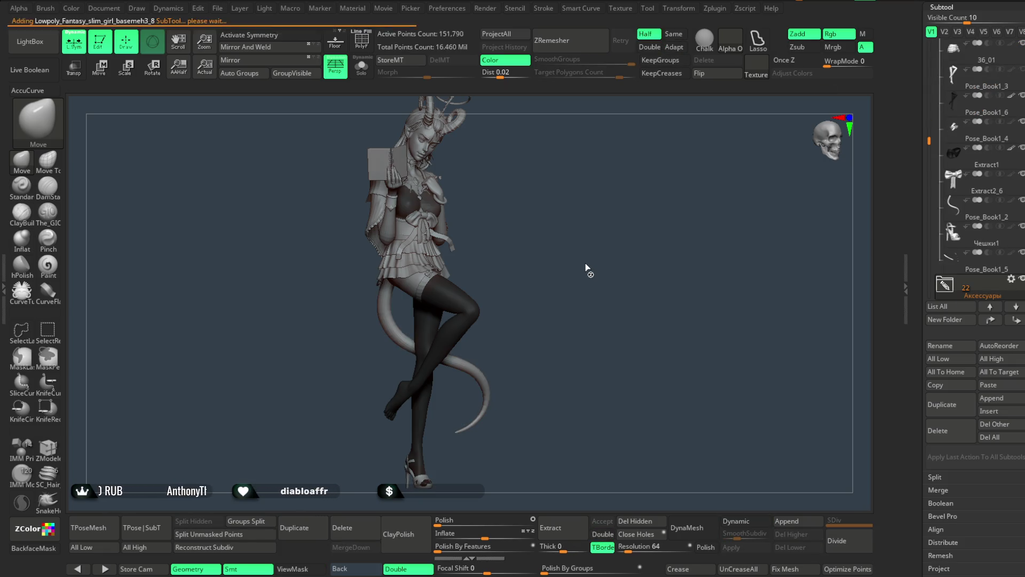
key(Up)
key(Up)
key(Up)
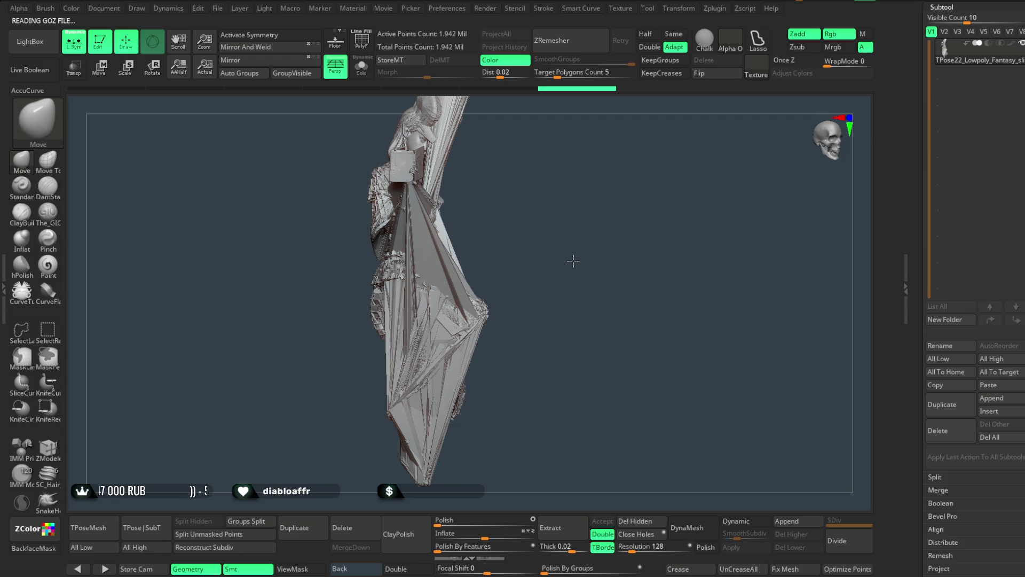
Delete all subtools of the stray imported mesh and reload the Чешки1 character tool.
click(1009, 435)
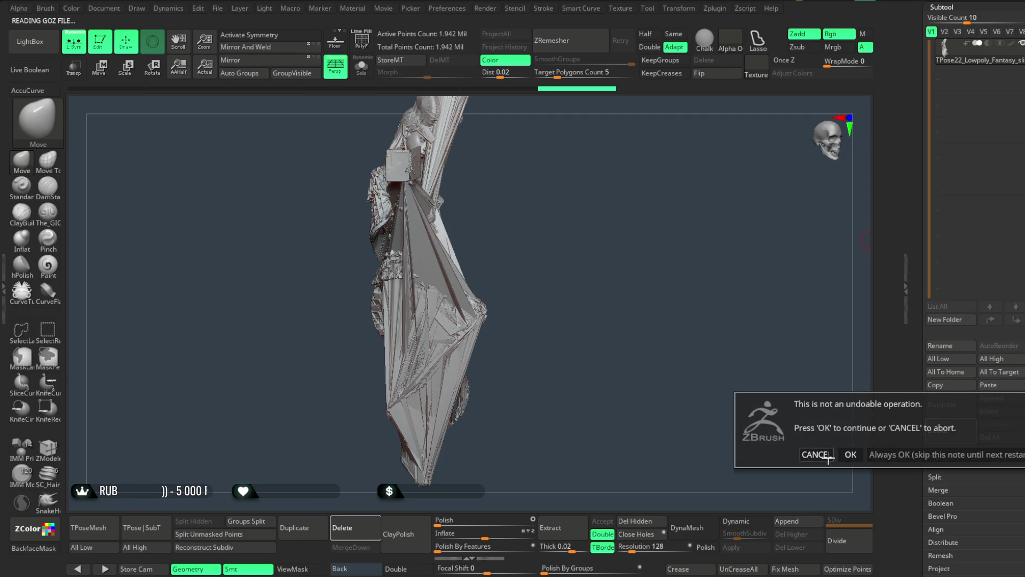
click(852, 454)
scroll(985, 243, up, 5)
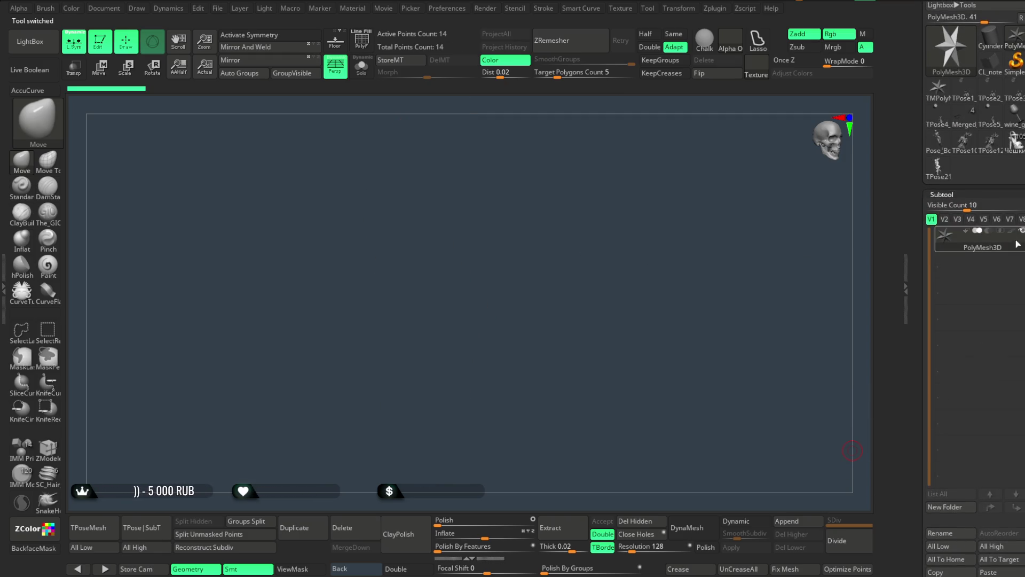
click(1016, 147)
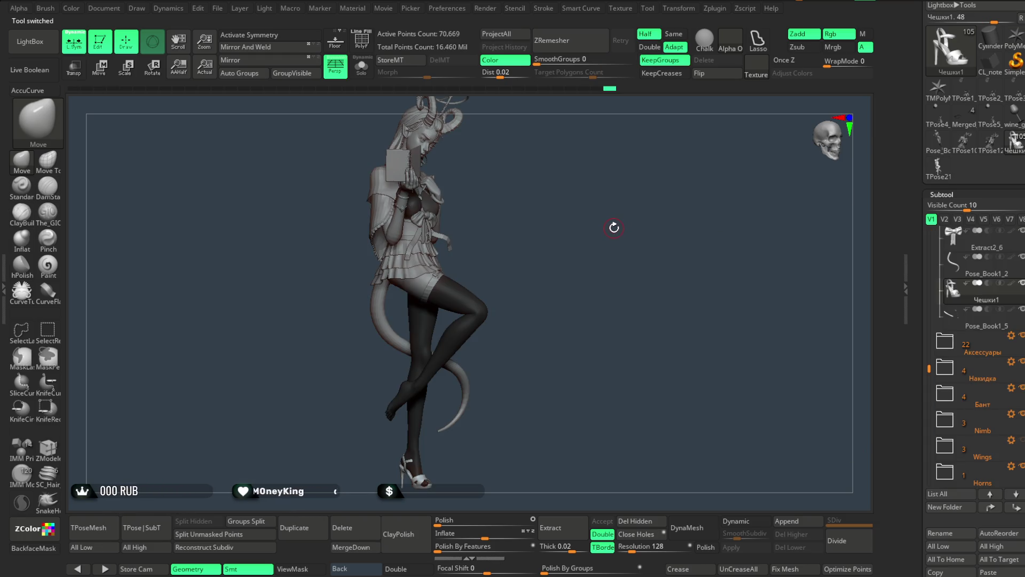
Zoom in on the shoe from the front and show the sandal solo.
drag(614, 228, 581, 230)
mouse_move(555, 353)
mouse_down()
mouse_move(593, 236)
mouse_move(543, 348)
mouse_move(515, 328)
mouse_move(531, 360)
mouse_move(506, 346)
mouse_move(531, 311)
mouse_move(554, 317)
mouse_move(470, 258)
mouse_move(512, 241)
mouse_move(556, 325)
mouse_up()
key(ctrl+shift+s)
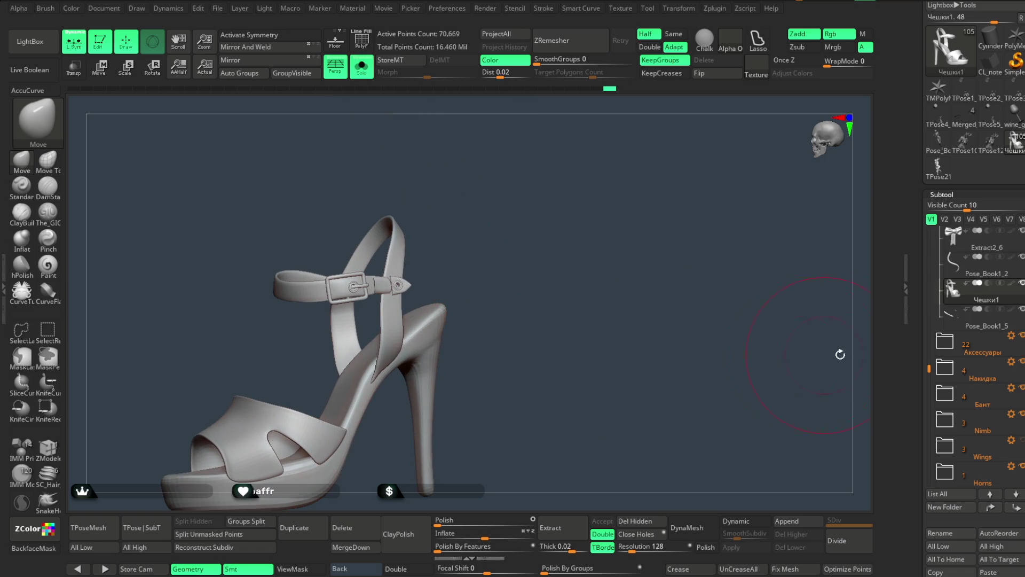
Move the sandal subtool down and put it in a new folder named Чешки.
click(1016, 494)
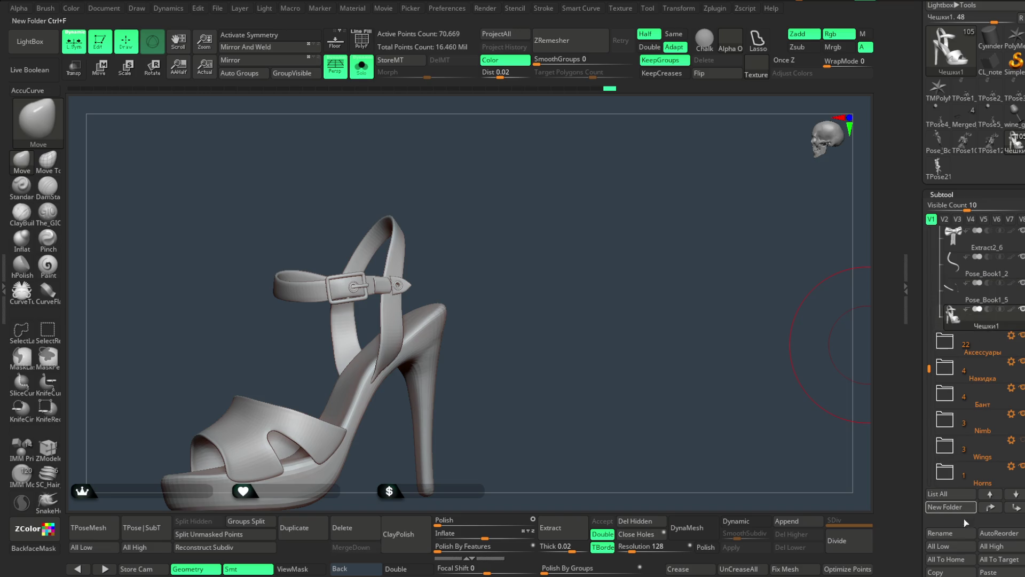
click(949, 508)
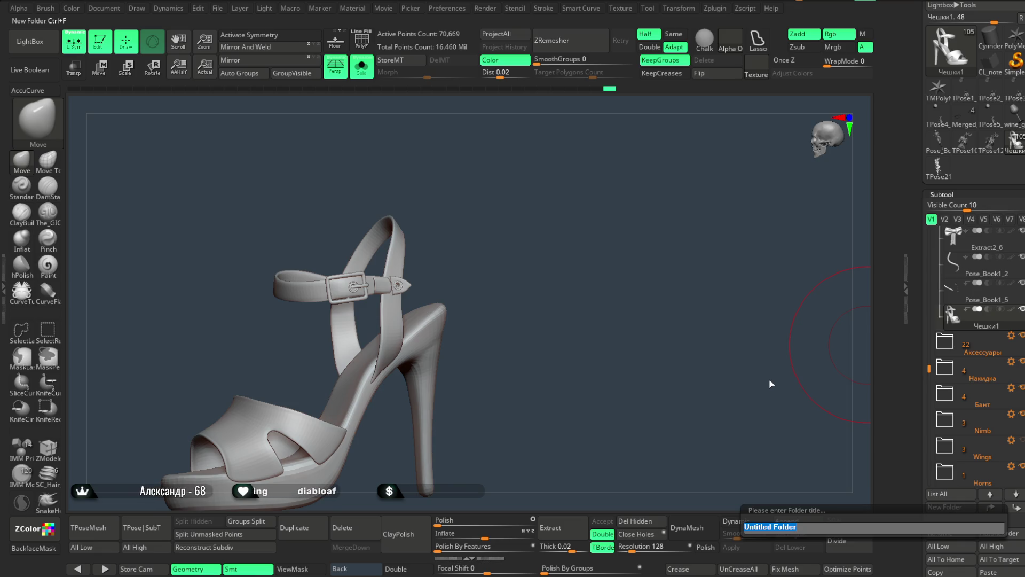
text(Чешки)
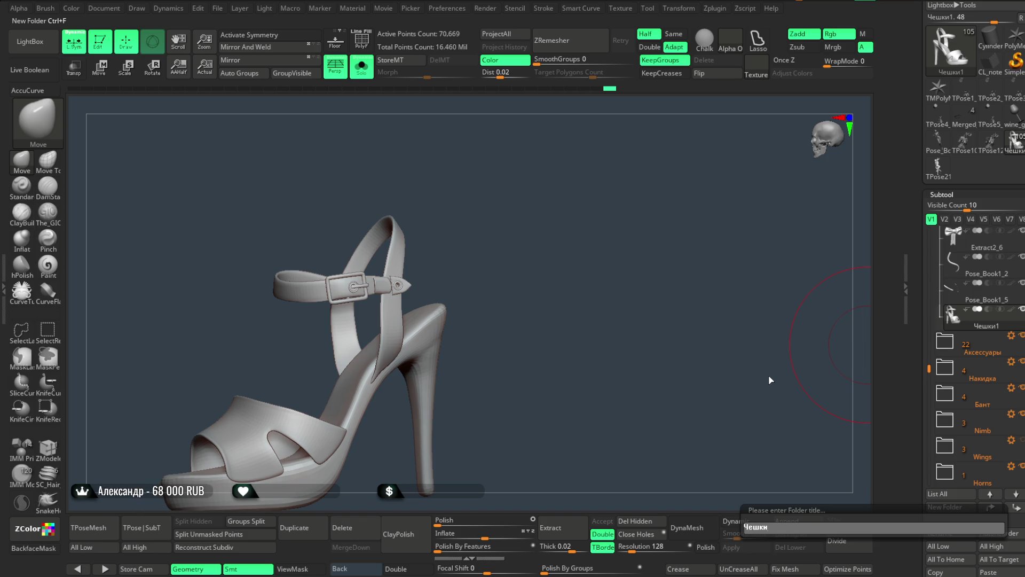
key(Return)
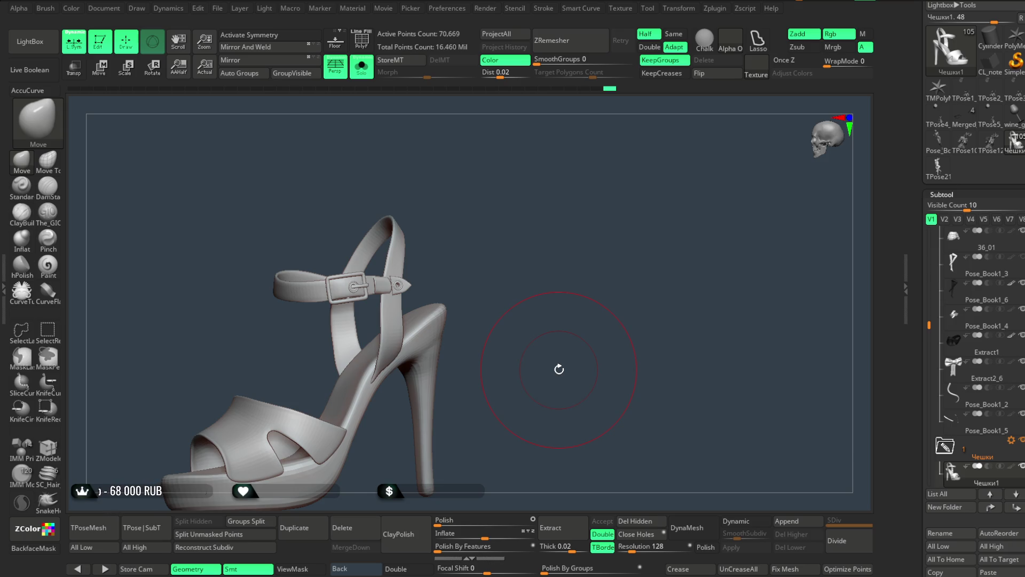
drag(537, 222, 607, 192)
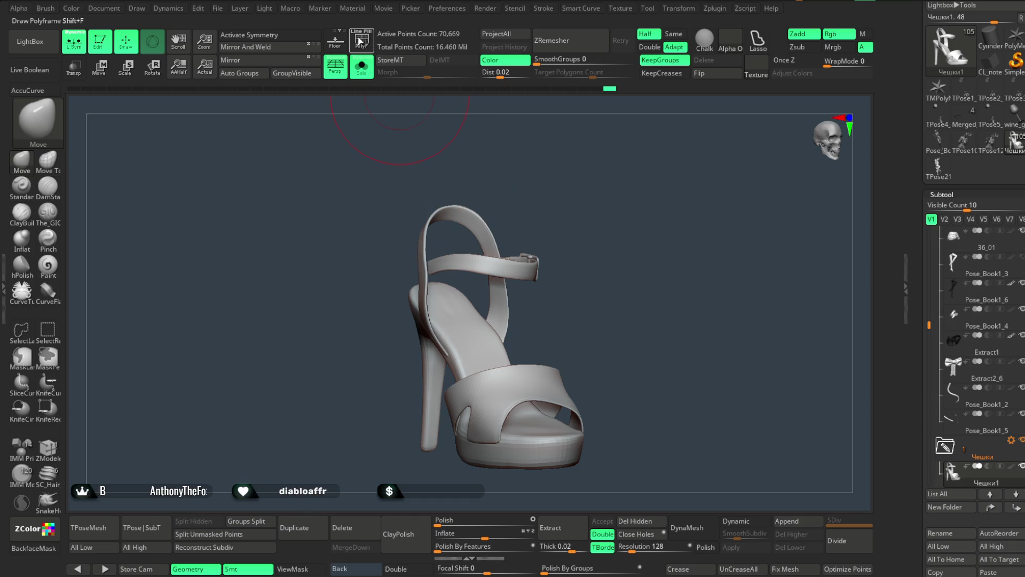
Show the sandal's polygroups and Groups Split it into 11 subtools.
key(shift+f)
mouse_move(444, 168)
alt+mouse_down()
mouse_move(586, 211)
mouse_move(602, 151)
mouse_move(554, 191)
mouse_move(618, 178)
mouse_move(433, 347)
alt+mouse_up()
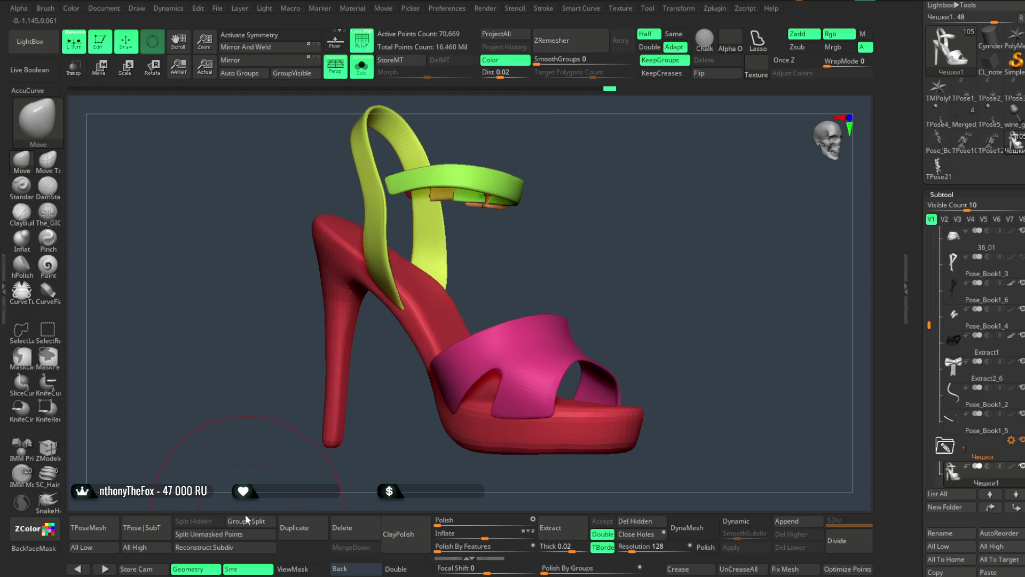
click(251, 524)
click(208, 542)
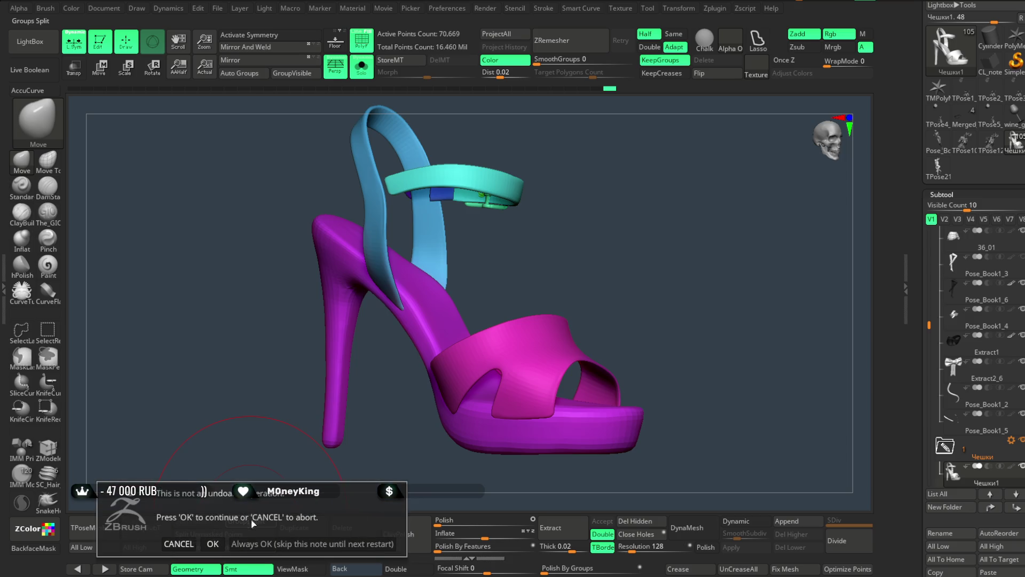
click(208, 542)
Turn Solo off to show the leg and make the front strap active.
key(shift+alt+s)
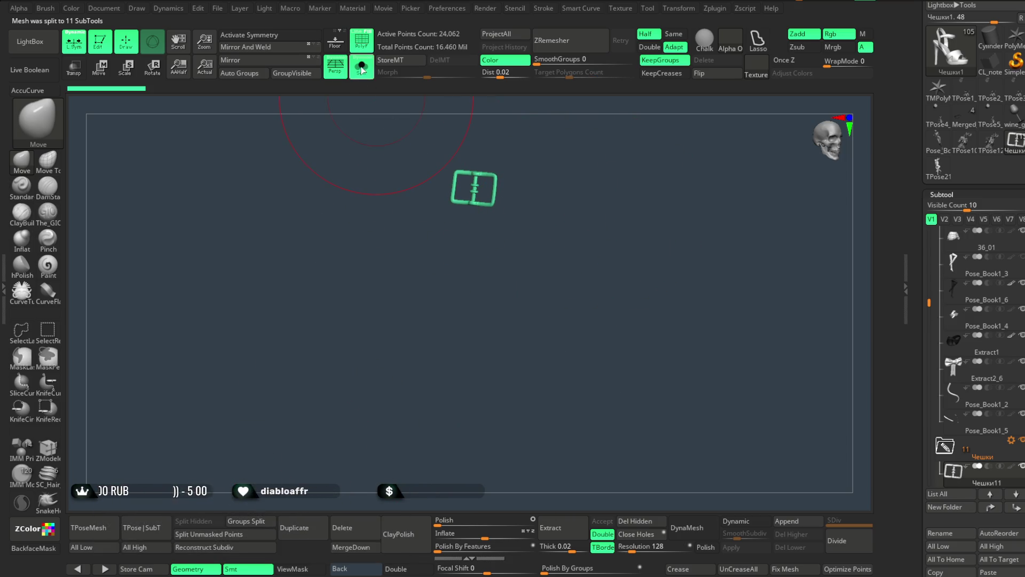
mouse_move(622, 233)
mouse_down()
mouse_move(614, 224)
mouse_move(640, 218)
mouse_up()
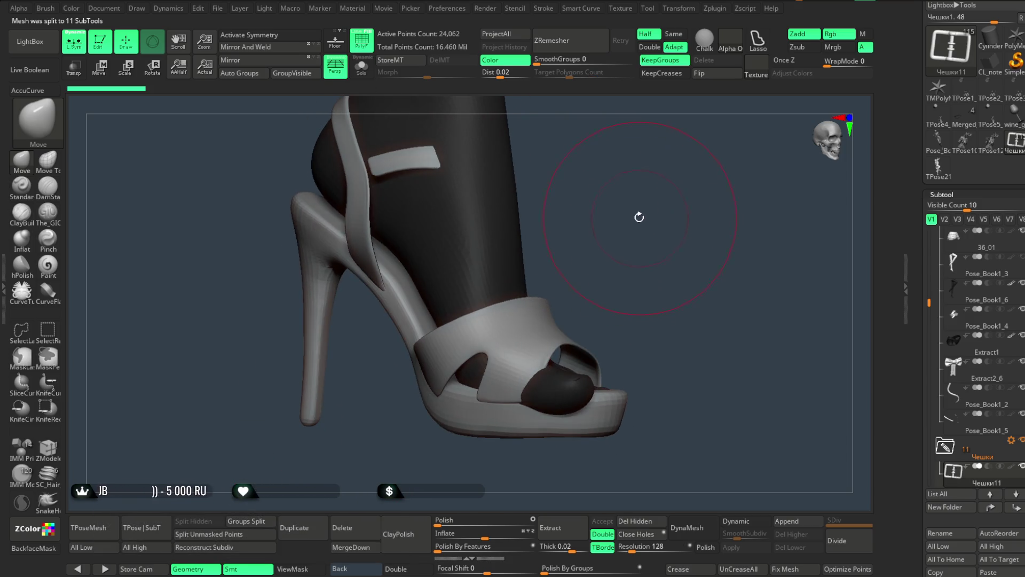
alt+click(495, 338)
scroll(620, 238, up, 5)
key(space)
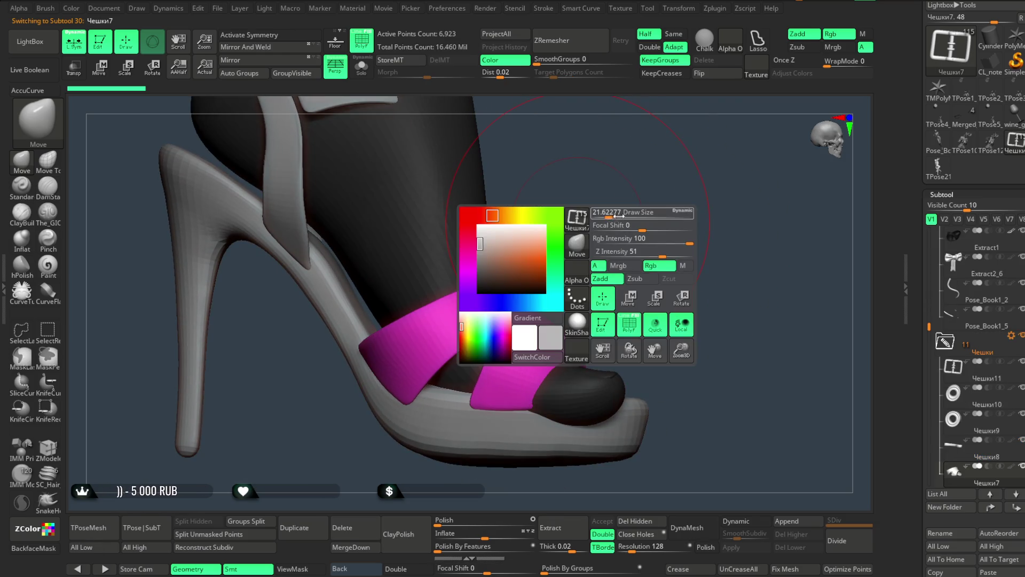
mouse_move(577, 225)
mouse_down()
mouse_move(581, 273)
mouse_move(621, 298)
mouse_move(618, 309)
mouse_move(604, 265)
mouse_move(552, 330)
mouse_up()
mouse_move(604, 265)
mouse_down()
mouse_move(533, 257)
mouse_move(618, 178)
mouse_move(641, 277)
mouse_move(670, 231)
mouse_move(571, 250)
mouse_move(675, 146)
mouse_move(608, 230)
mouse_move(629, 286)
mouse_move(624, 226)
mouse_move(501, 320)
mouse_up()
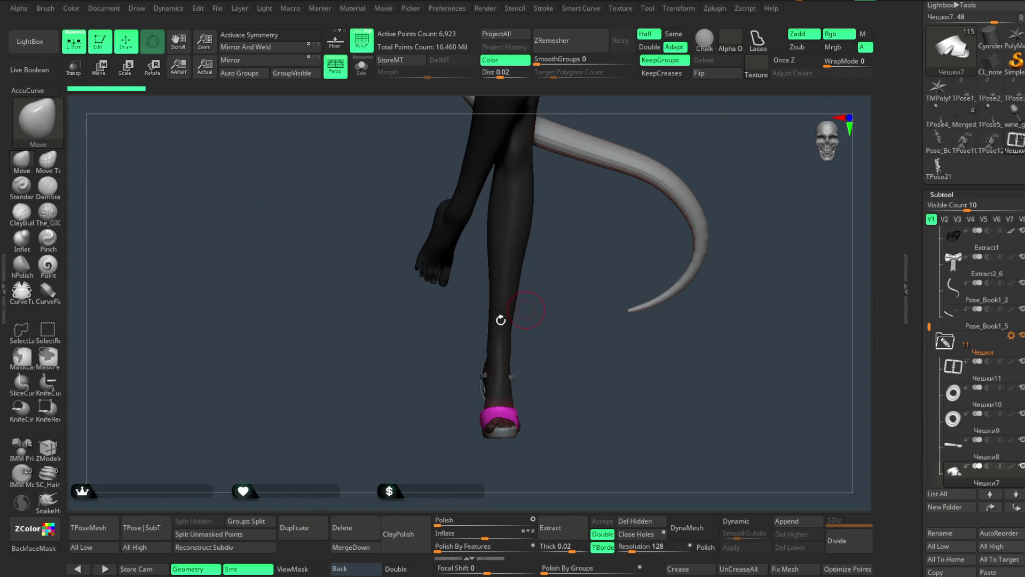
Save the project via Save As, then generate a TPoseMesh of the character.
click(217, 8)
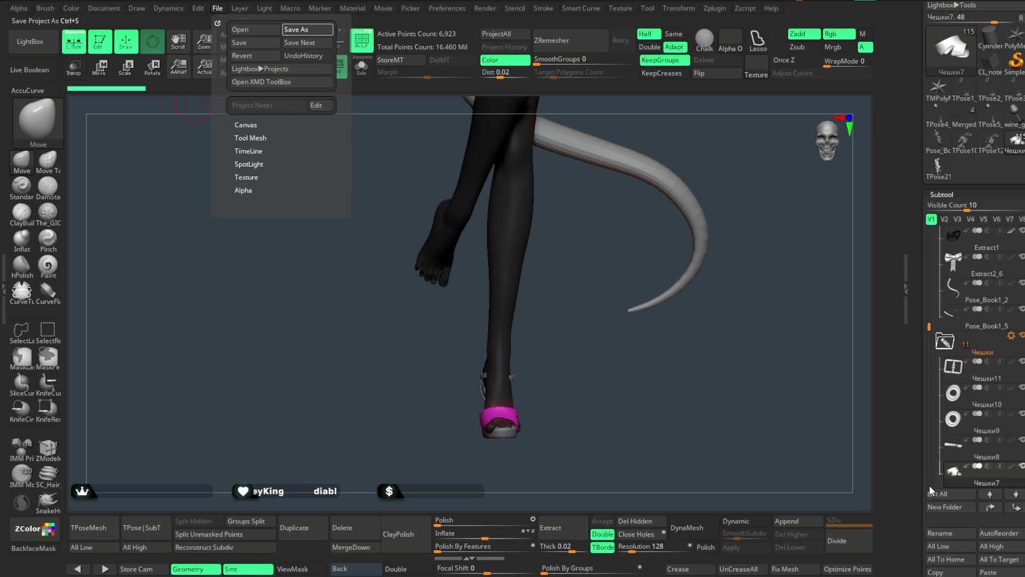
key(ctrl+s)
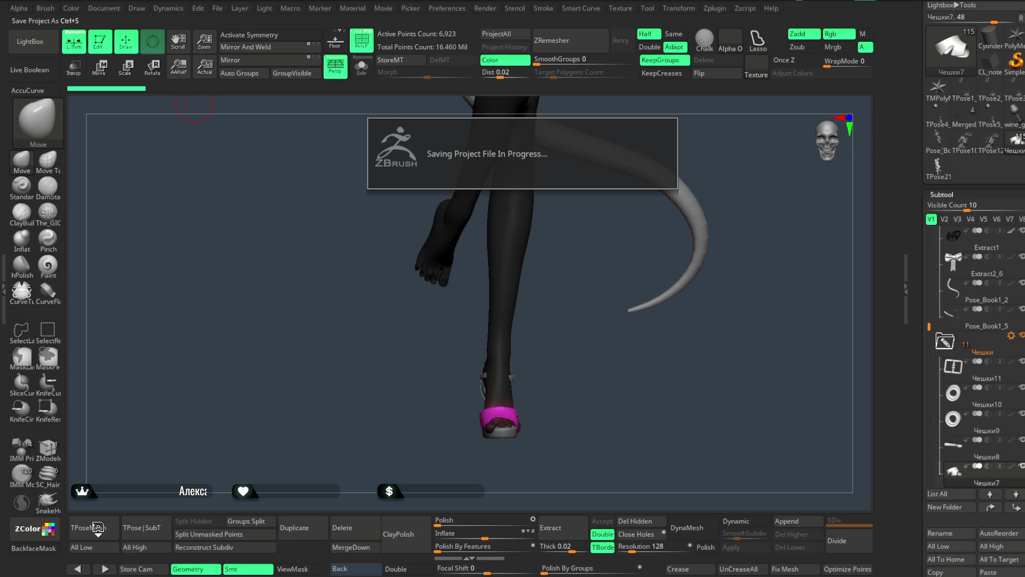
click(97, 527)
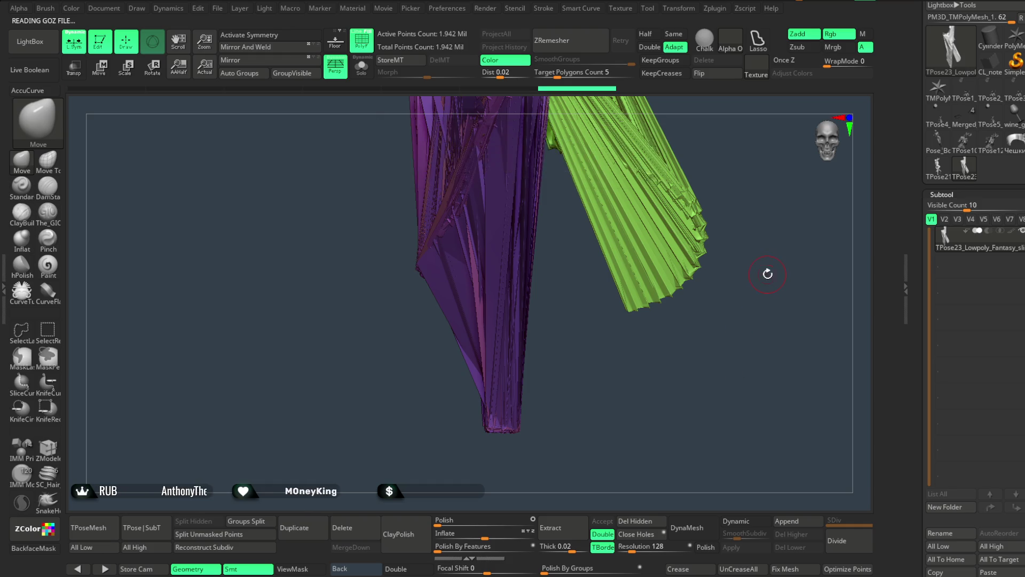
Delete the garbled T-pose mesh and reload the character tool with its split sandal.
mouse_move(766, 434)
mouse_down()
mouse_move(776, 481)
mouse_move(686, 213)
mouse_move(755, 310)
mouse_move(689, 339)
mouse_up()
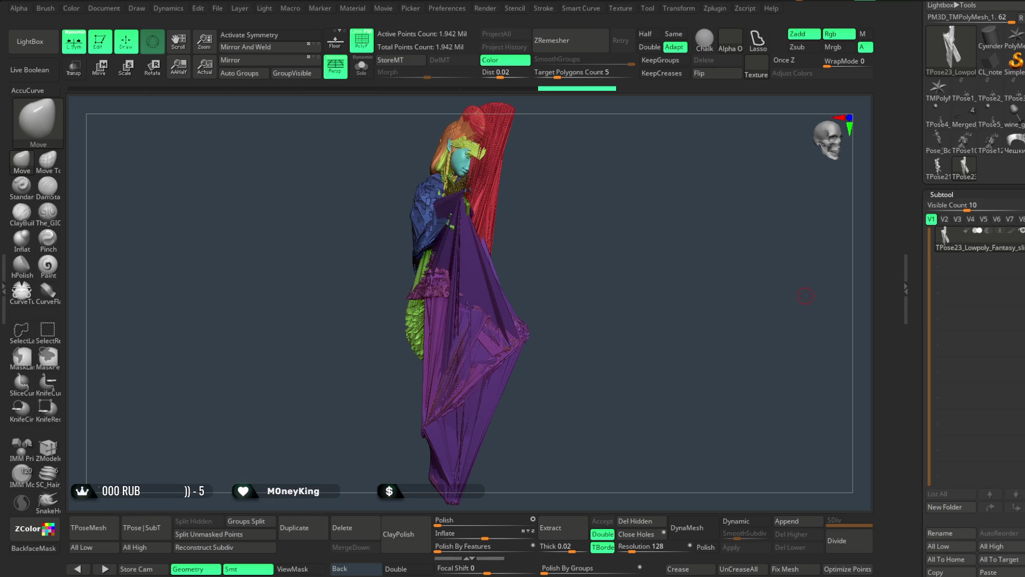
scroll(961, 320, down, 5)
click(924, 439)
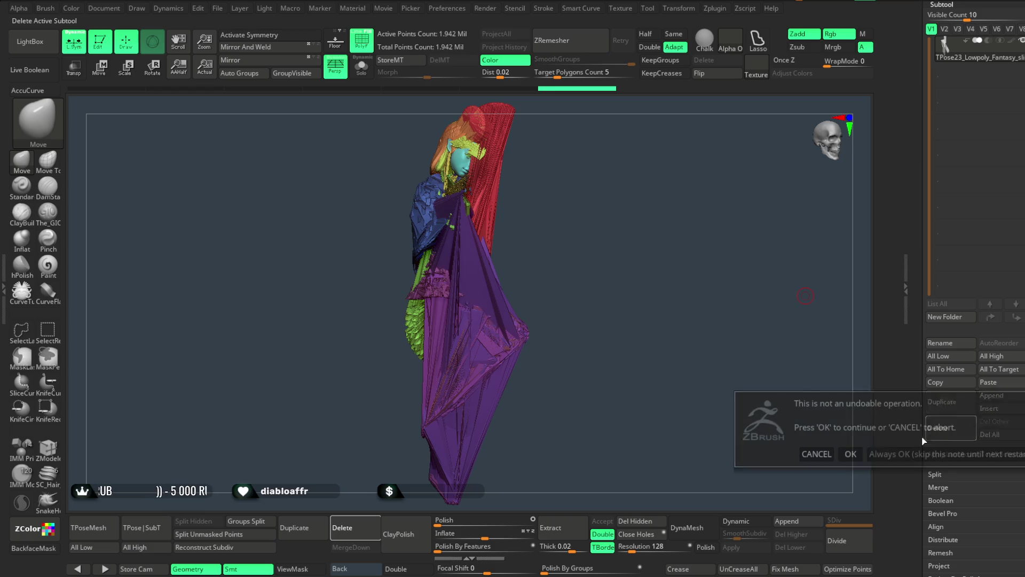
click(851, 454)
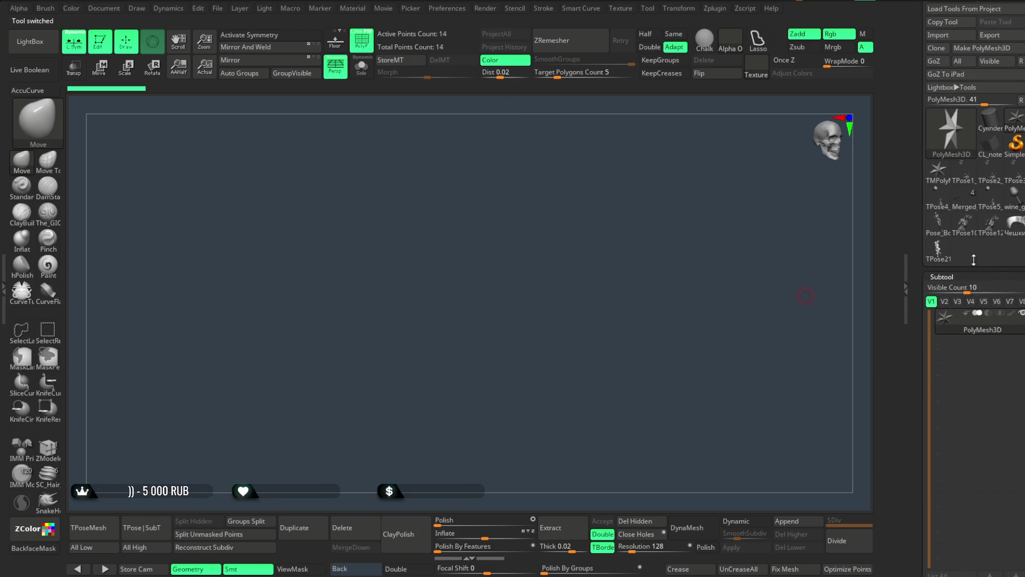
click(1001, 240)
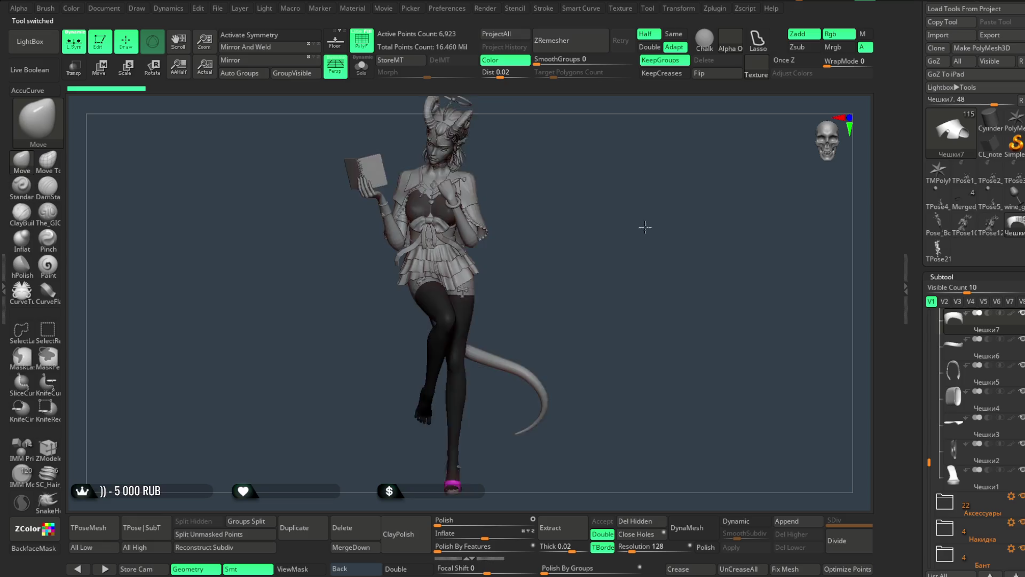
Zoom to the side of the sandal and make the blue heel strap Чешки5 active.
mouse_move(688, 249)
mouse_down()
mouse_move(650, 306)
mouse_move(698, 414)
mouse_move(648, 298)
mouse_up()
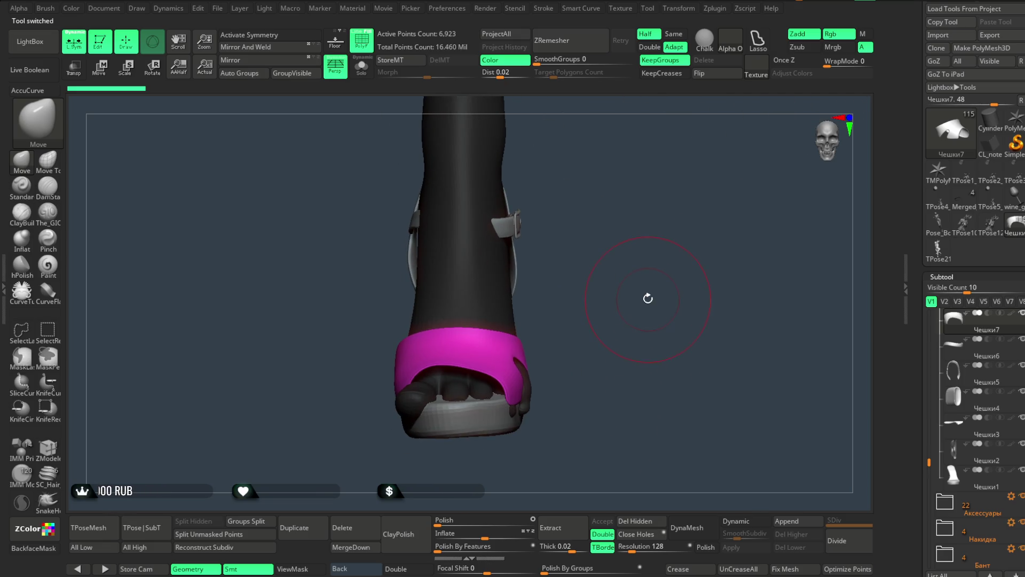
mouse_move(570, 255)
mouse_down()
mouse_move(595, 277)
mouse_move(623, 272)
mouse_move(602, 280)
mouse_up()
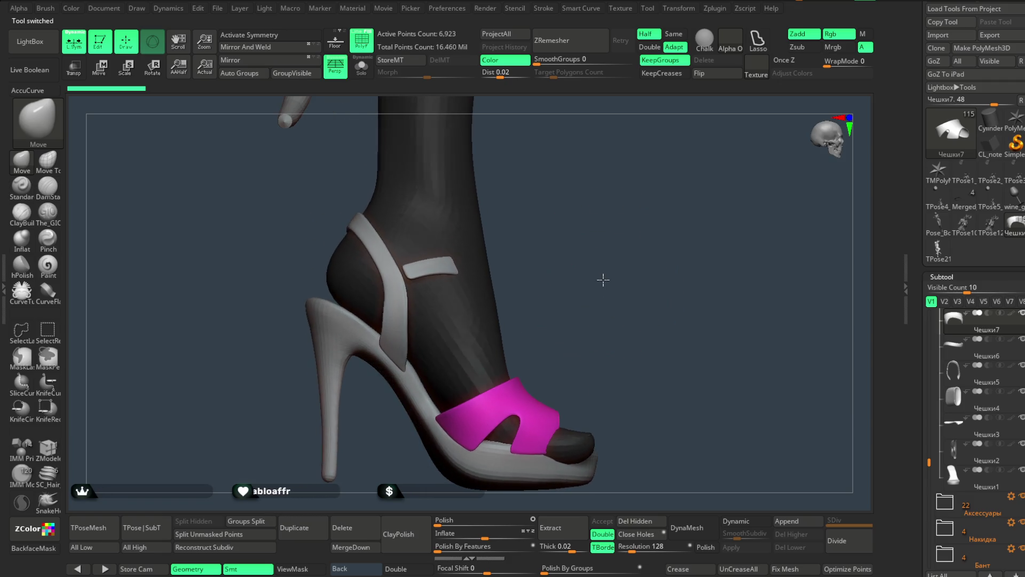
alt+click(371, 238)
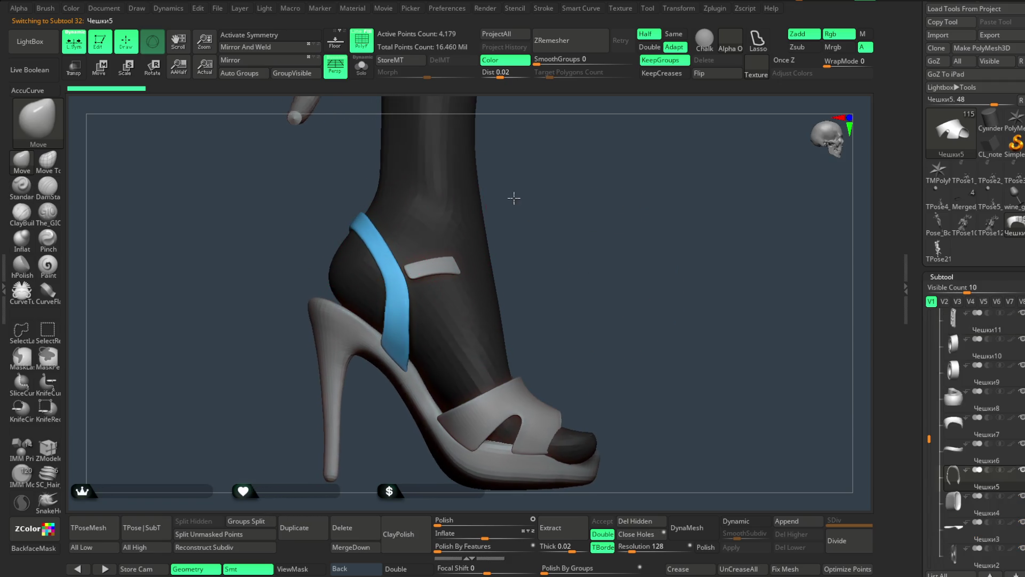
right_click(372, 265)
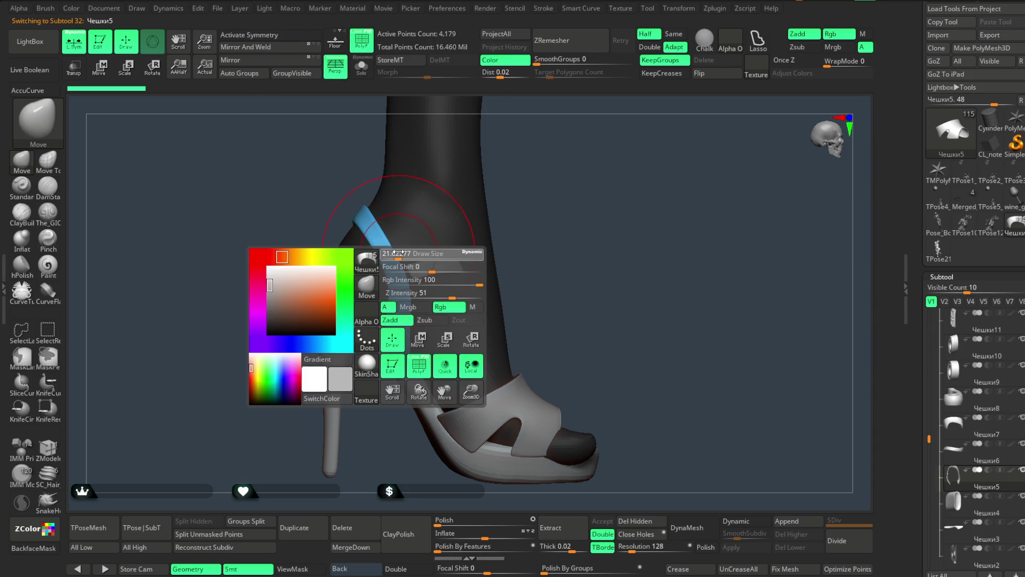
Inspect the heel, buckle and straps from back, side and front, with a smaller brush.
mouse_move(363, 215)
right_down()
mouse_move(393, 236)
mouse_move(353, 216)
mouse_move(373, 203)
mouse_move(380, 213)
mouse_move(476, 165)
mouse_move(417, 254)
right_up()
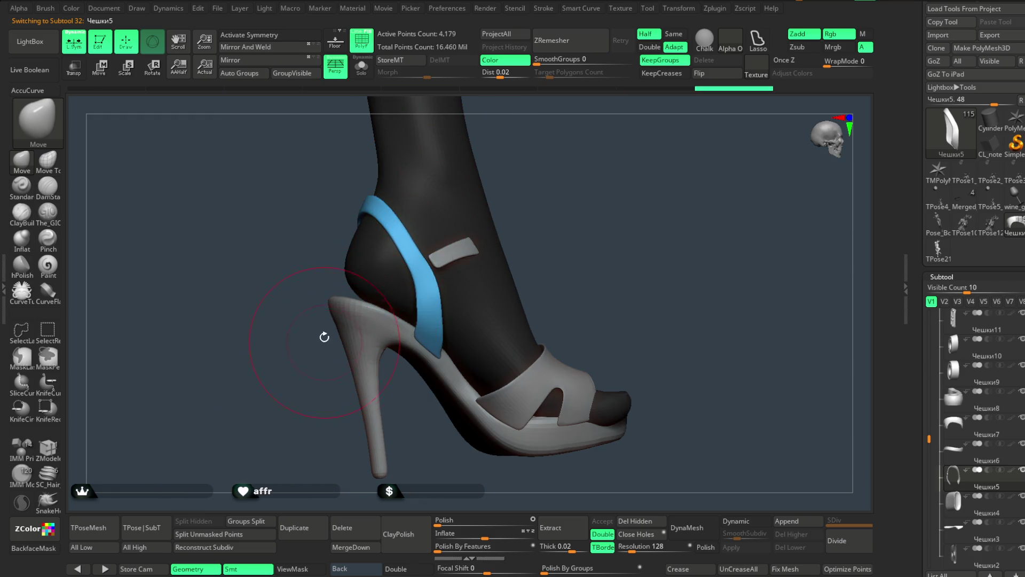
right_click(456, 289)
drag(455, 283, 447, 283)
right_drag(470, 267, 437, 272)
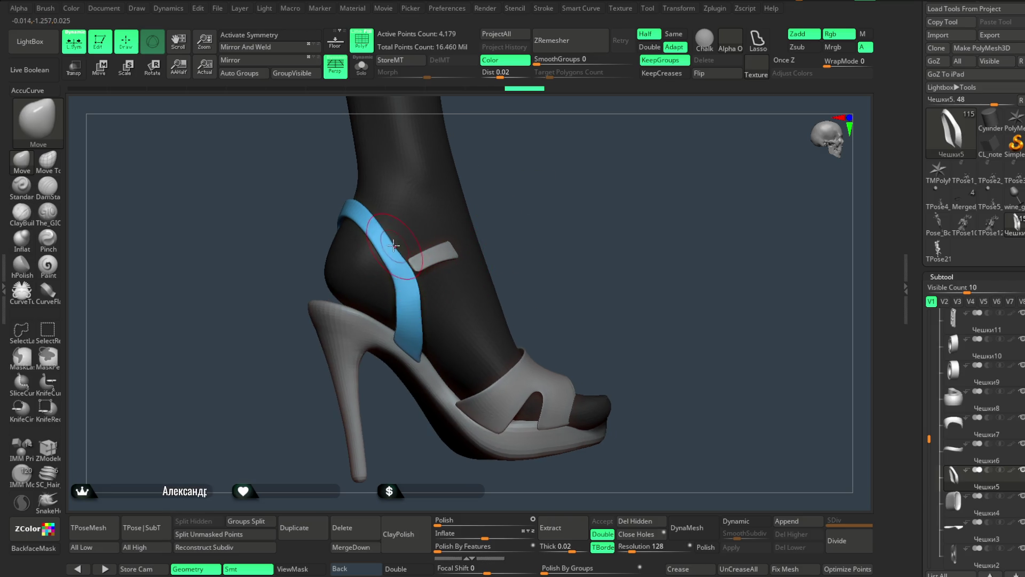
mouse_move(431, 207)
right_down()
mouse_move(526, 165)
mouse_move(479, 199)
right_up()
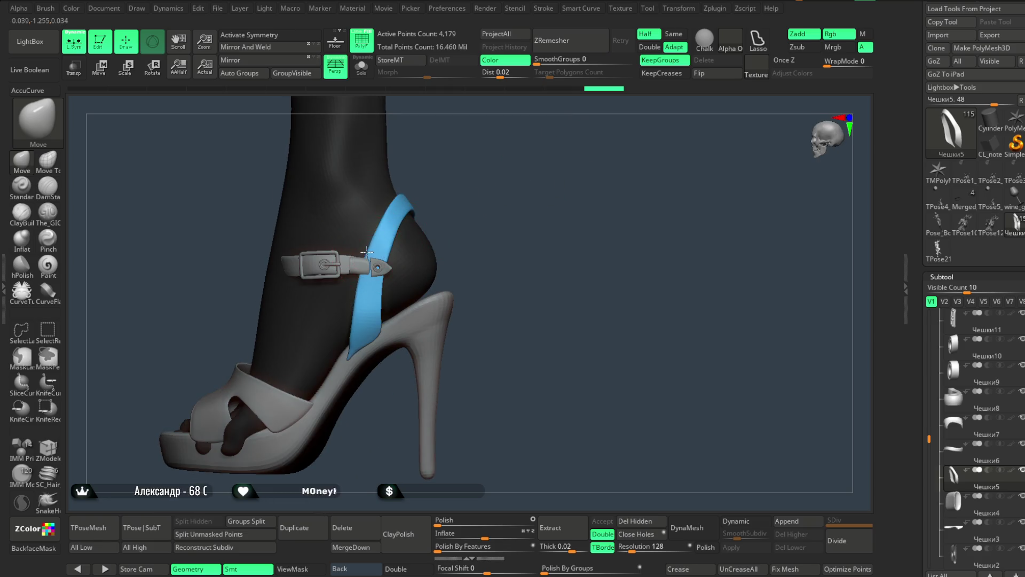
right_drag(365, 250, 376, 225)
mouse_move(442, 187)
right_down()
mouse_move(471, 194)
mouse_move(369, 329)
right_up()
scroll(371, 396, up, 5)
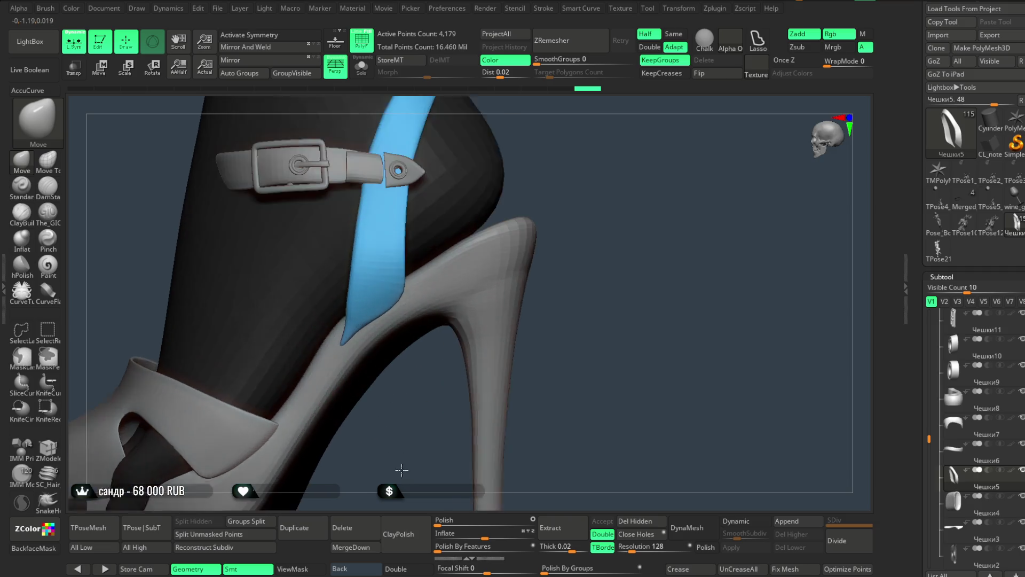
key(space)
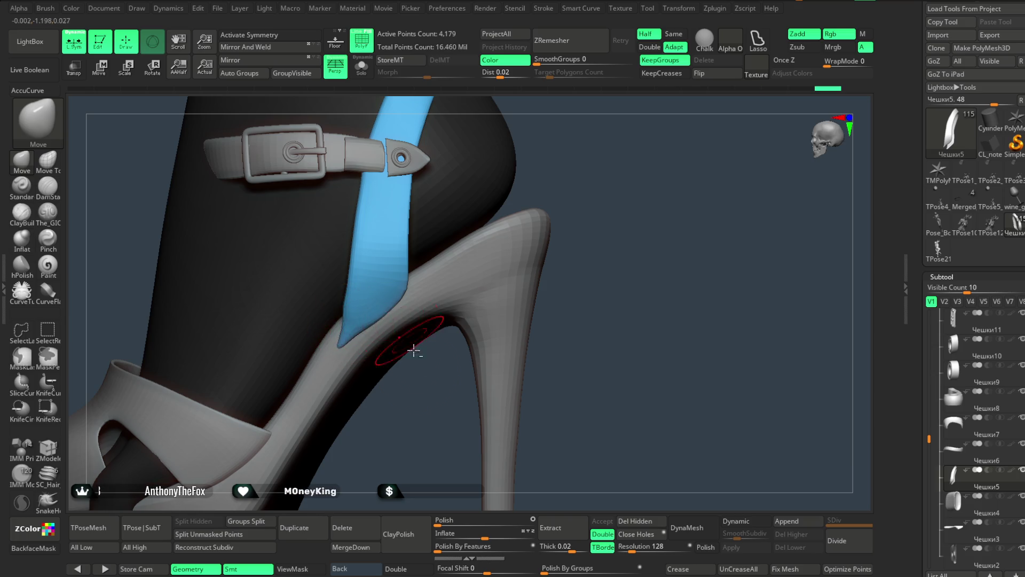
scroll(414, 350, down, 5)
mouse_move(488, 206)
right_down()
mouse_move(482, 172)
mouse_move(488, 223)
mouse_move(469, 277)
mouse_move(463, 264)
right_up()
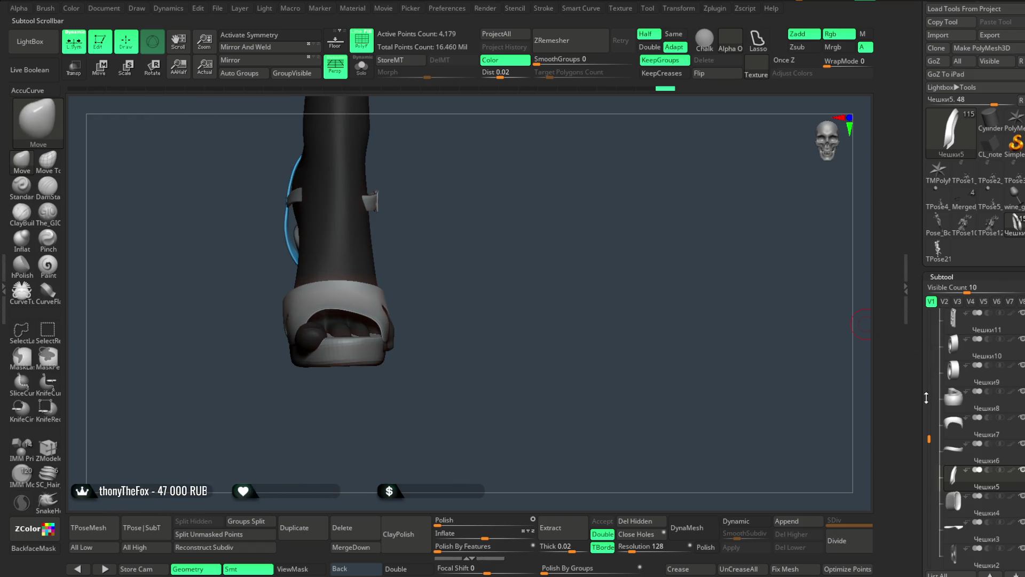
drag(929, 435, 929, 458)
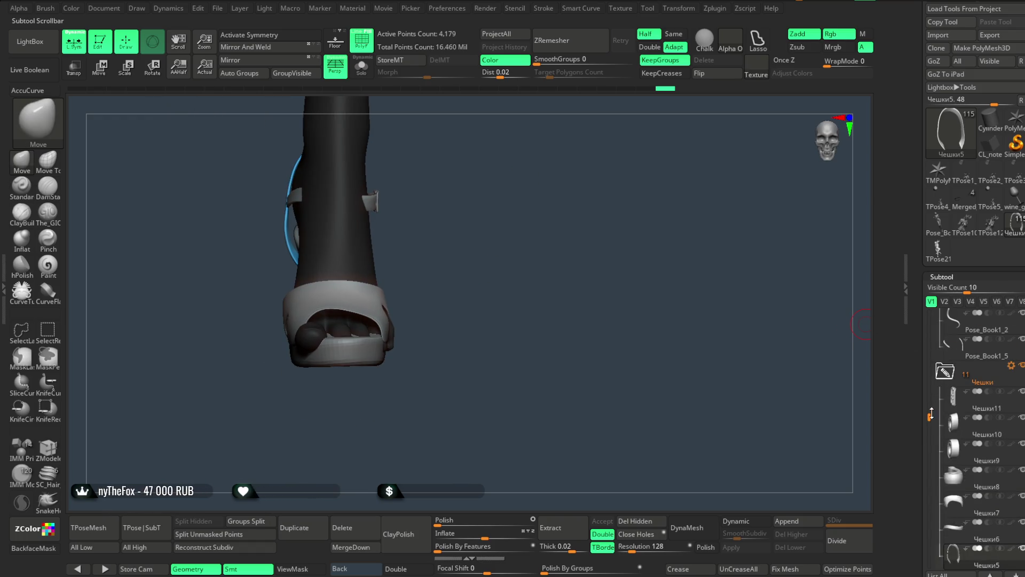
Make the Pose_Book1_5 foot mesh active and save the project via Save As.
click(983, 353)
mouse_move(528, 317)
right_down()
mouse_move(533, 346)
mouse_move(533, 313)
mouse_move(541, 337)
mouse_move(499, 256)
mouse_move(508, 344)
mouse_move(506, 272)
mouse_move(600, 139)
mouse_move(588, 254)
mouse_move(586, 202)
mouse_move(609, 211)
mouse_move(508, 244)
mouse_move(566, 232)
right_up()
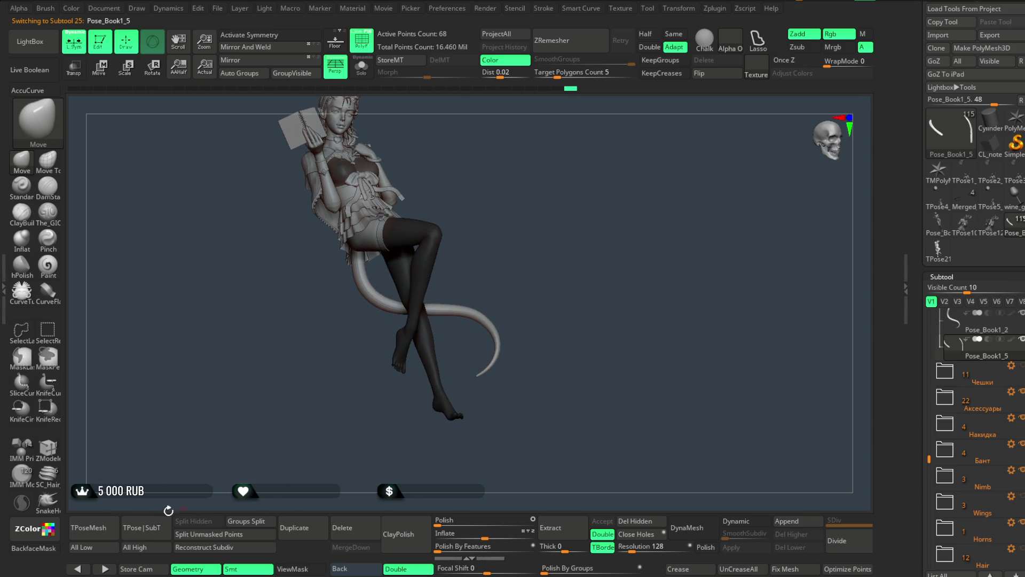
click(219, 9)
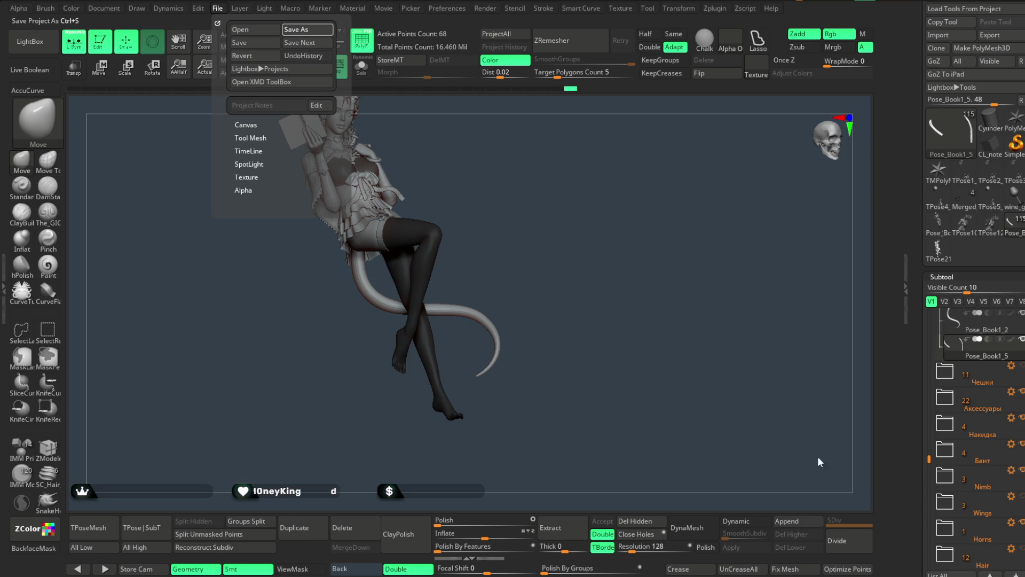
key(ctrl+s)
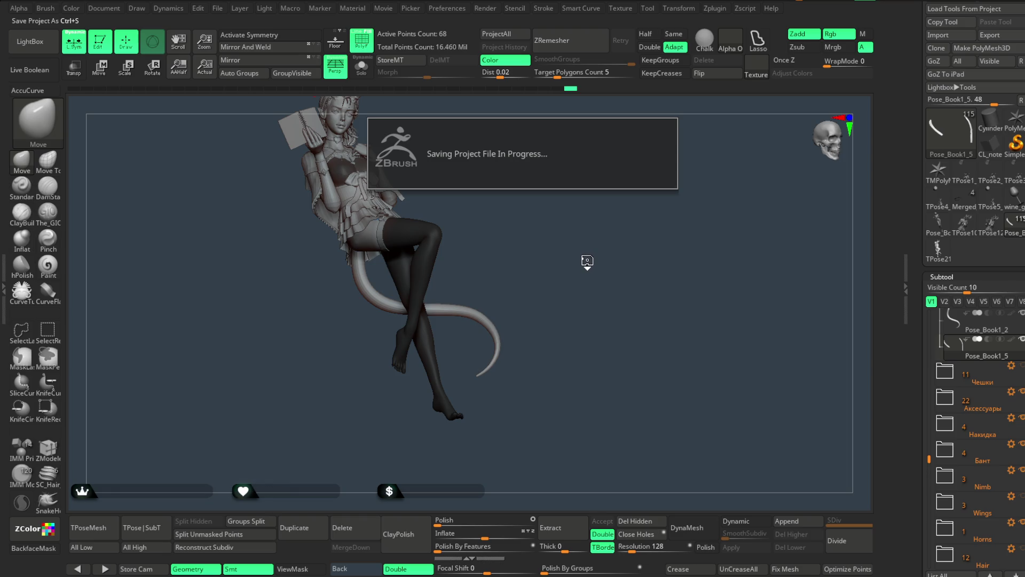
Reselect Pose_Book1_5 on the model and generate a T-pose mesh with TPoseMesh.
mouse_move(588, 262)
mouse_down()
mouse_move(609, 254)
mouse_move(611, 231)
mouse_move(593, 259)
mouse_move(551, 277)
mouse_up()
alt+click(342, 134)
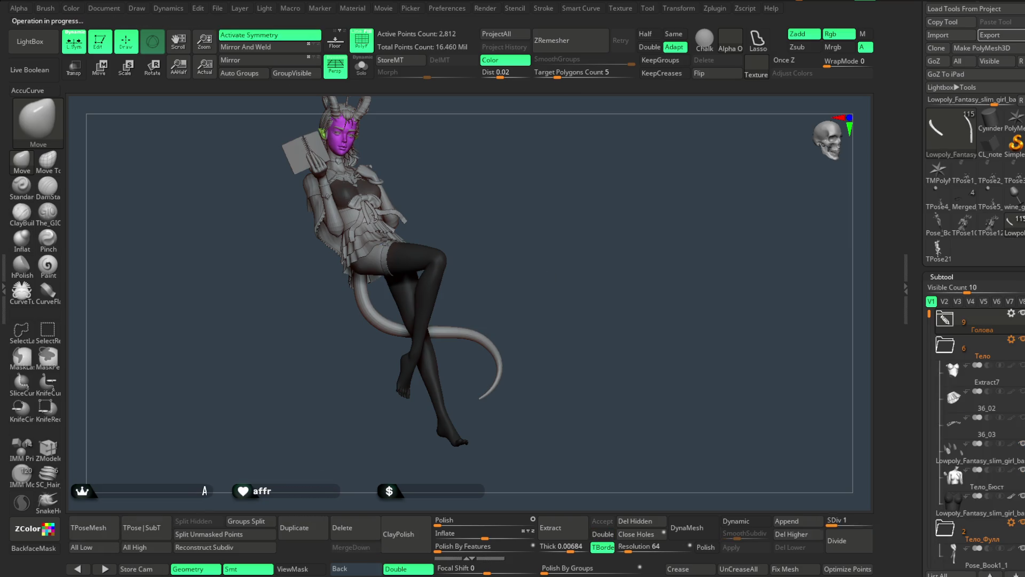
alt+click(369, 240)
alt+click(368, 299)
alt+click(299, 144)
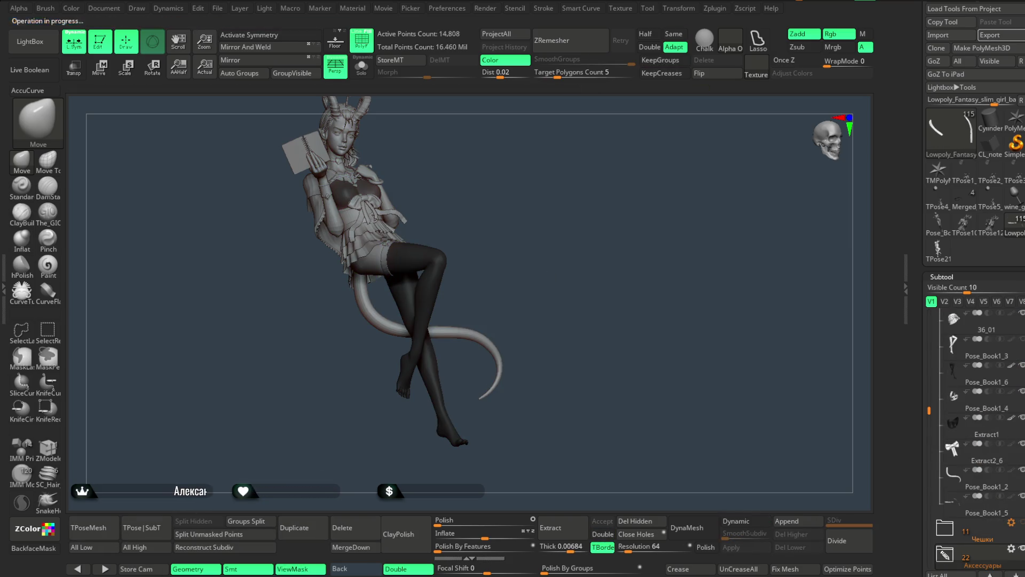
alt+click(357, 107)
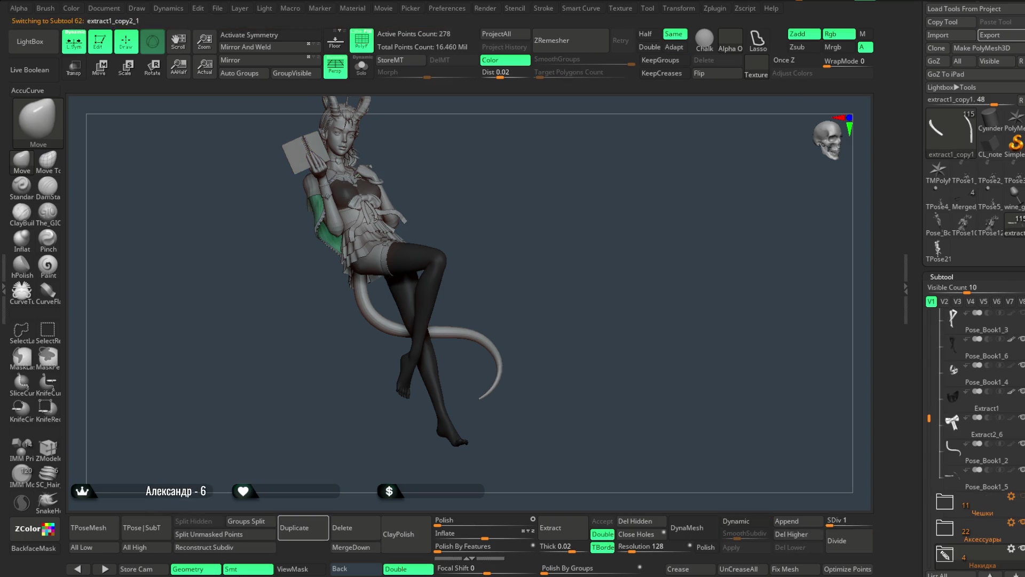
alt+click(350, 158)
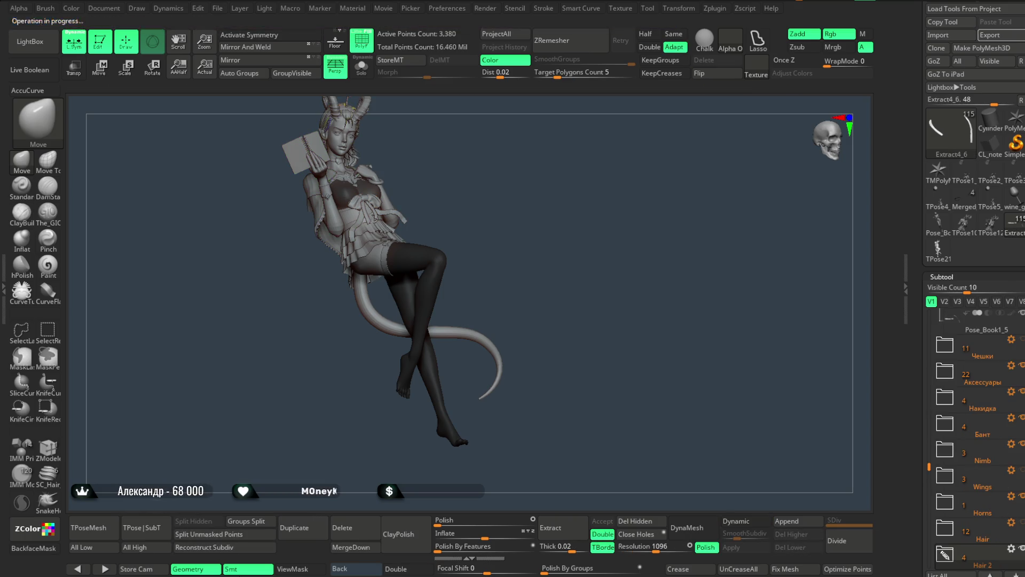
click(89, 527)
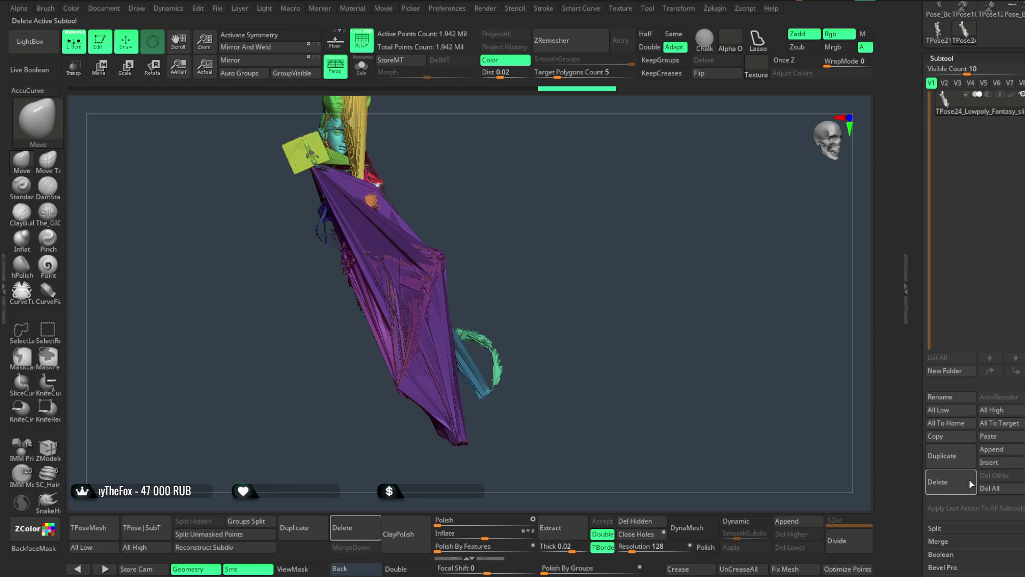
Delete the TPose24_Lowpoly_Fantasy subtool and confirm the deletion.
click(971, 484)
click(847, 508)
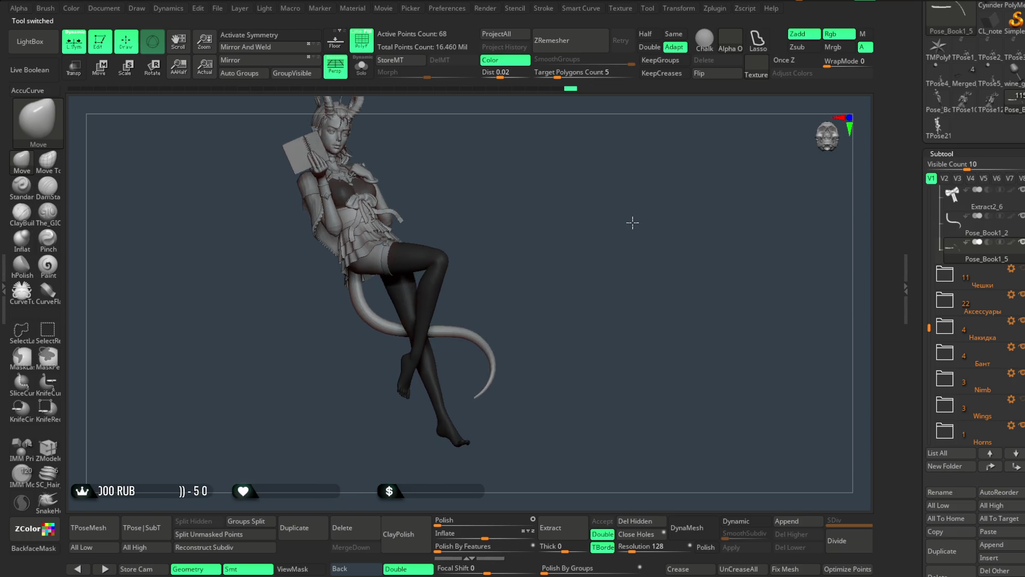
Rotate the character and make the legs subtool Pose_Book1_6 active.
drag(634, 218, 627, 220)
mouse_move(538, 200)
mouse_down()
mouse_move(533, 246)
mouse_move(522, 211)
mouse_move(486, 225)
mouse_move(494, 279)
mouse_up()
alt+click(495, 281)
mouse_move(531, 245)
mouse_down()
mouse_move(568, 245)
mouse_move(586, 214)
mouse_move(708, 301)
mouse_up()
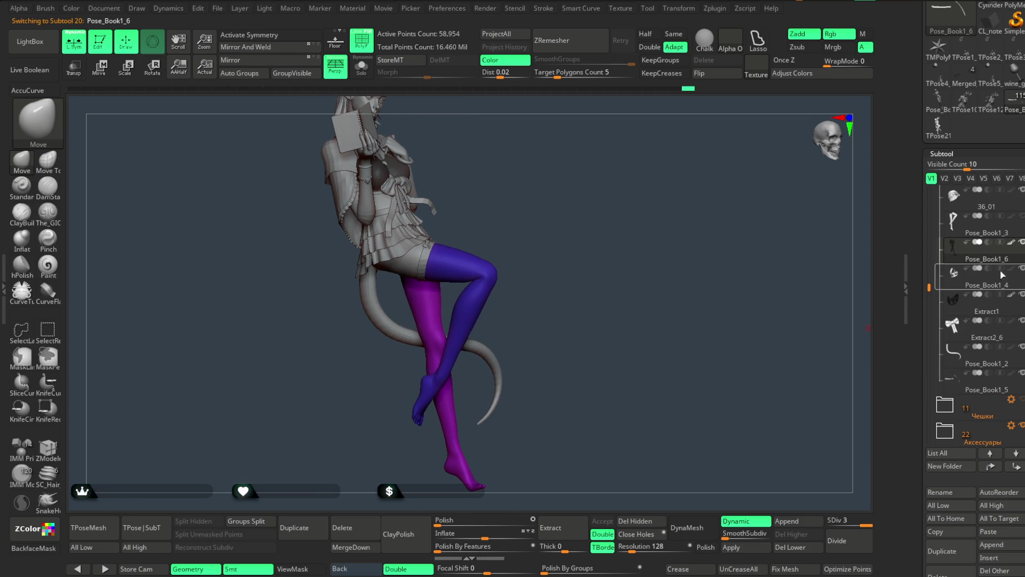
Move Extract2 into the Бэк folder and move Extract7 beside 36_03.
mouse_move(971, 234)
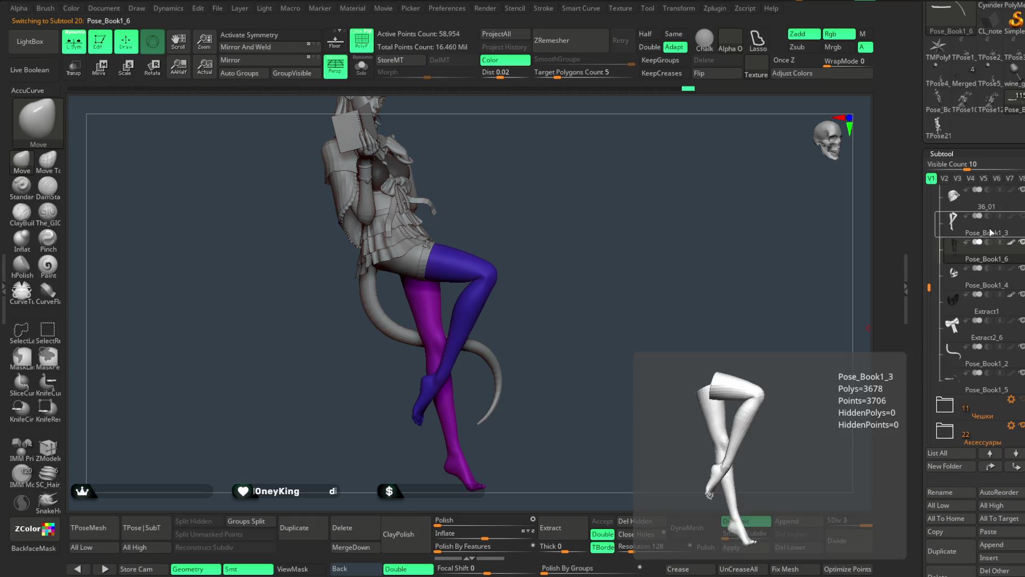
scroll(986, 342, down, 10)
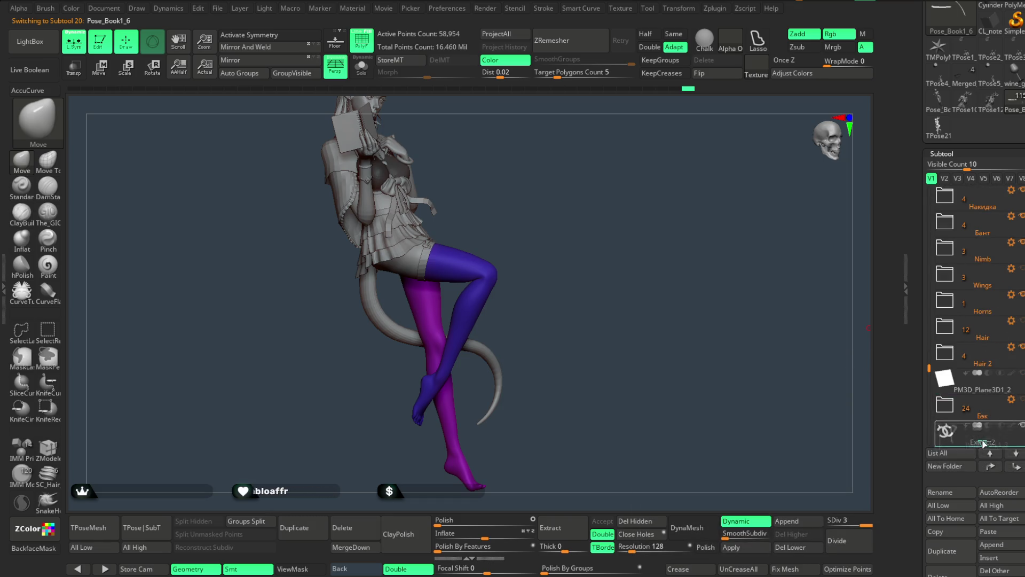
drag(985, 443, 945, 404)
scroll(977, 299, up, 10)
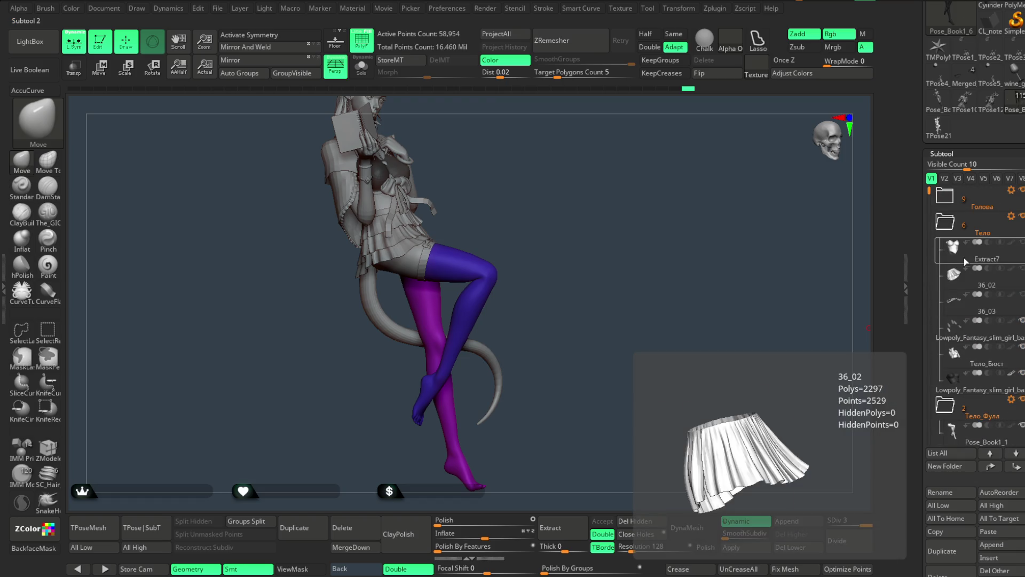
click(965, 251)
mouse_move(963, 250)
mouse_down()
mouse_move(969, 460)
mouse_move(956, 321)
mouse_move(929, 201)
mouse_up()
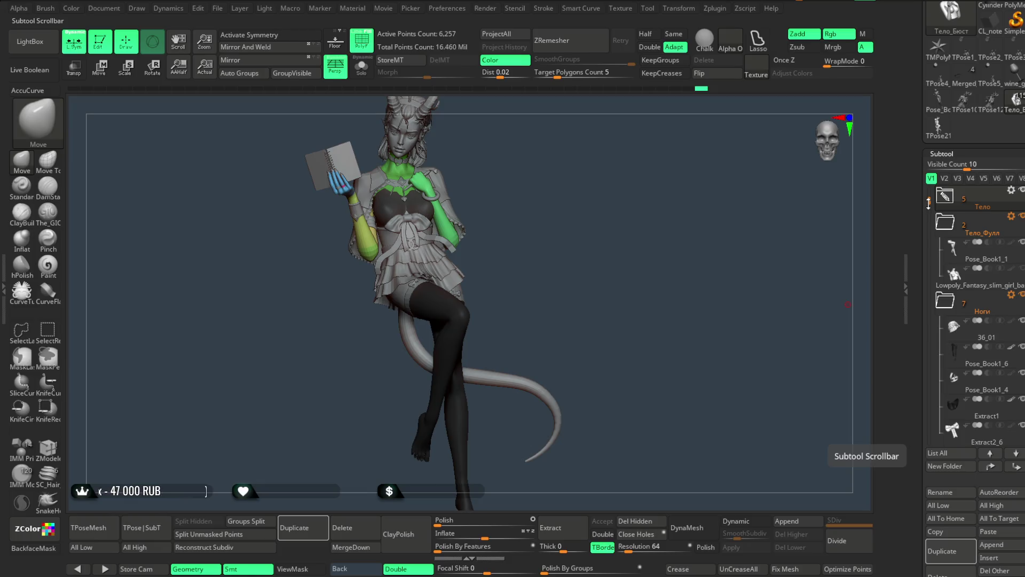
mouse_move(967, 276)
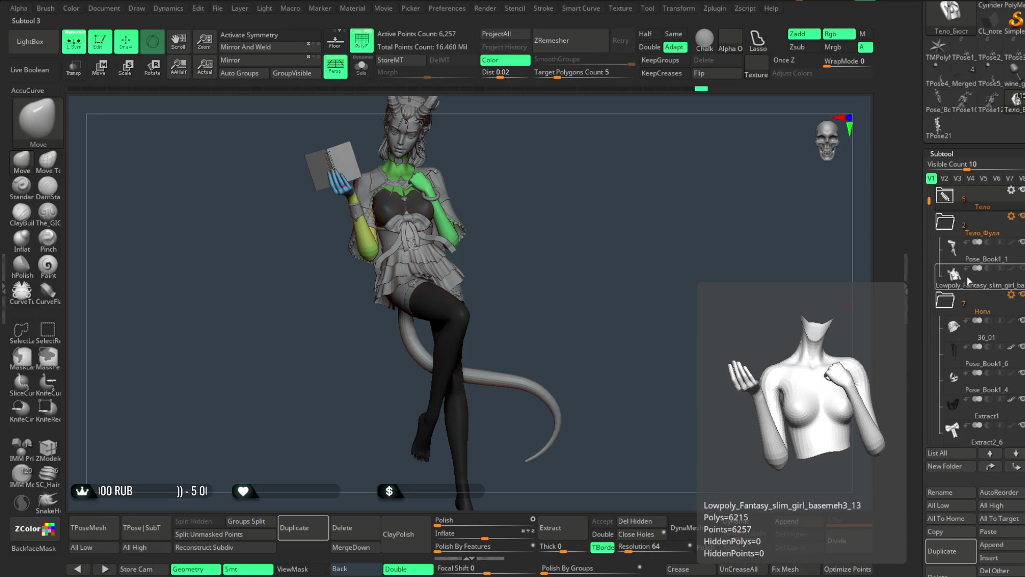
drag(928, 201, 928, 212)
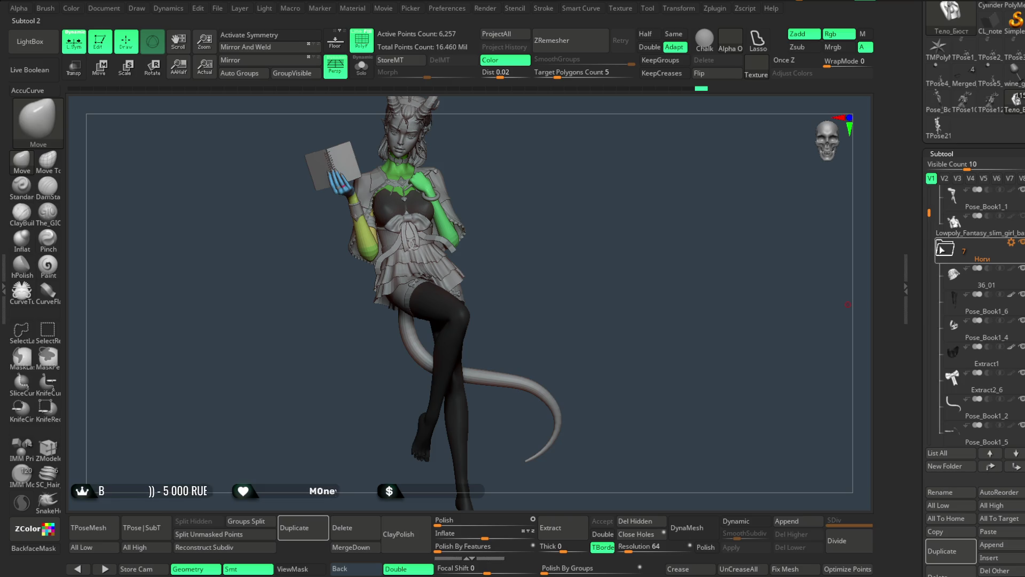
Expand the Ноги folder and toggle its visibility to show stockings, skirt and tail.
click(943, 243)
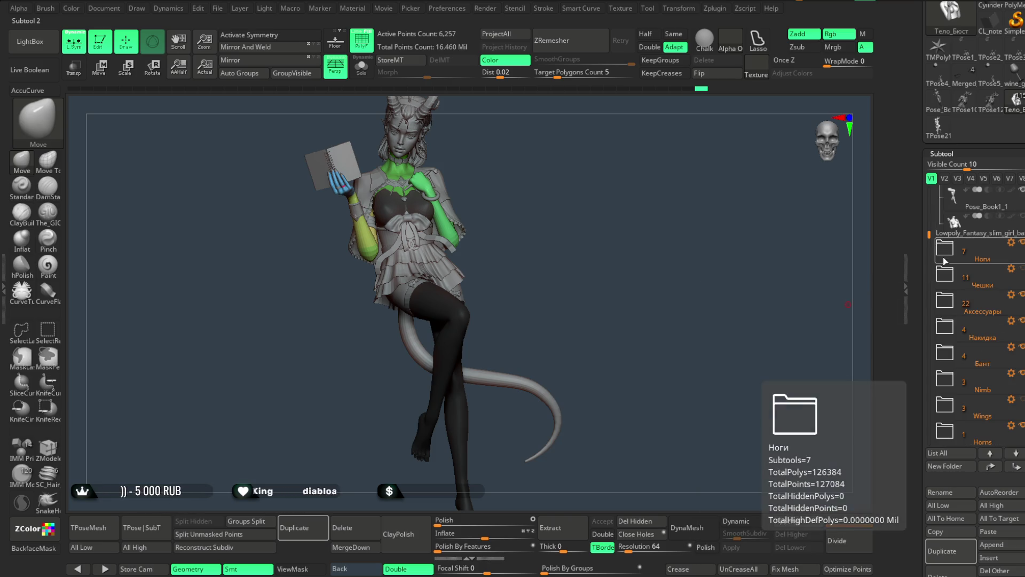
click(942, 243)
mouse_move(676, 280)
mouse_down()
mouse_move(644, 278)
mouse_move(737, 293)
mouse_up()
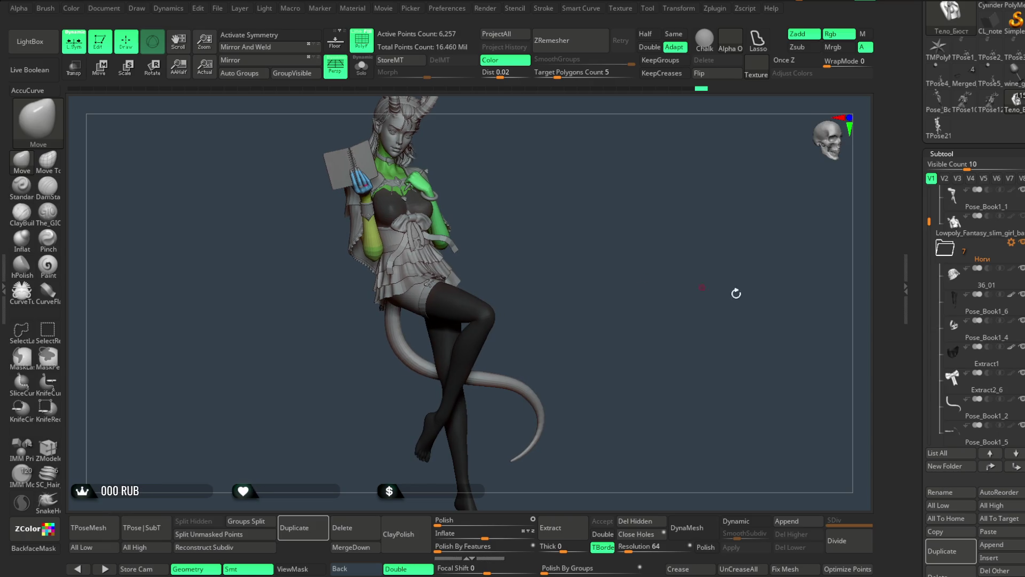
click(1022, 243)
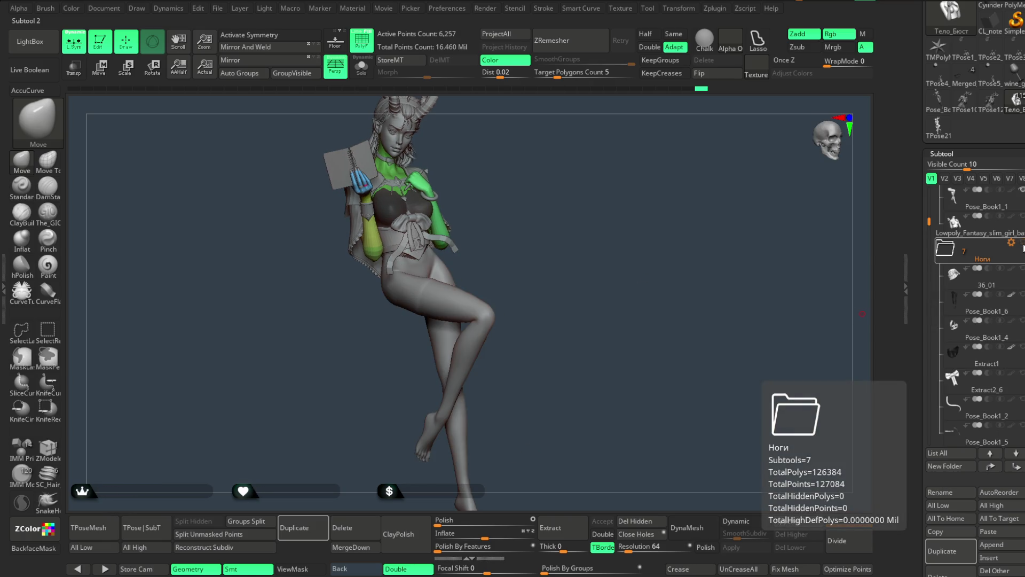
click(1022, 243)
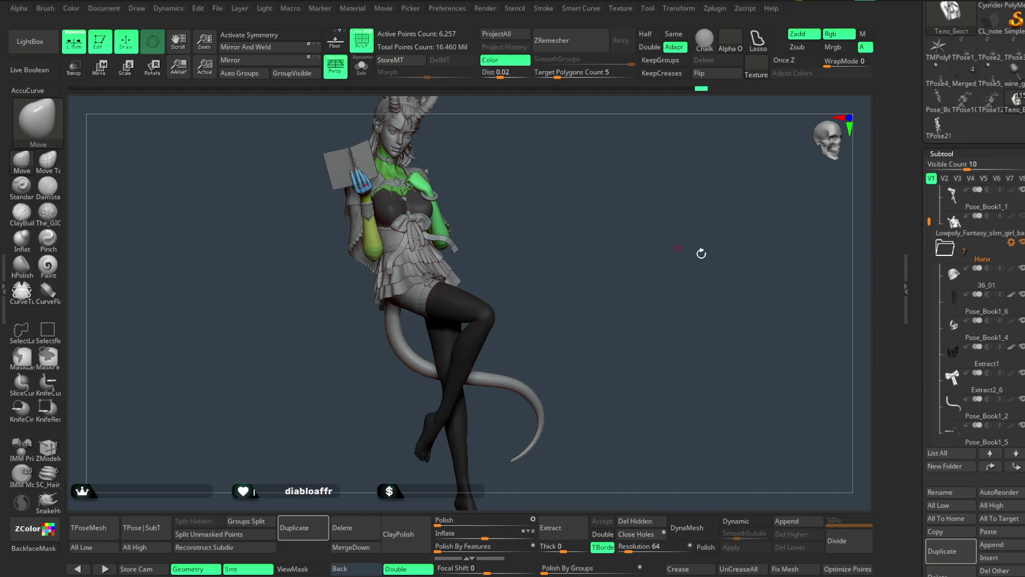
click(1022, 243)
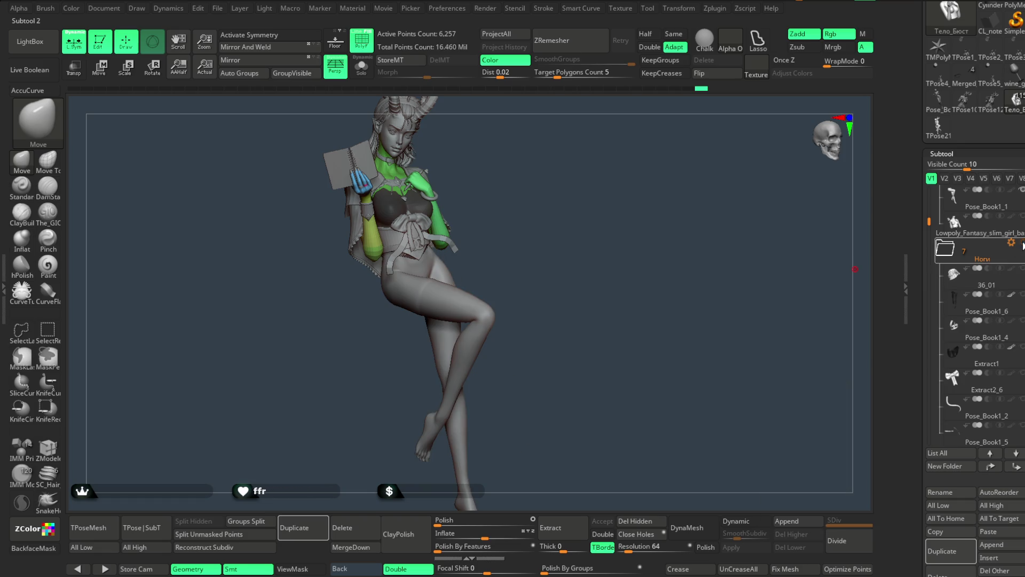
click(1021, 191)
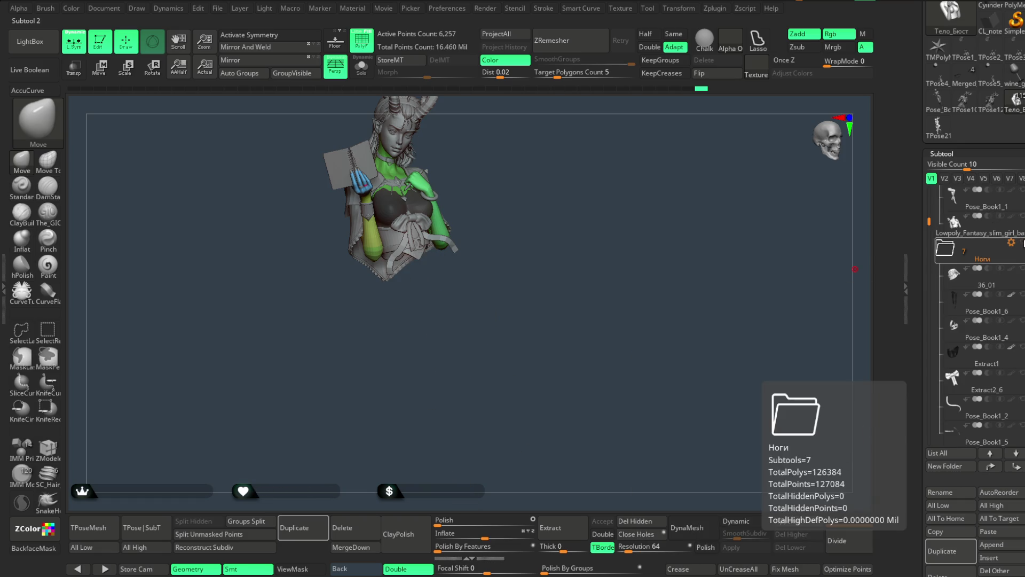
click(1021, 243)
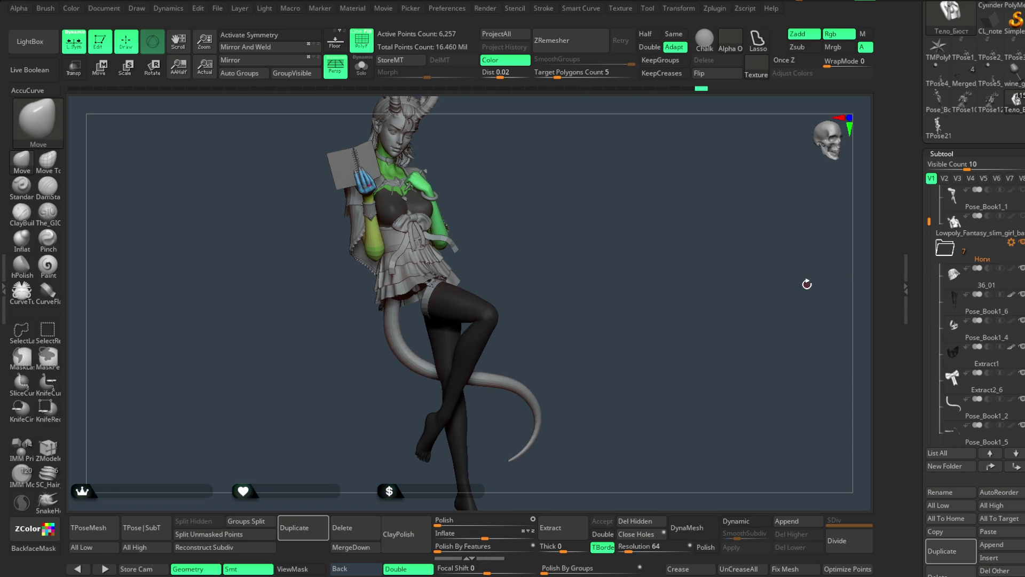
mouse_move(982, 207)
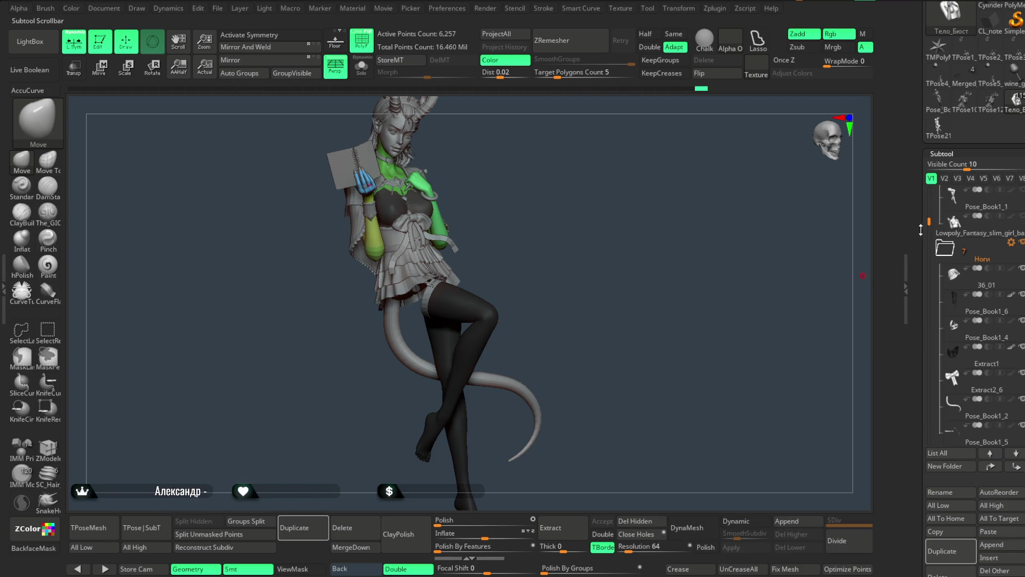
Move Pose_Book1_1 into the Ноги folder and hide that folder so only the bust shows.
mouse_move(982, 208)
mouse_down()
mouse_move(985, 258)
mouse_move(996, 258)
mouse_up()
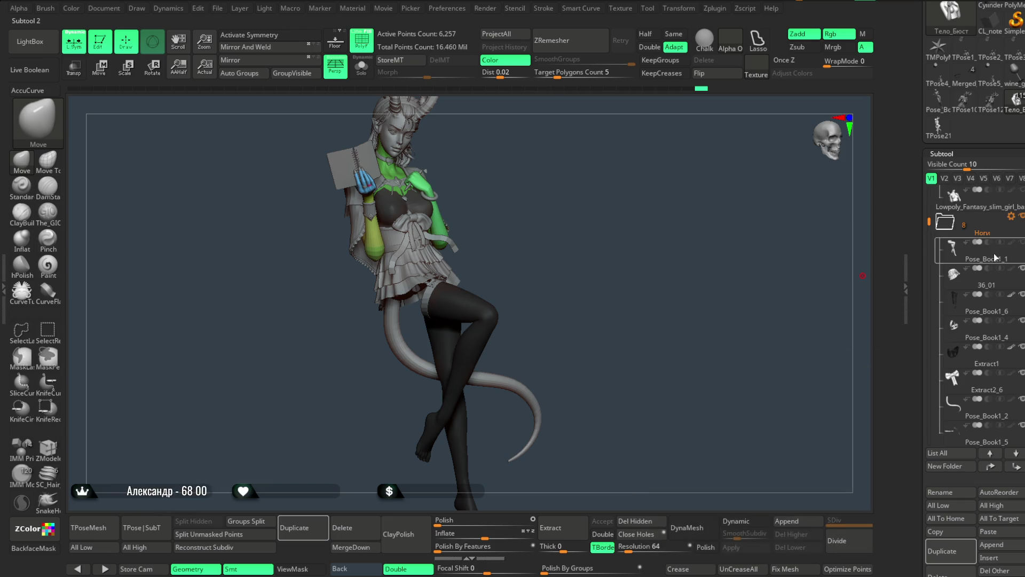
click(1022, 216)
mouse_move(577, 267)
mouse_down()
mouse_move(671, 348)
mouse_move(594, 383)
mouse_move(602, 297)
mouse_move(650, 304)
mouse_move(651, 324)
mouse_up()
click(218, 11)
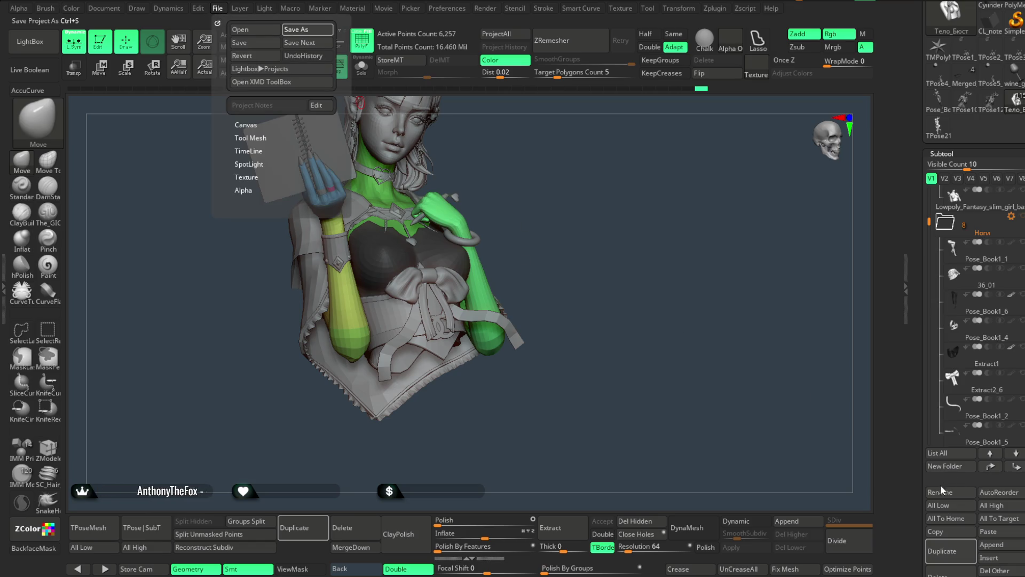
Save the project with Ctrl+S and generate the TPose25_Lowpoly_Fantasy T-pose mesh from all subtools.
key(ctrl+s)
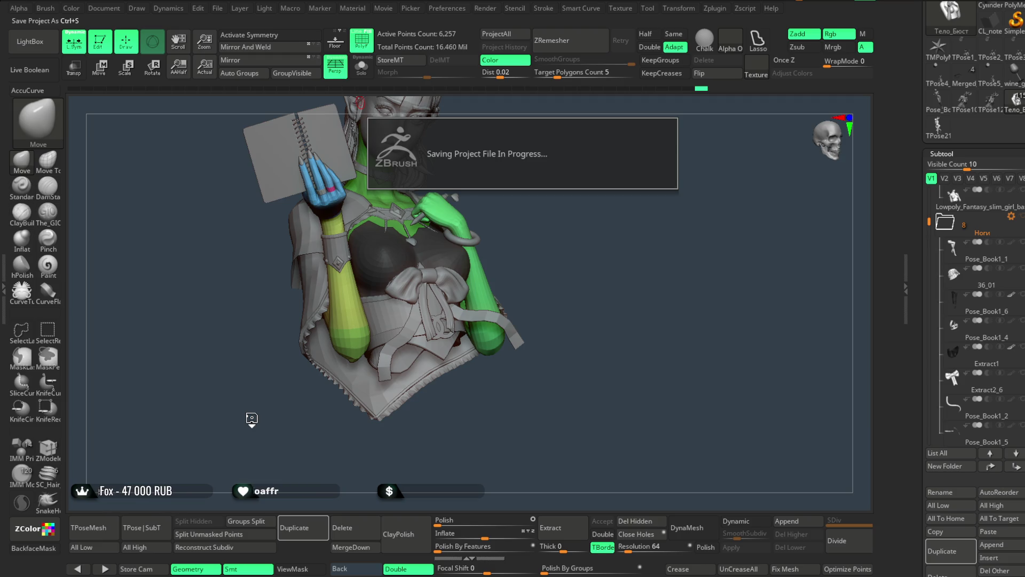
click(98, 529)
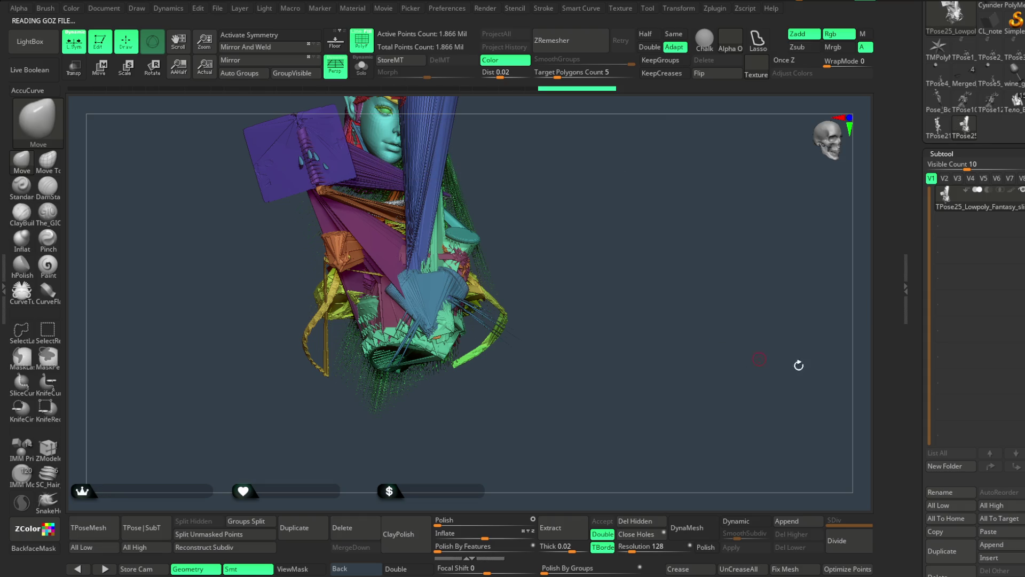
Inspect the T-pose mesh, delete all its subtools, and show the legs on the reloaded figure.
scroll(1022, 392, down, 5)
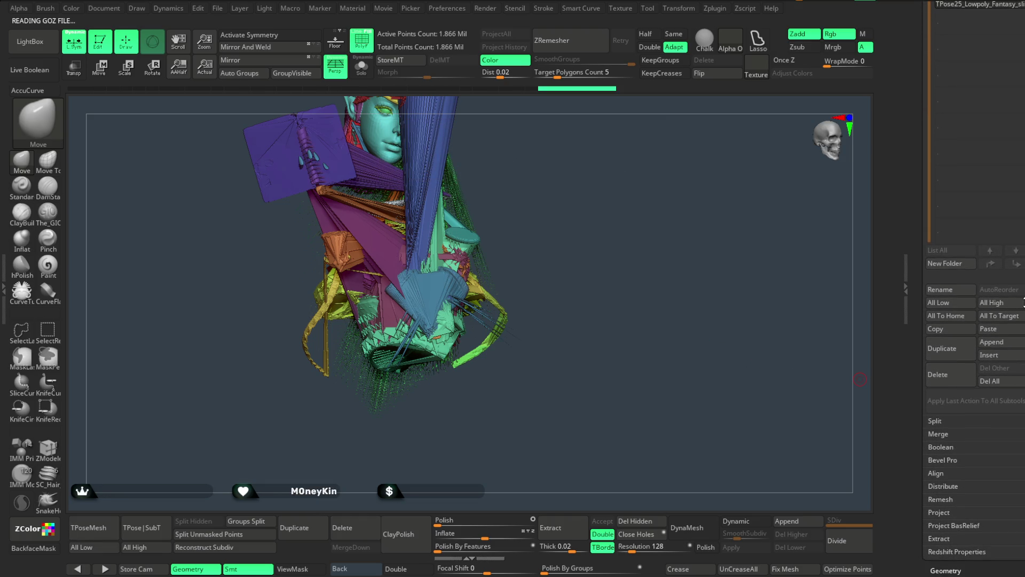
drag(582, 283, 586, 351)
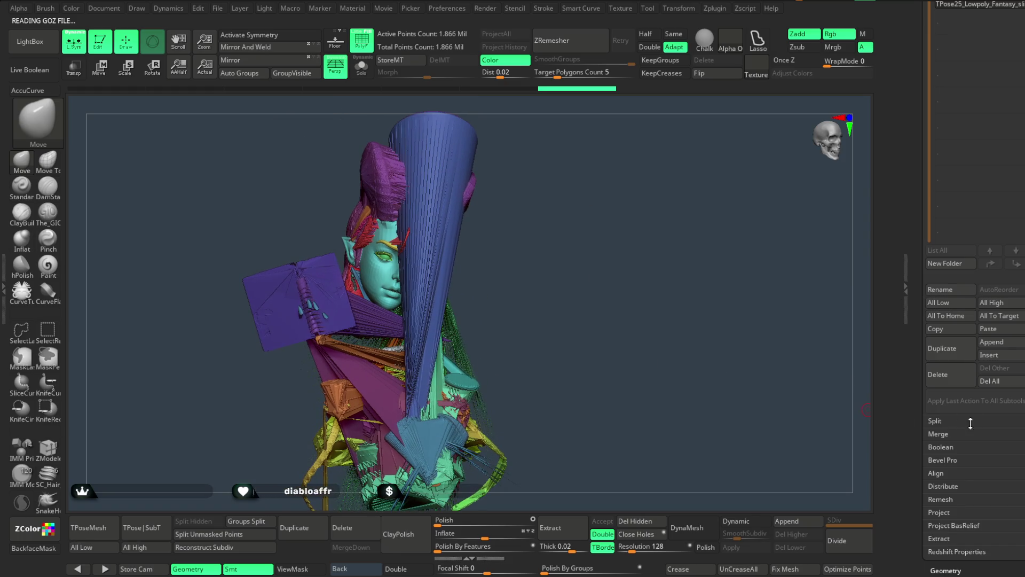
click(994, 381)
click(854, 401)
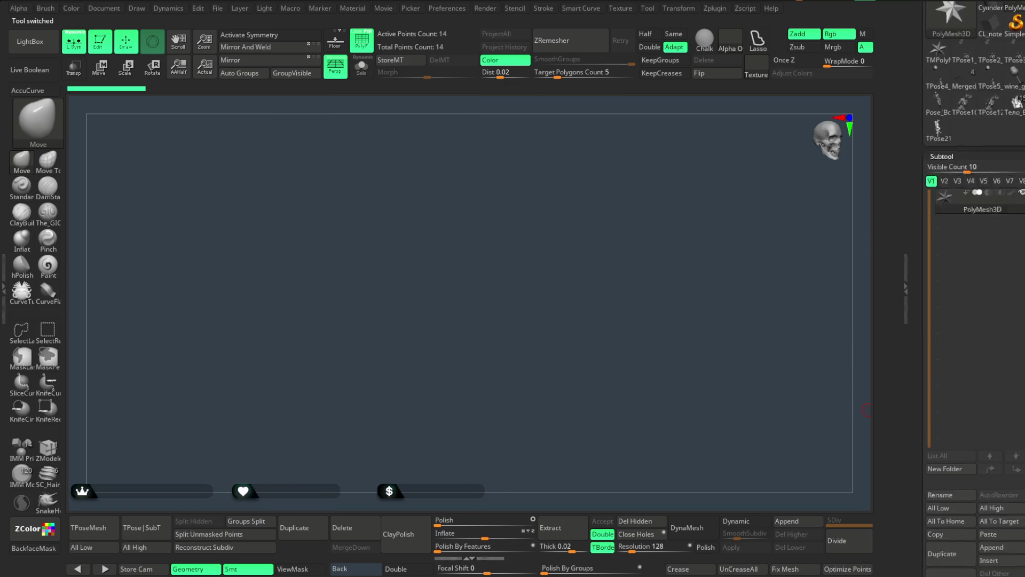
mouse_move(636, 320)
mouse_down()
mouse_move(625, 217)
mouse_move(616, 224)
mouse_up()
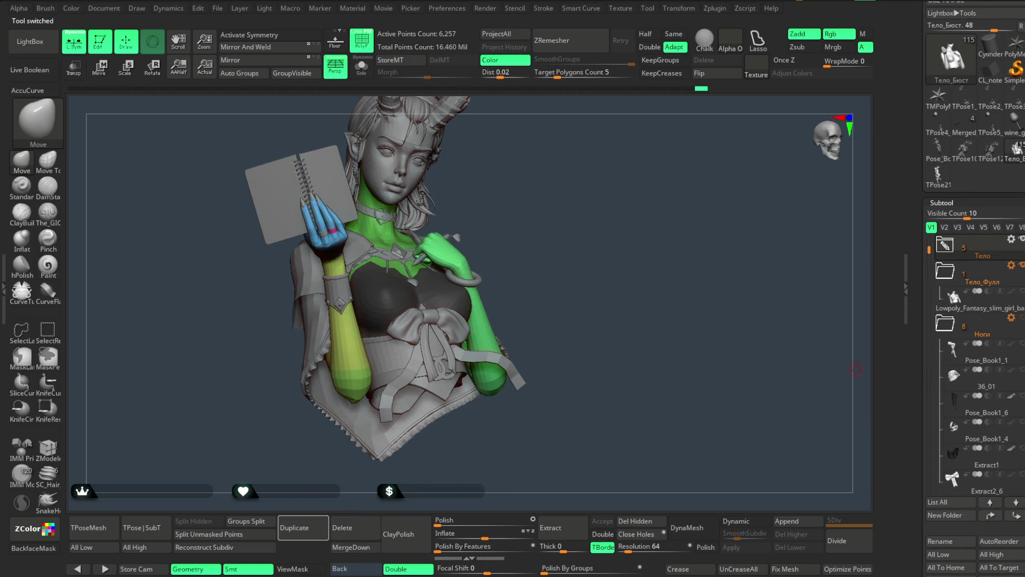
click(1022, 317)
Gather notebook_04 and notebook_04_copy1 together in the Аксессуары folder.
click(945, 323)
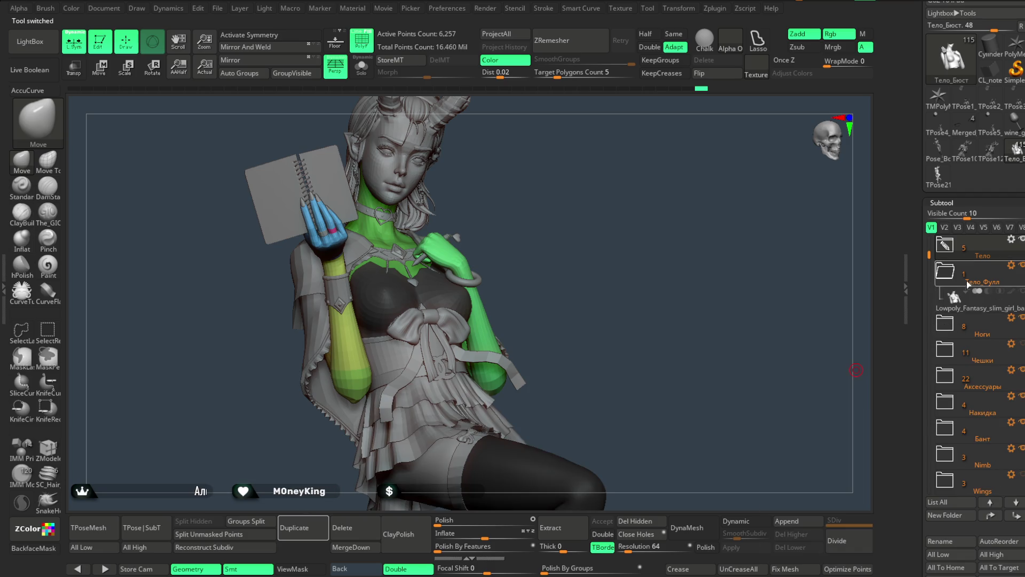
drag(927, 241, 931, 364)
click(945, 322)
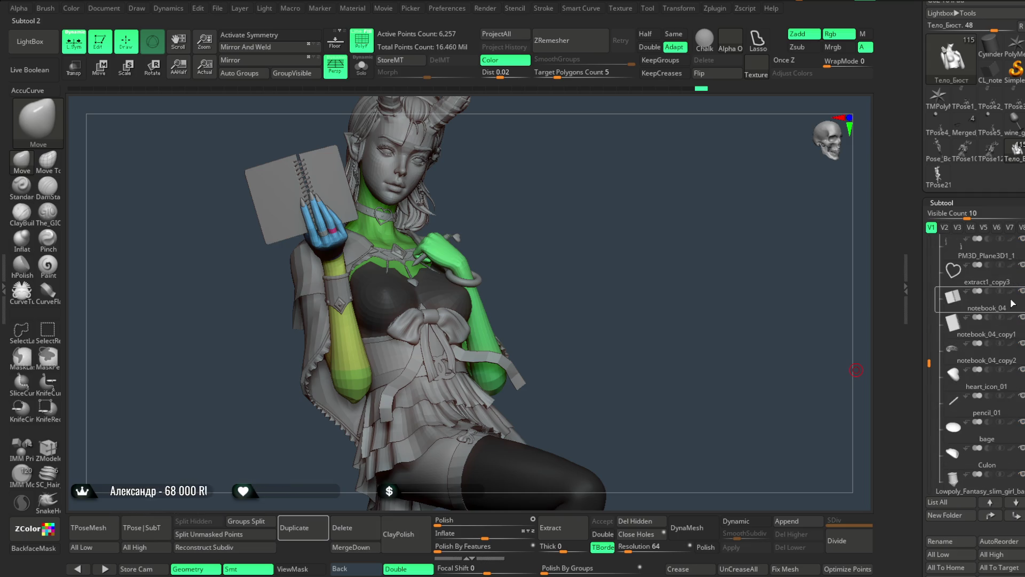
mouse_move(984, 306)
drag(975, 308, 968, 475)
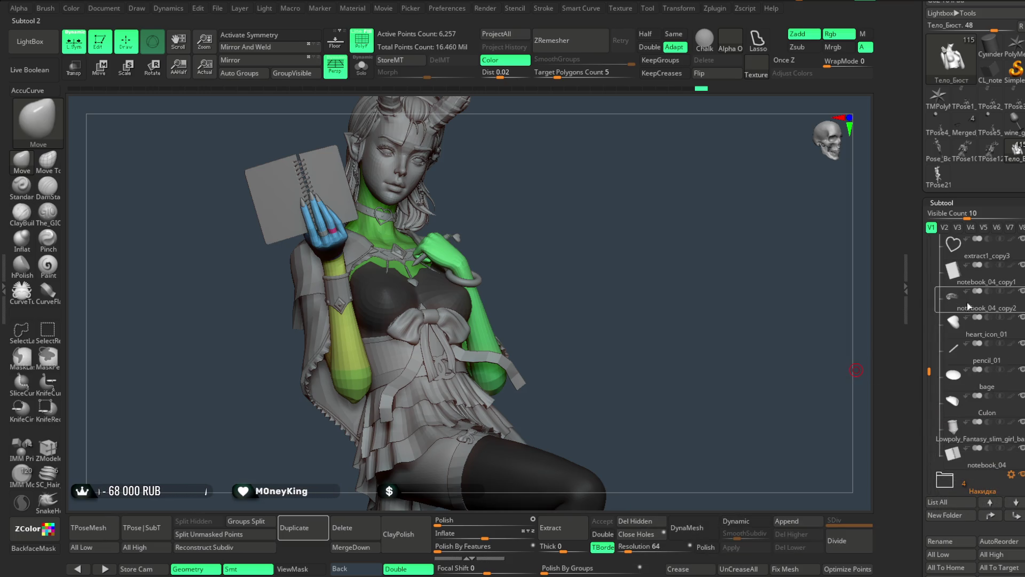
mouse_move(983, 291)
mouse_down()
mouse_move(983, 427)
mouse_move(1007, 460)
mouse_up()
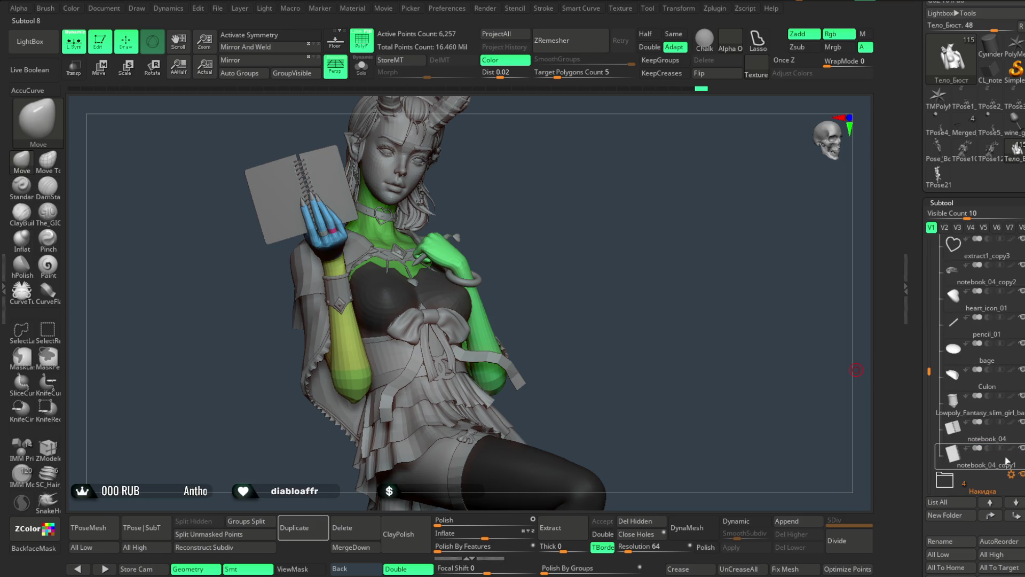
click(975, 440)
Create a new folder named Книга for the notebooks and hide it.
click(954, 519)
text(Книга)
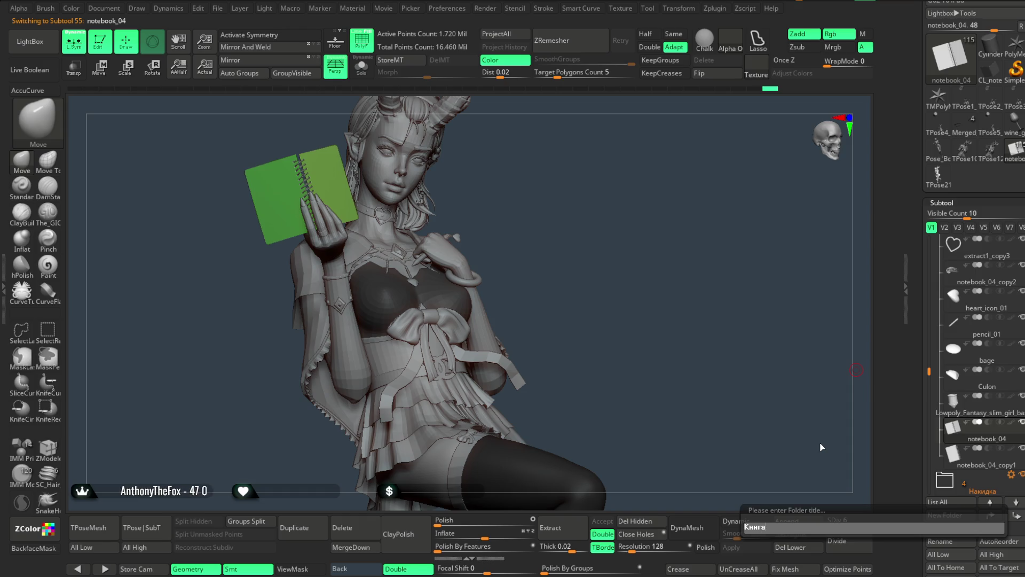
key(Return)
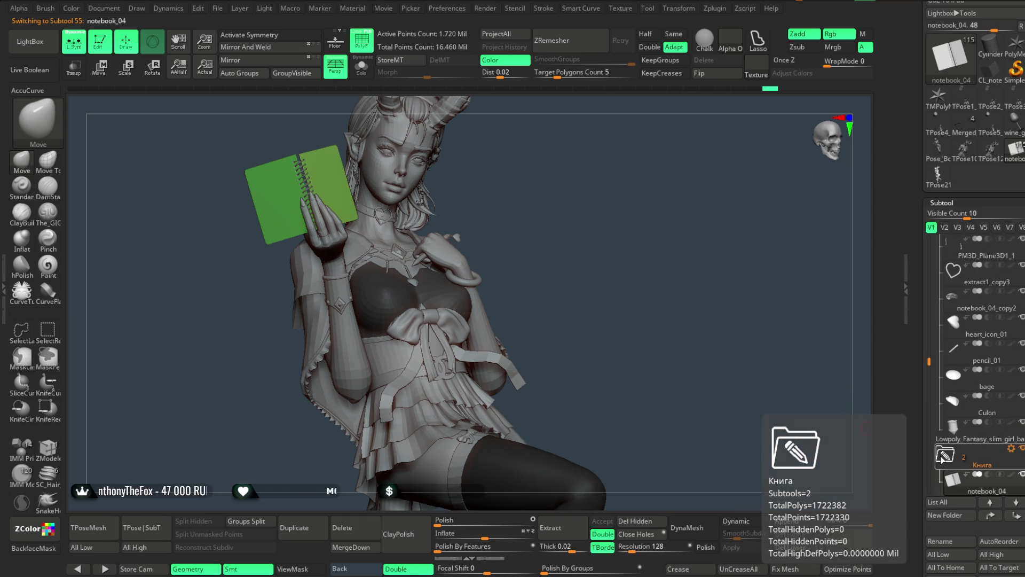
click(983, 380)
click(1022, 447)
mouse_move(624, 307)
mouse_down()
mouse_move(606, 341)
mouse_move(595, 339)
mouse_move(612, 310)
mouse_up()
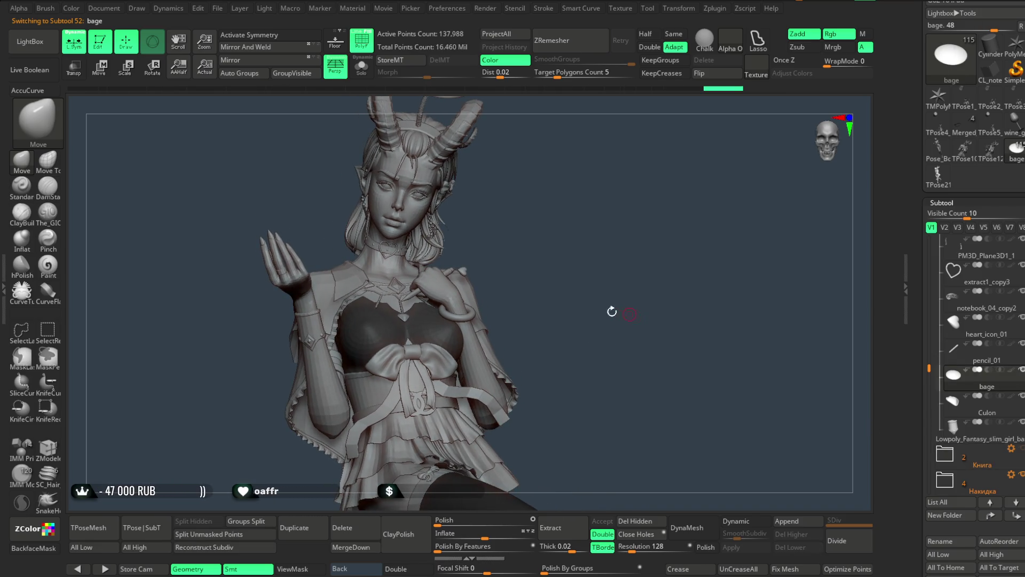
Save the project again and generate the TPose26_Lowpoly_Fantasy T-pose mesh.
click(214, 10)
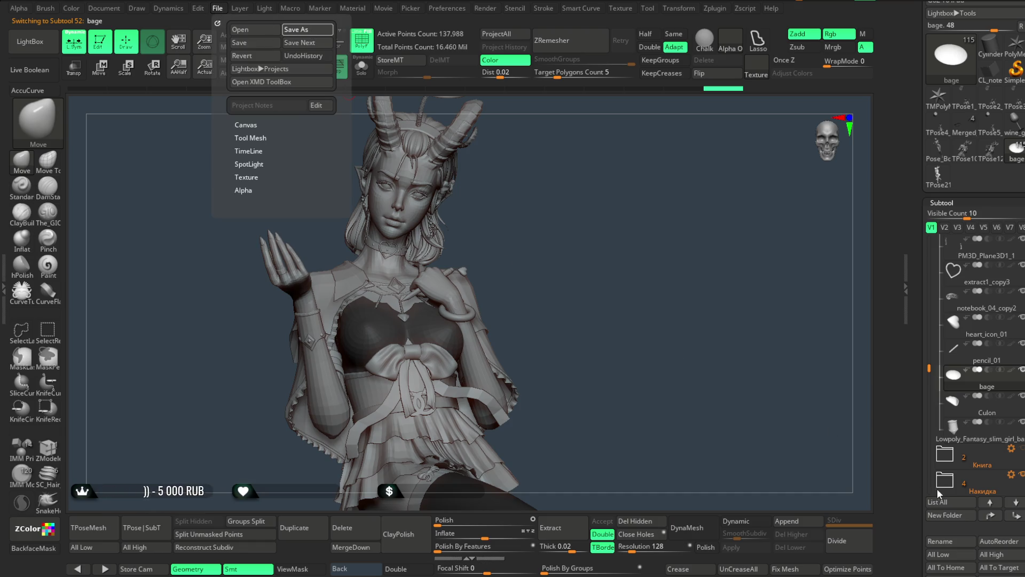
key(ctrl+s)
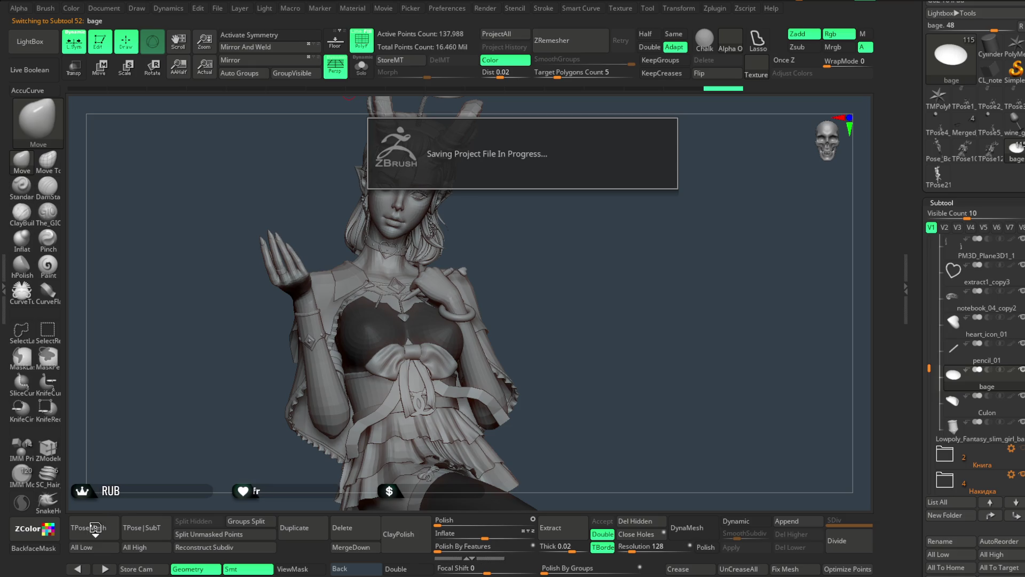
click(94, 528)
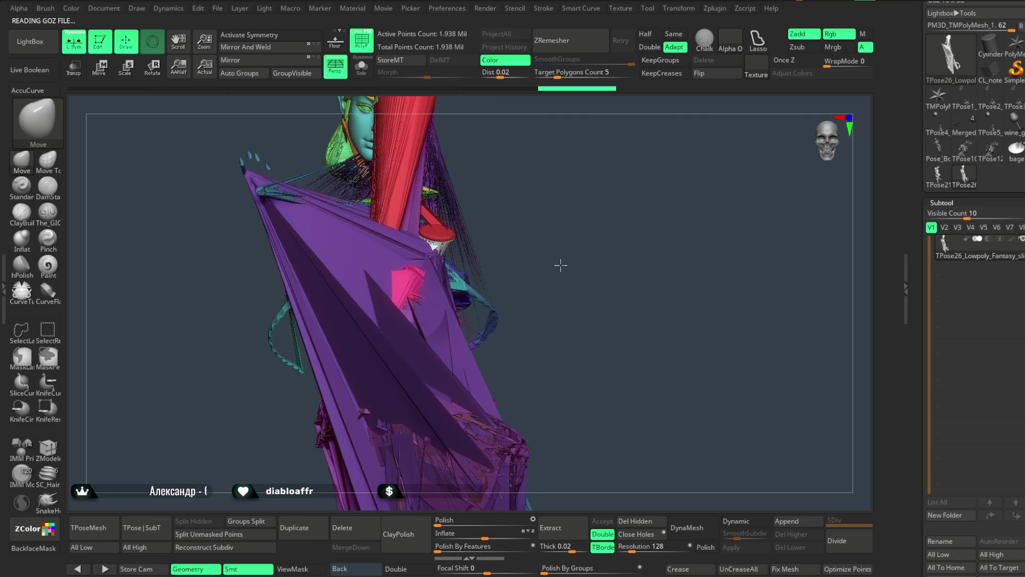
Zoom out on the TPose26 mesh, delete all its subtools, and view the restored seated figure.
alt+drag(577, 313, 571, 289)
scroll(1017, 267, down, 5)
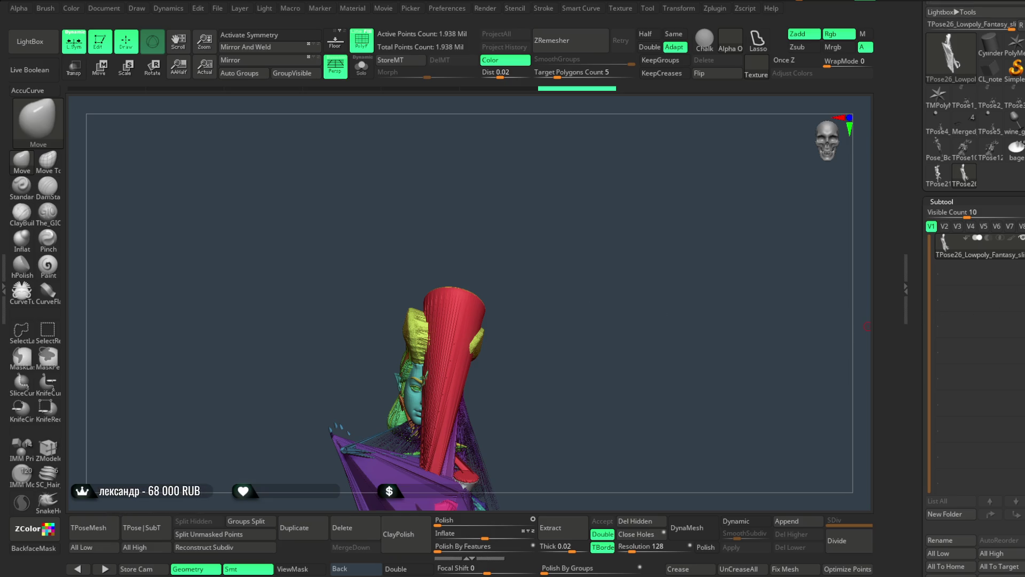
click(991, 369)
click(848, 392)
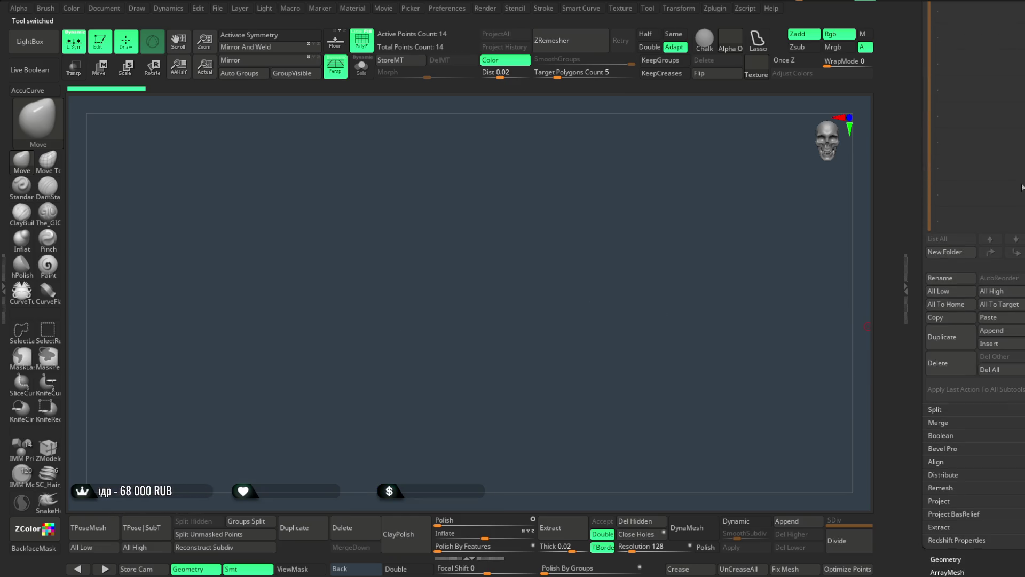
scroll(1010, 209, up, 5)
mouse_move(614, 374)
mouse_down()
mouse_move(613, 261)
mouse_move(645, 257)
mouse_up()
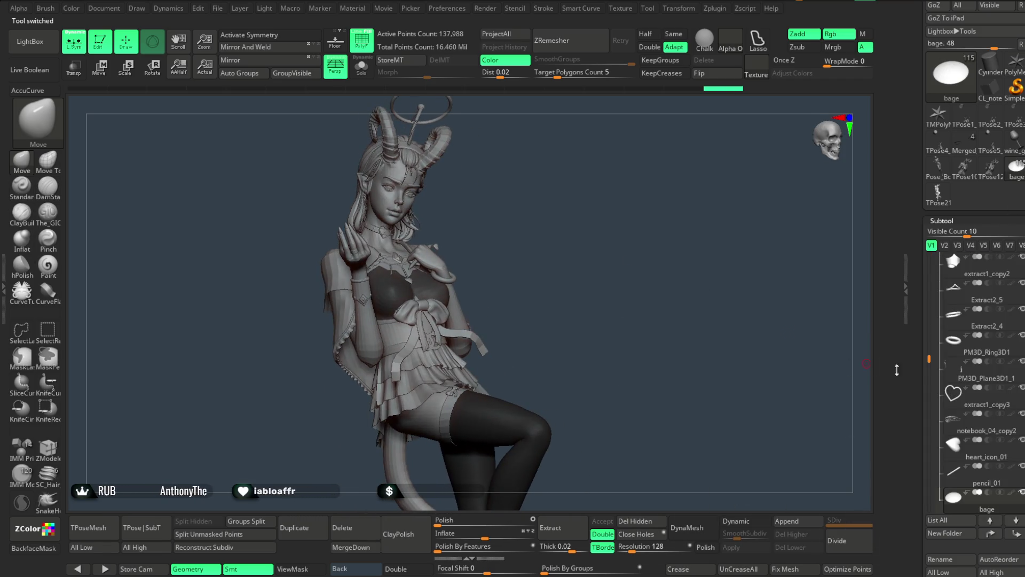
Hide the Ноги legs and tail, enlarge the bust view, and select the bage subtool.
mouse_move(928, 286)
mouse_down()
mouse_move(879, 324)
mouse_move(929, 283)
mouse_move(928, 262)
mouse_up()
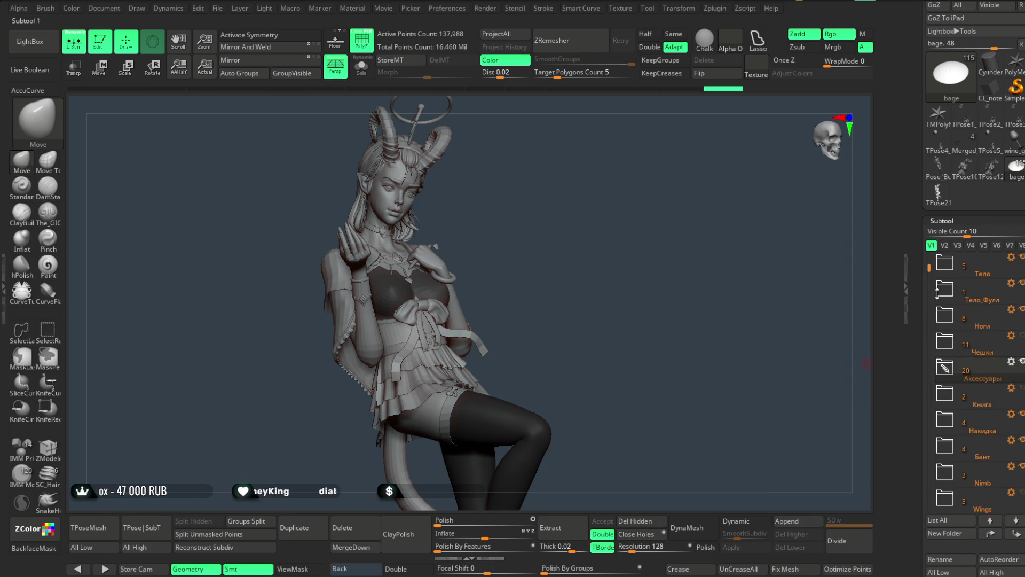
click(1021, 309)
mouse_move(649, 276)
mouse_down()
mouse_move(652, 297)
mouse_move(632, 293)
mouse_move(636, 316)
mouse_move(642, 301)
mouse_move(229, 454)
mouse_up()
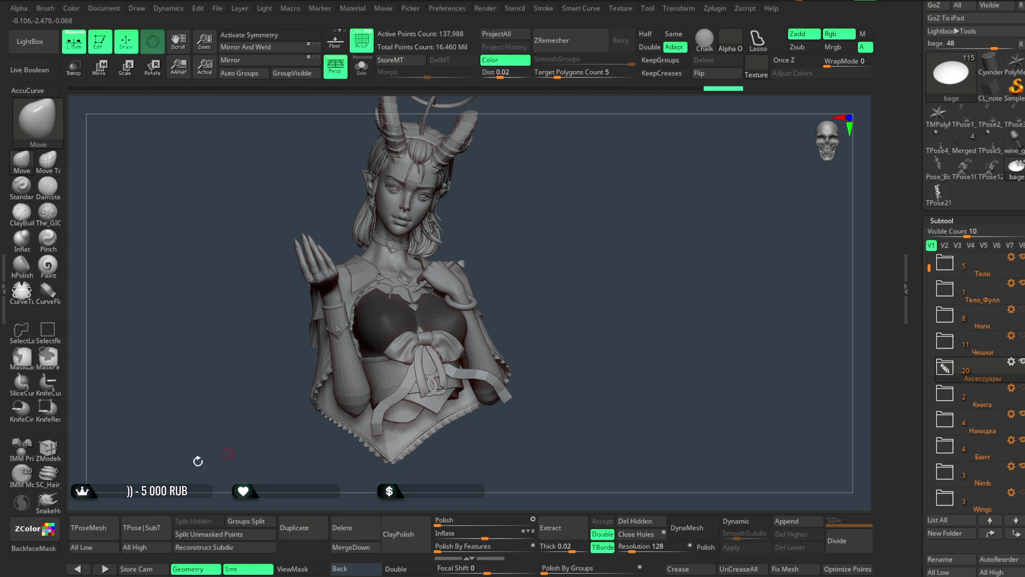
key(alt+Up)
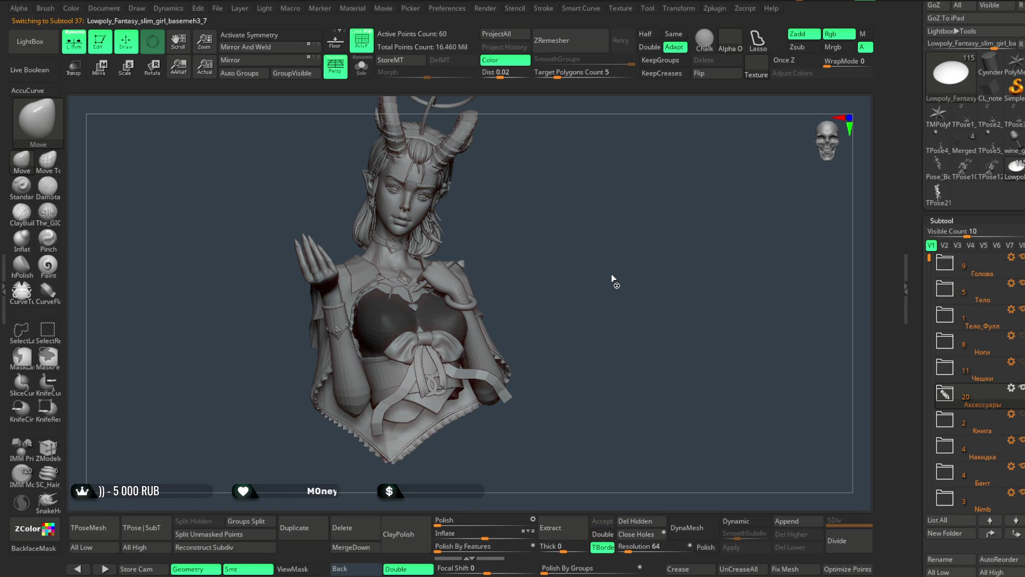
key(alt+Down)
key(alt+Down)
key(alt+Down)
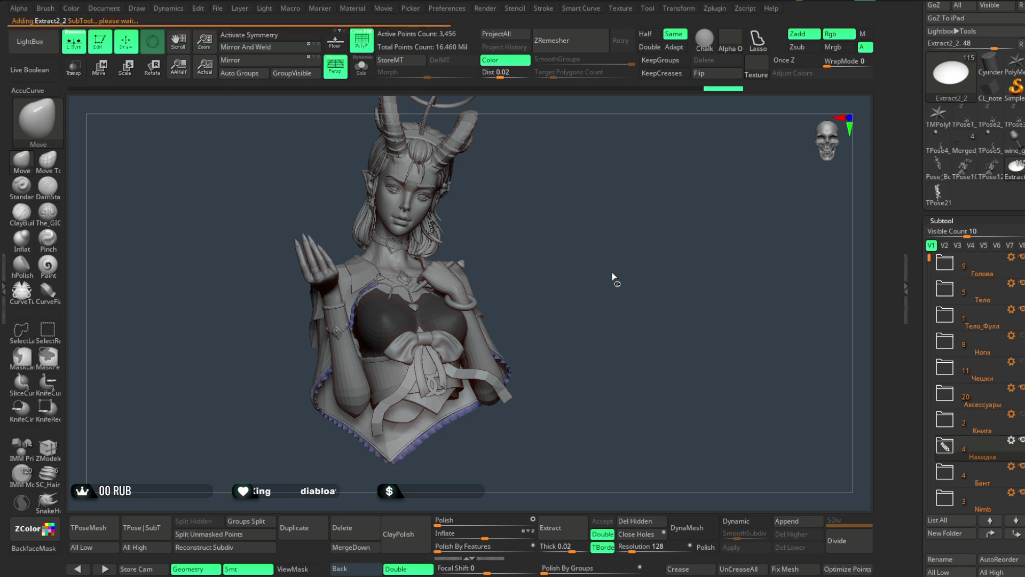
key(alt+Down)
key(alt+Down)
key(alt+Down)
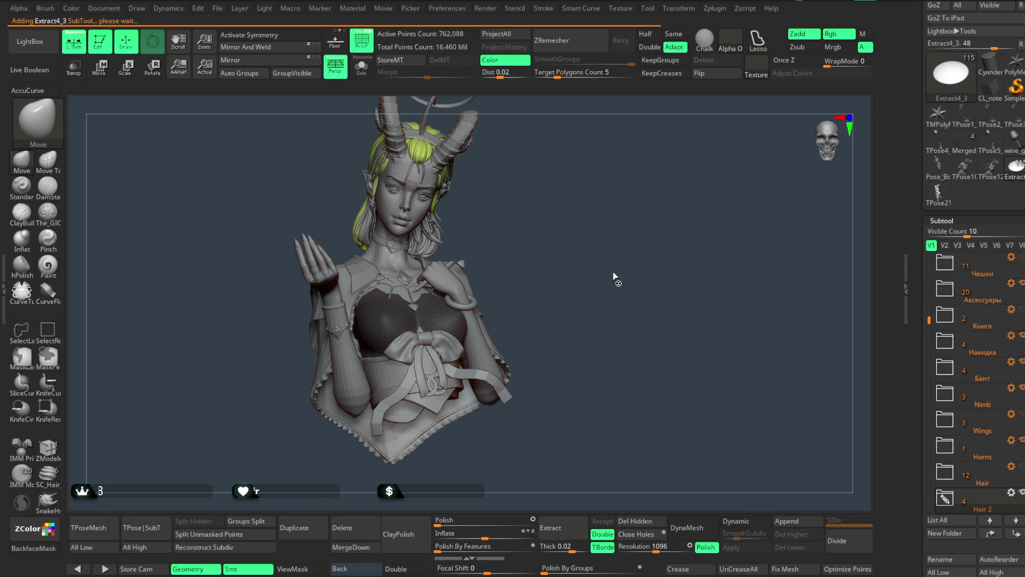
key(alt+Up)
Generate the TPose27 proxy with Ctrl+T, delete it, and reload the bage tool.
key(ctrl+t)
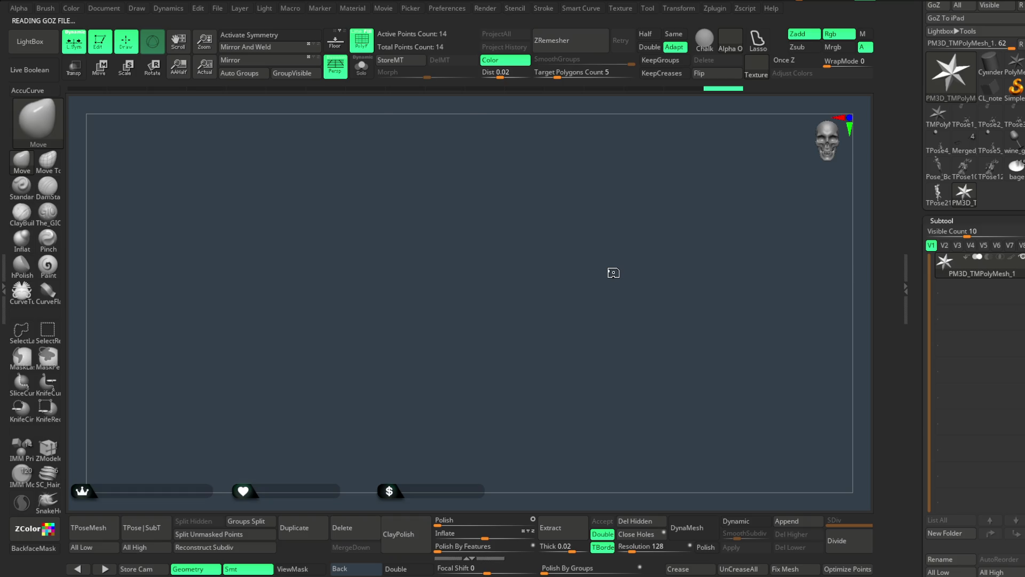
scroll(972, 374, down, 8)
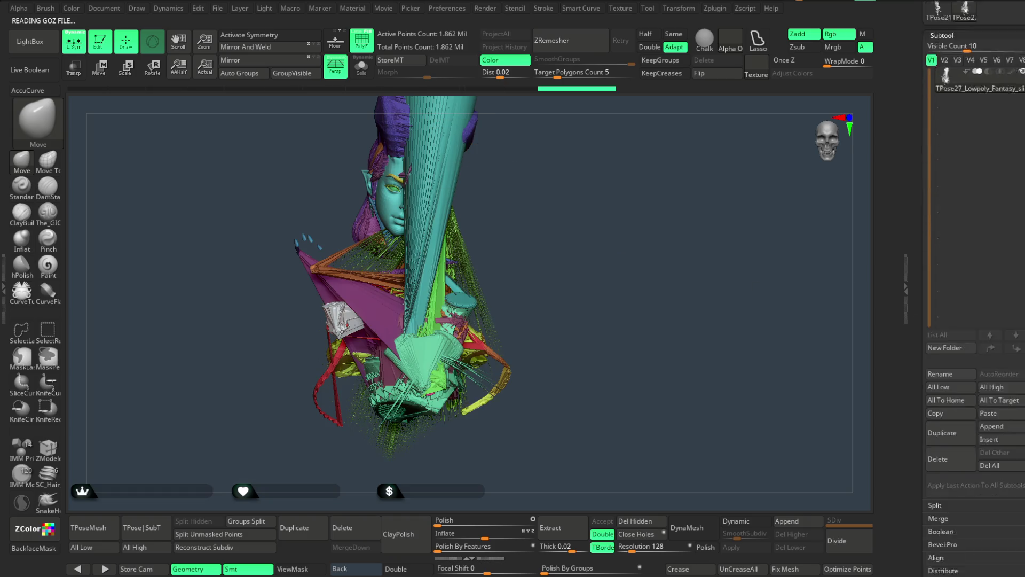
click(950, 341)
click(883, 364)
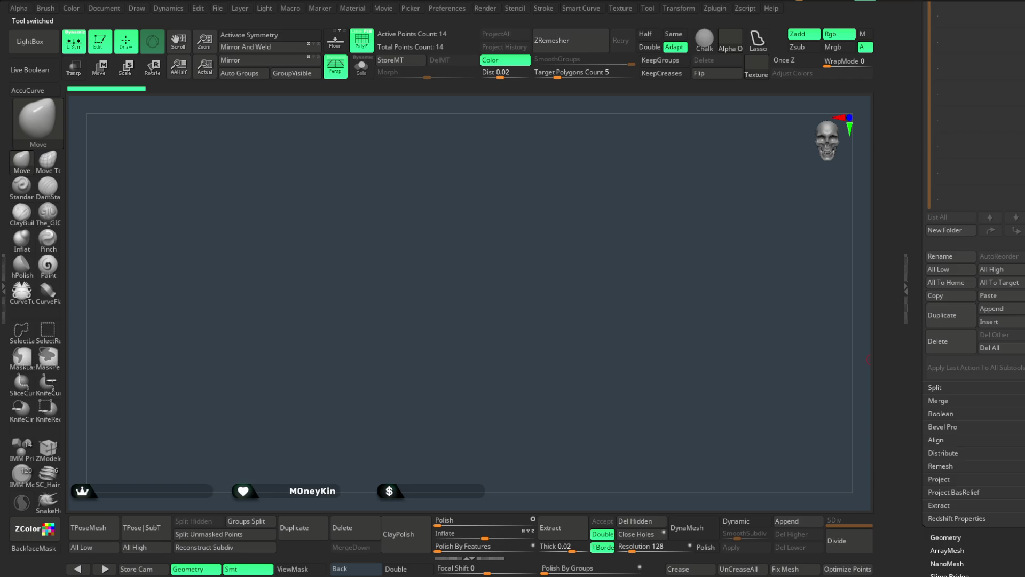
scroll(1005, 241, up, 10)
click(1015, 200)
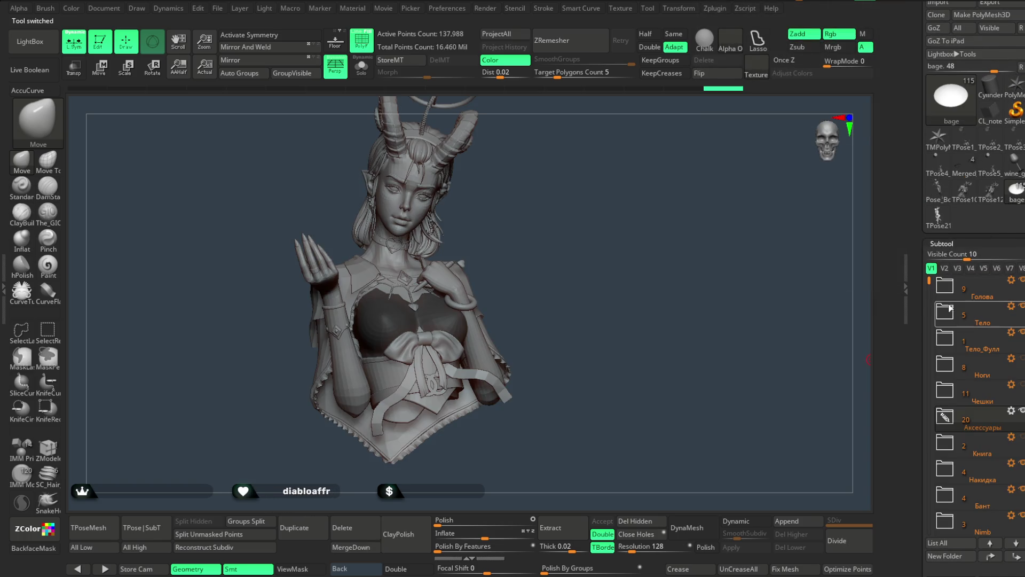
Expand the Тело folder, make Тело_Бюст active, and hide the Накидка cape folder.
click(983, 320)
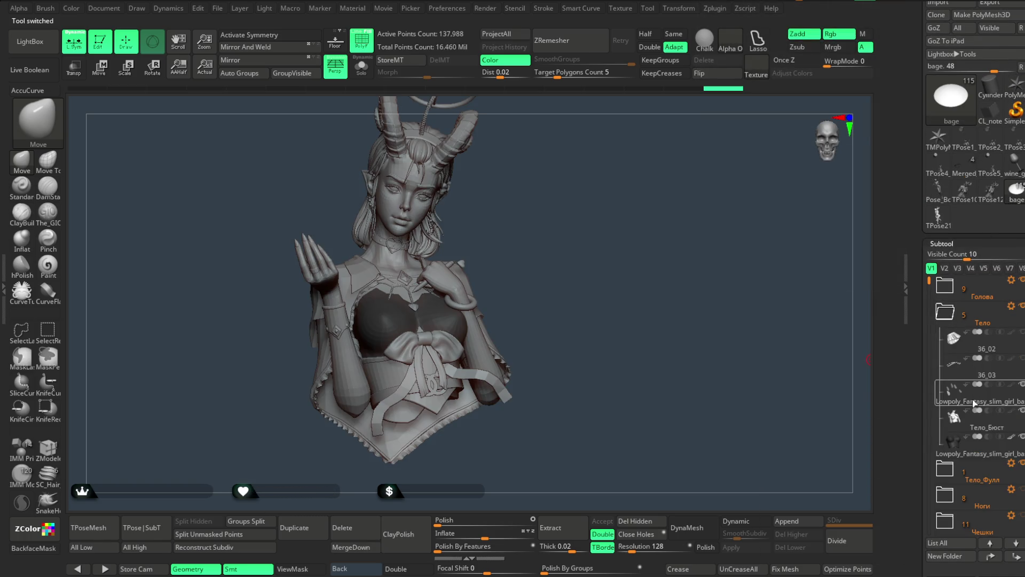
mouse_move(971, 425)
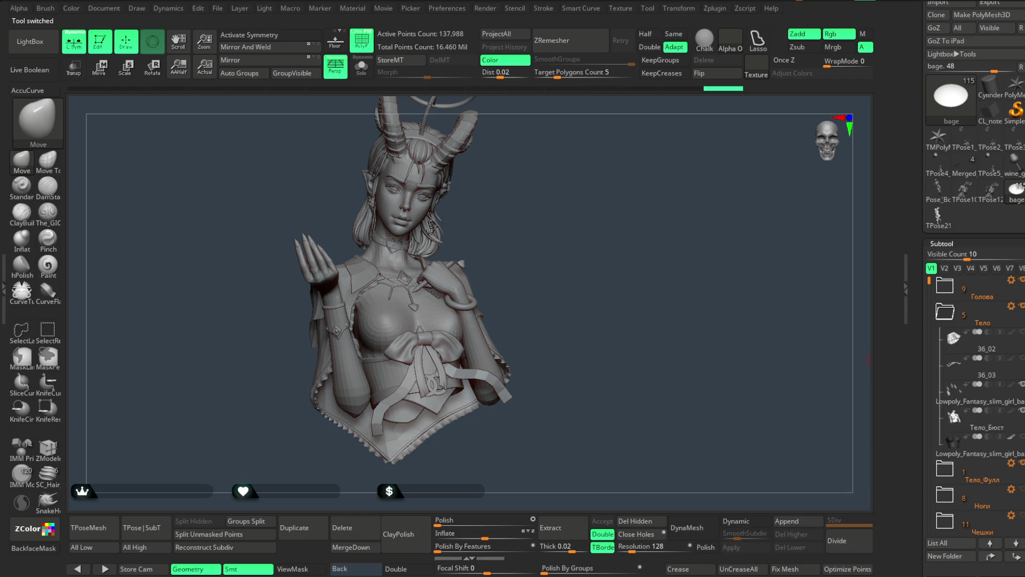
scroll(977, 405, down, 1)
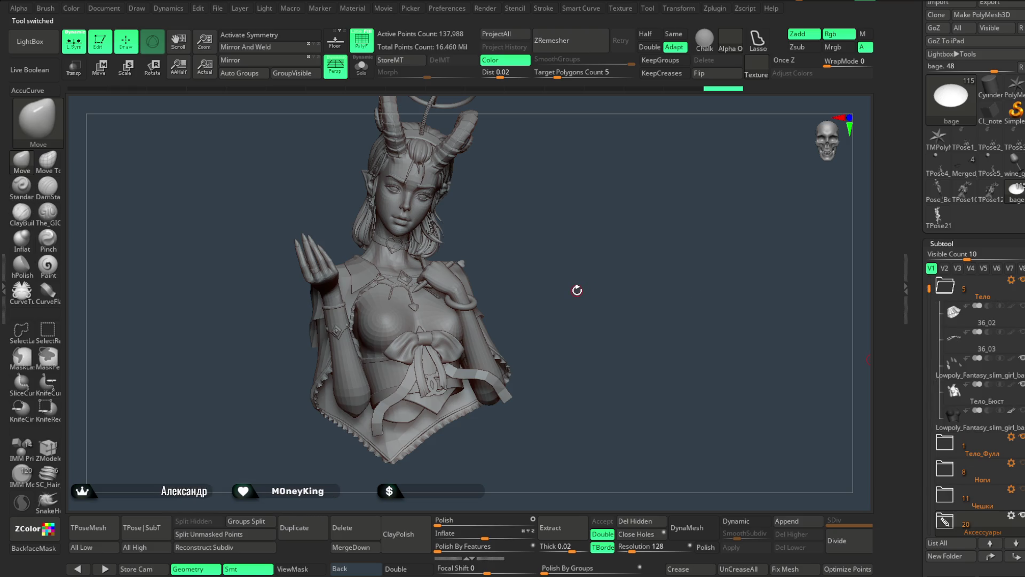
alt+click(317, 315)
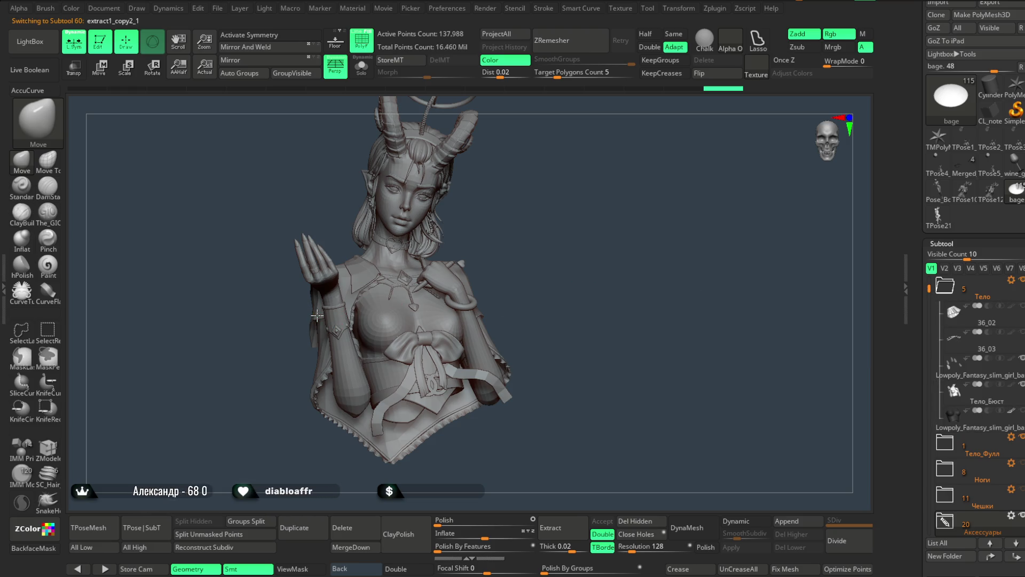
mouse_move(947, 524)
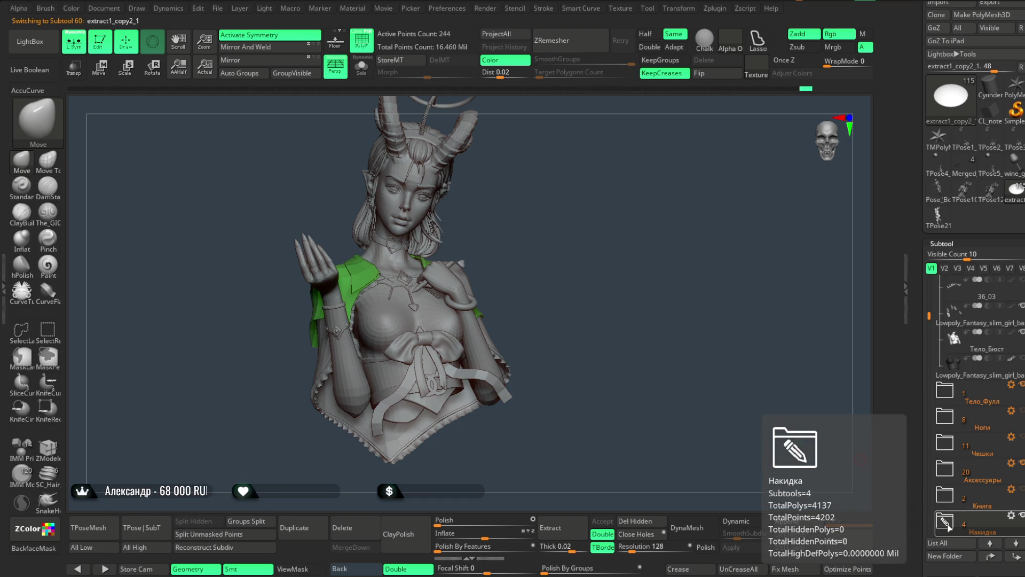
scroll(945, 502, down, 2)
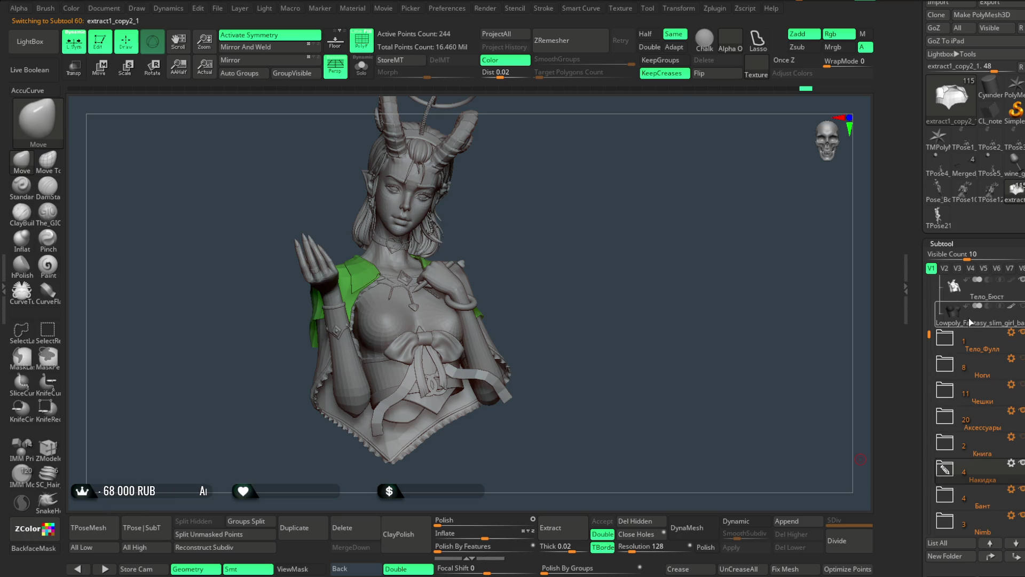
mouse_move(974, 299)
drag(929, 334, 928, 290)
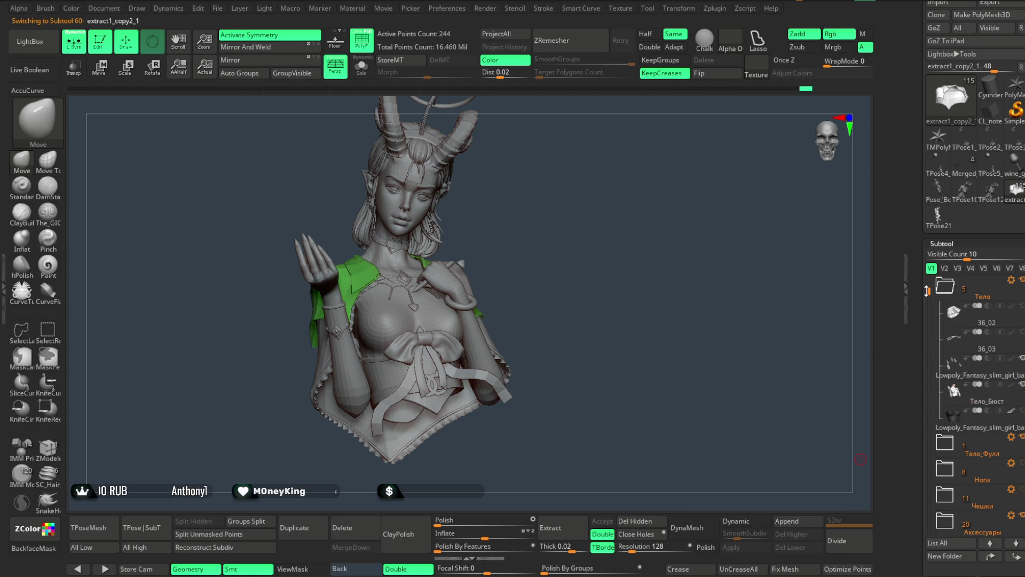
click(966, 384)
scroll(937, 312, down, 3)
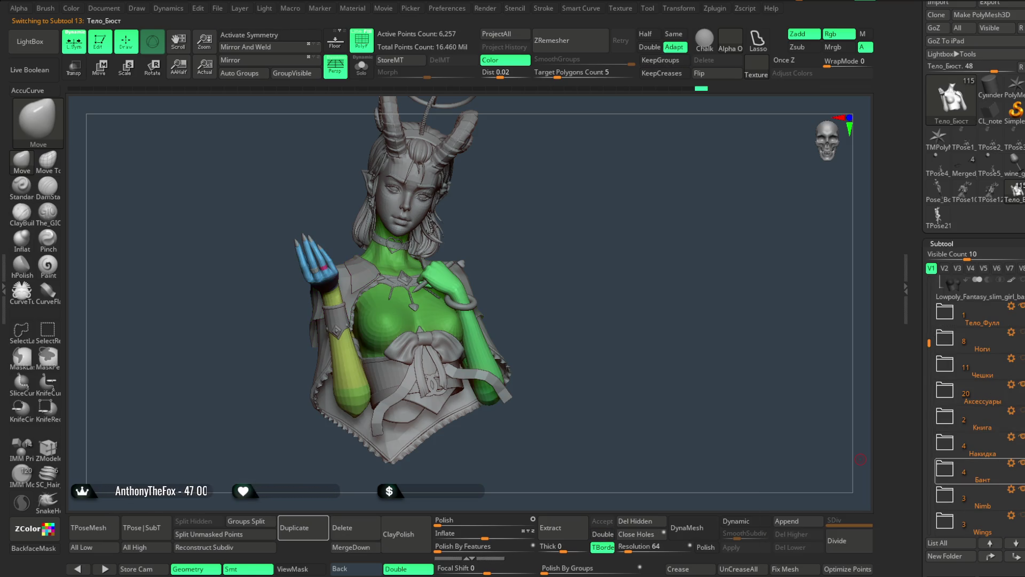
click(1022, 440)
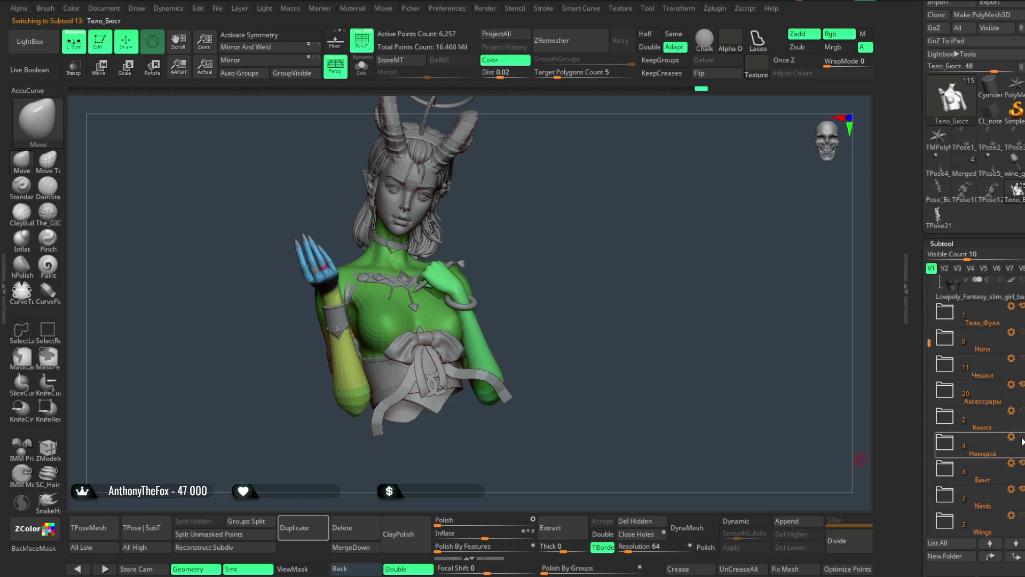
Generate the TPose28_Lowpoly_Fantasy mesh, delete all its subtools, and reload Тело_Бюст.
click(95, 538)
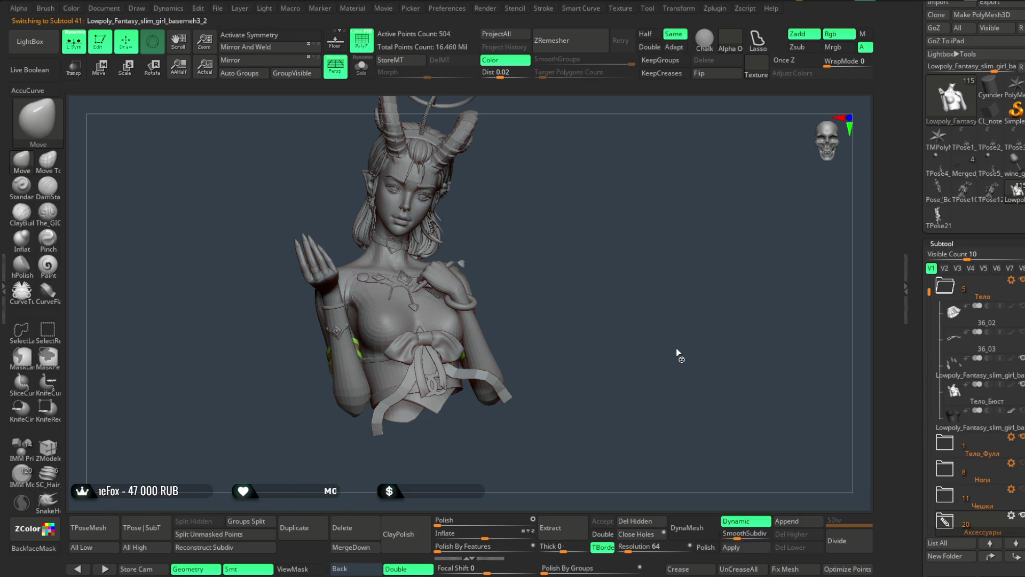
key(Down)
key(Down)
key(Down)
key(Down)
key(Down)
key(Down)
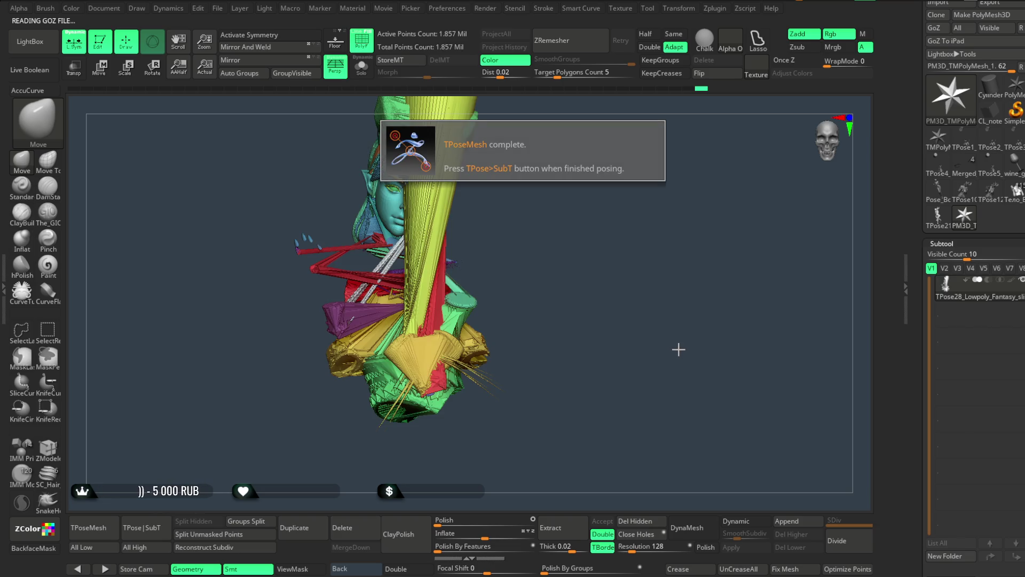
scroll(1001, 485, down, 5)
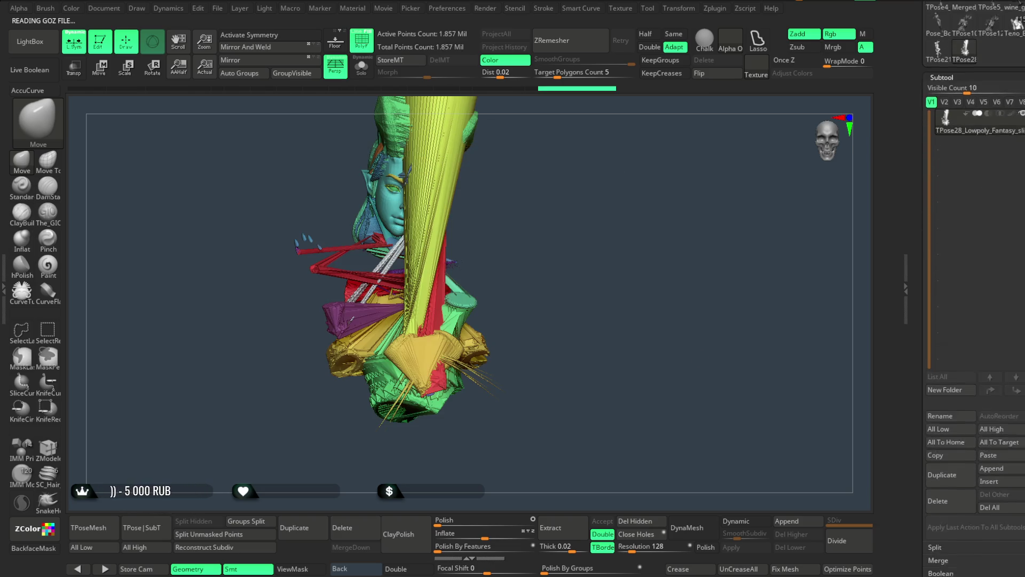
click(1001, 485)
click(851, 502)
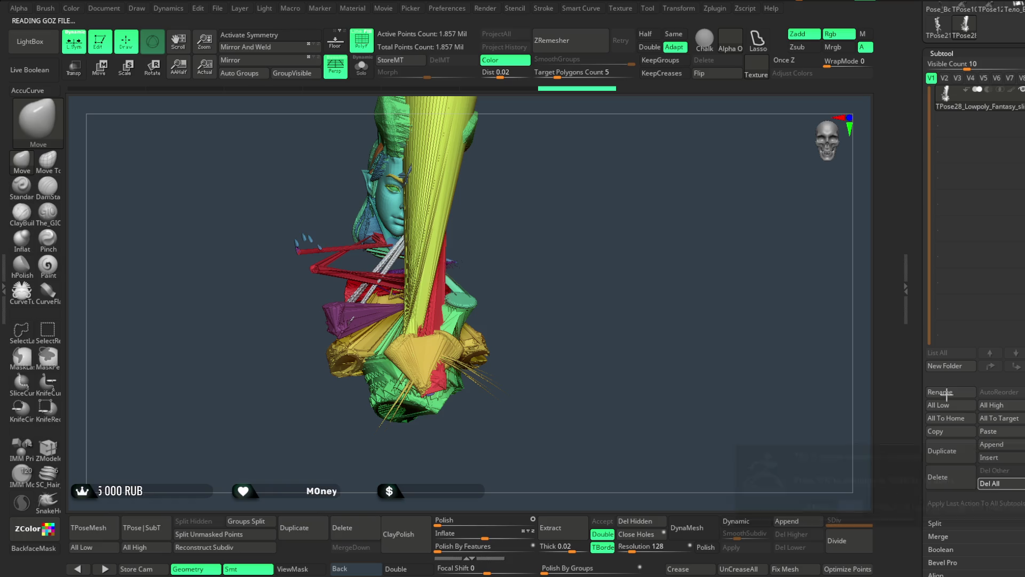
click(1017, 208)
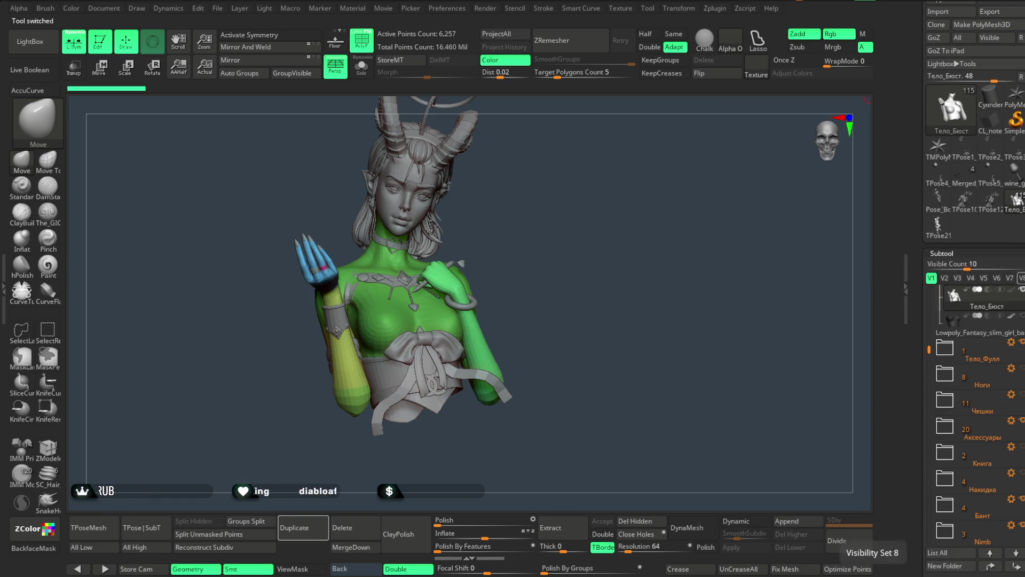
Show the Ноги, Книга and Накидка folders again on the figure.
click(1024, 368)
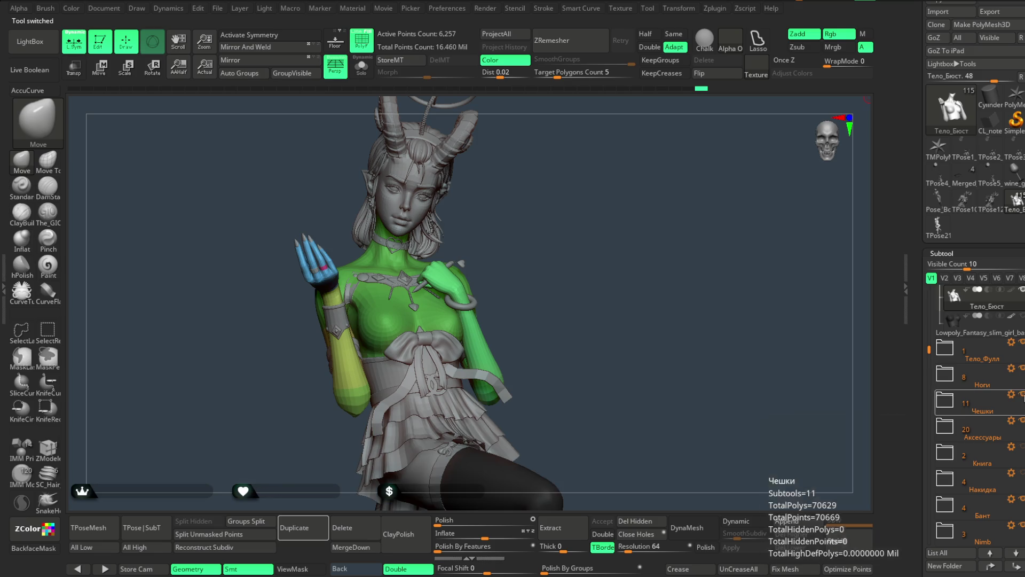
click(1022, 446)
click(1023, 472)
drag(930, 350, 928, 290)
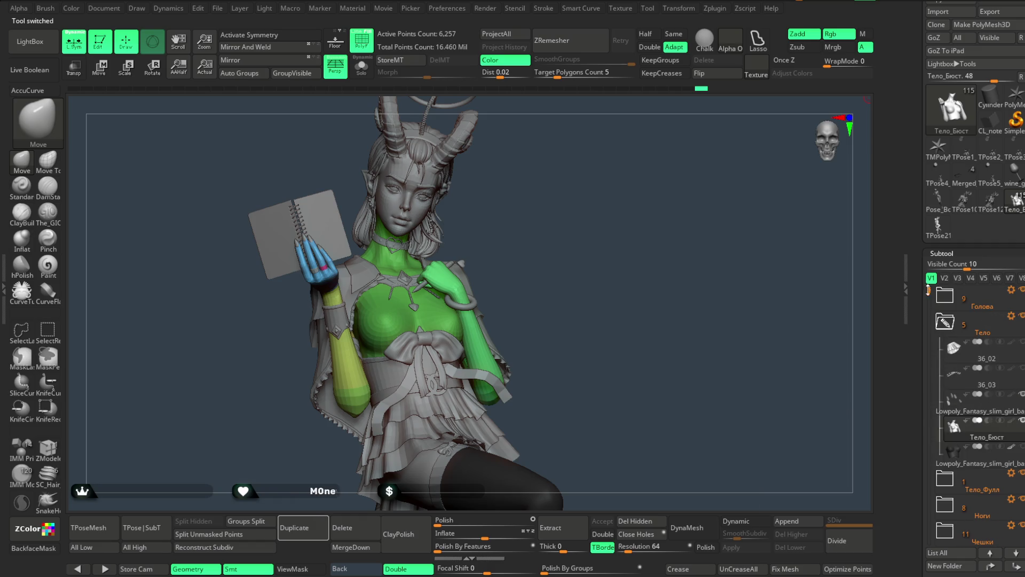
Tidy the subtool folders with bage active, collapsing Аксессуары and expanding Тело.
click(945, 322)
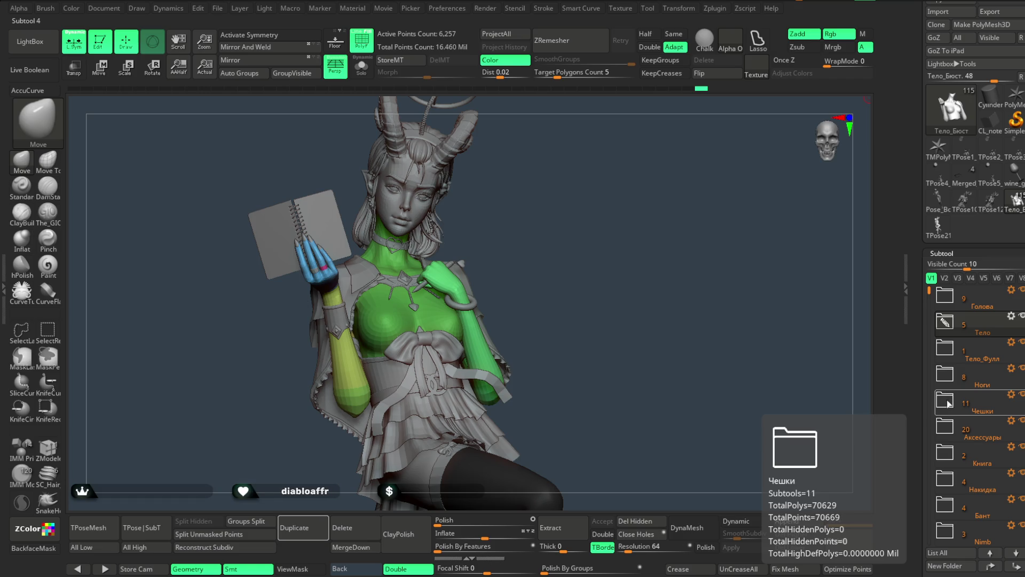
click(945, 426)
drag(929, 290, 928, 331)
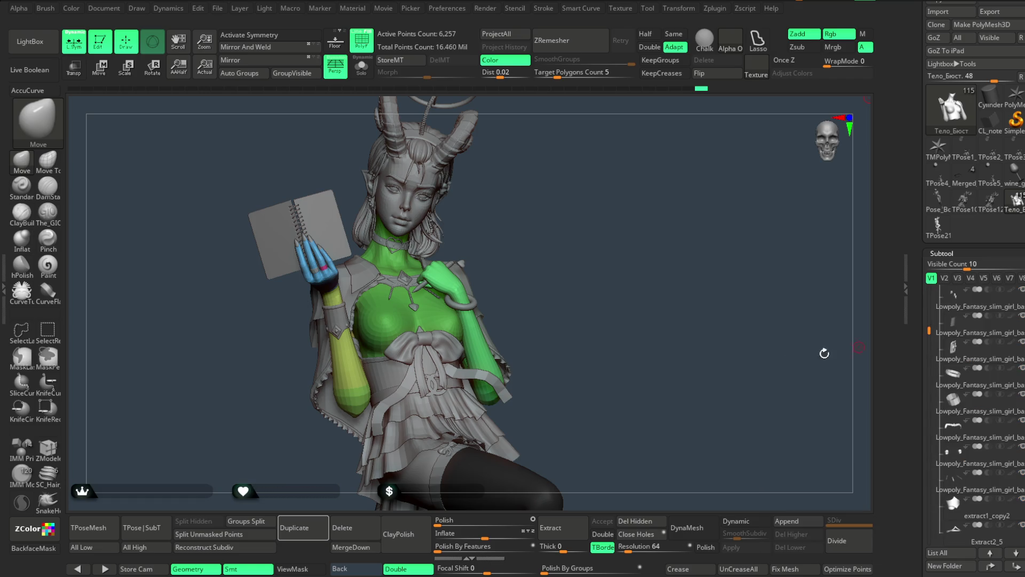
alt+click(413, 307)
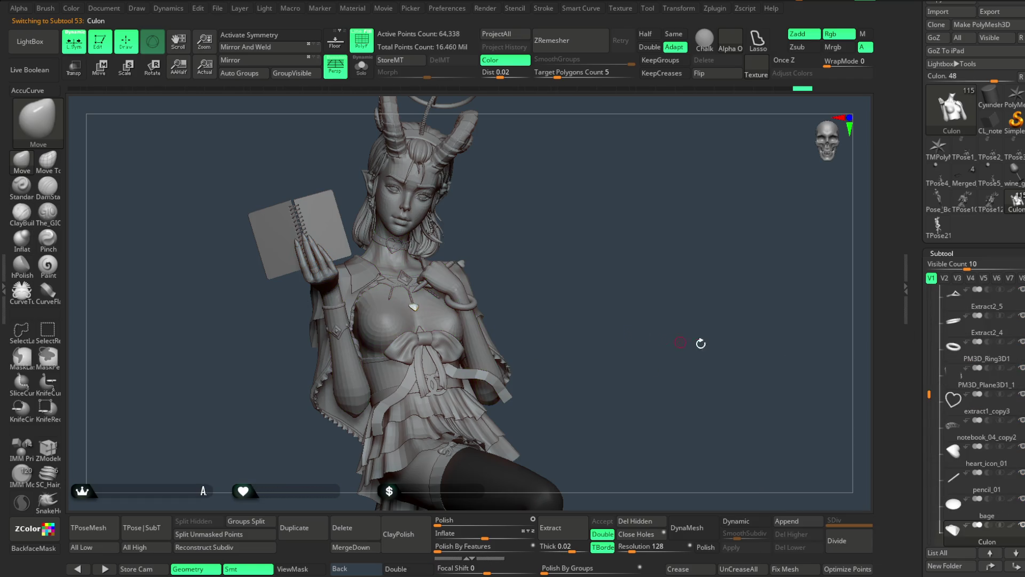
click(962, 529)
drag(930, 394, 922, 304)
click(945, 374)
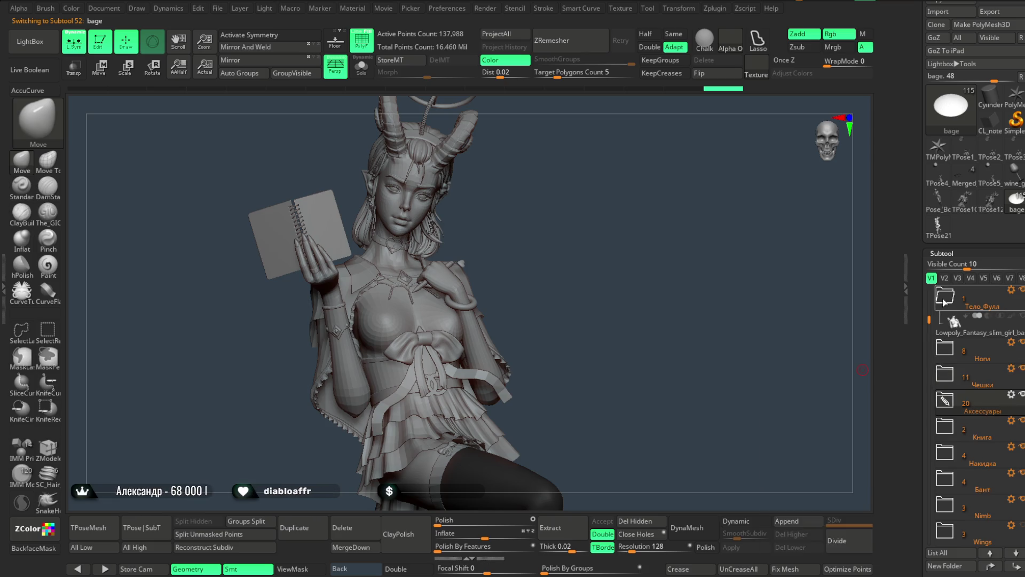
drag(928, 321, 928, 291)
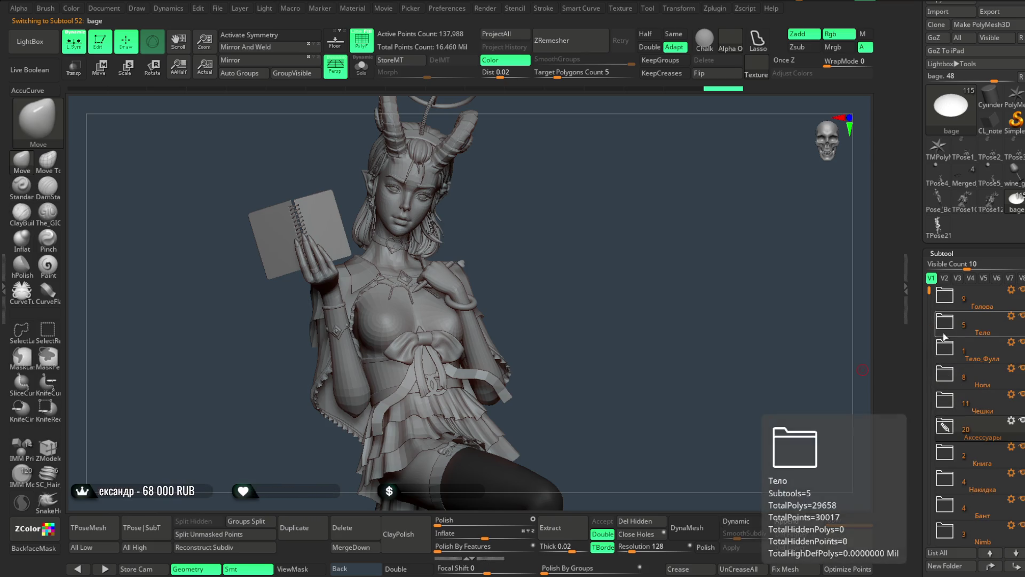
click(946, 321)
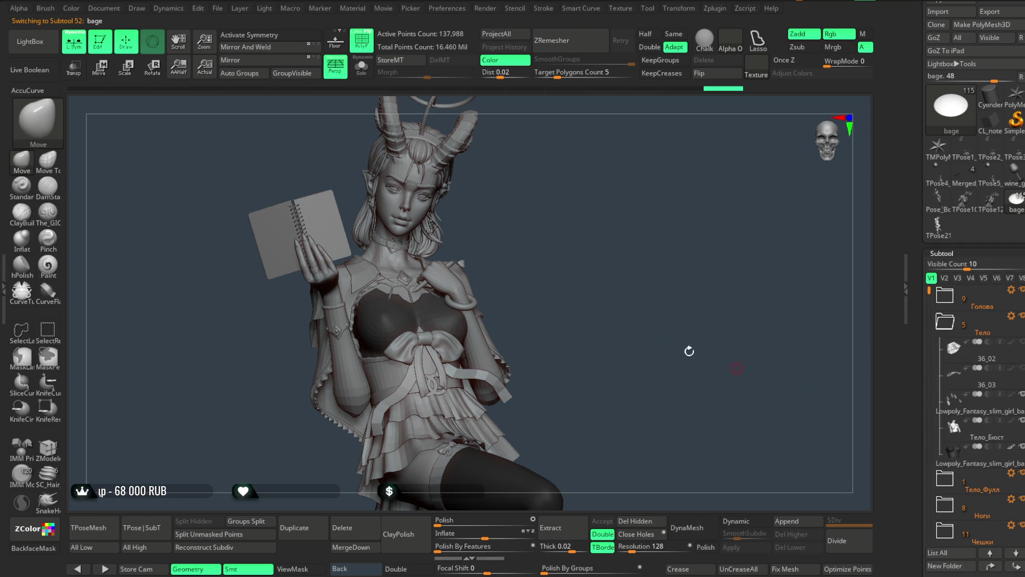
drag(686, 350, 587, 294)
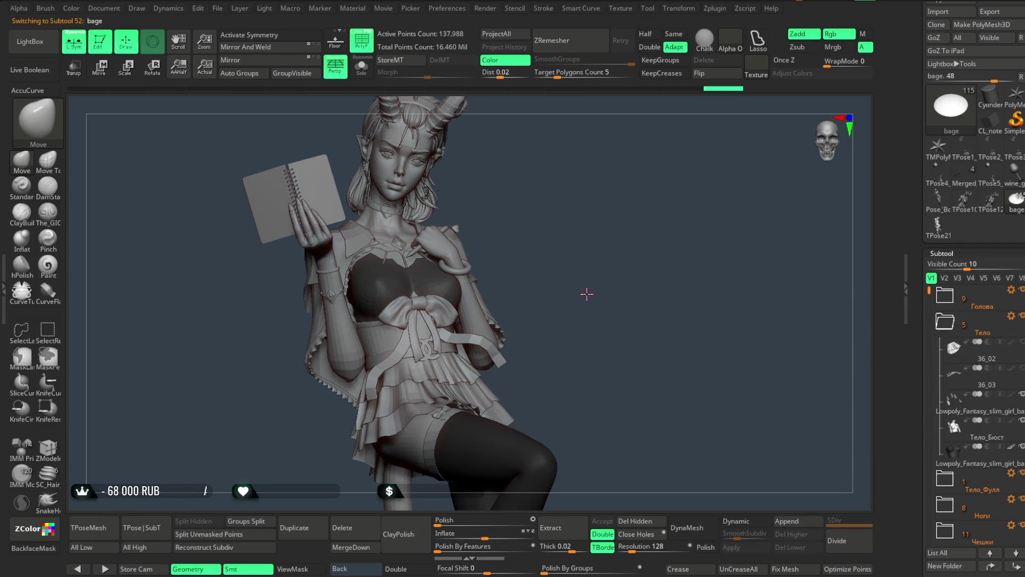
click(217, 8)
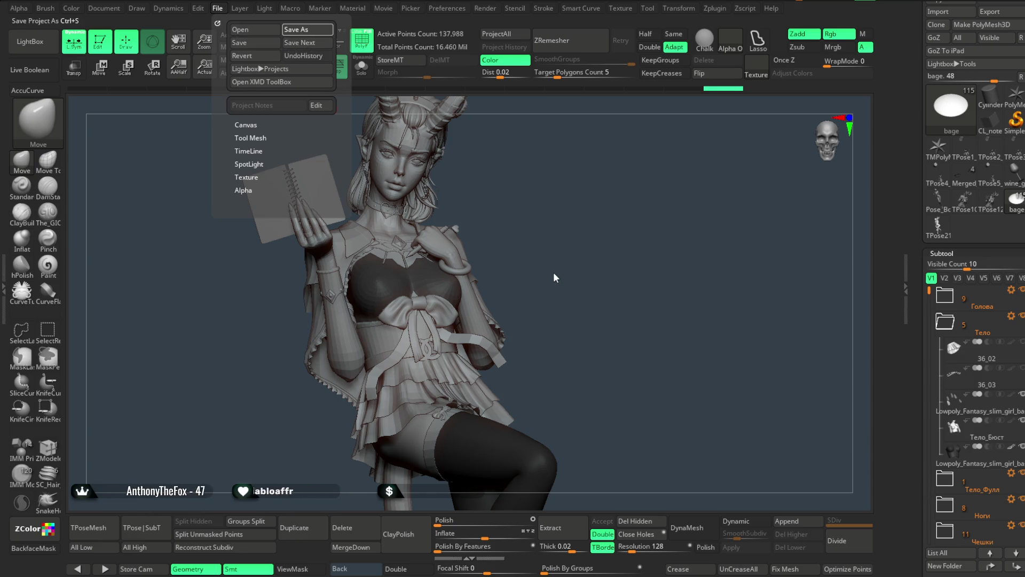
key(ctrl+s)
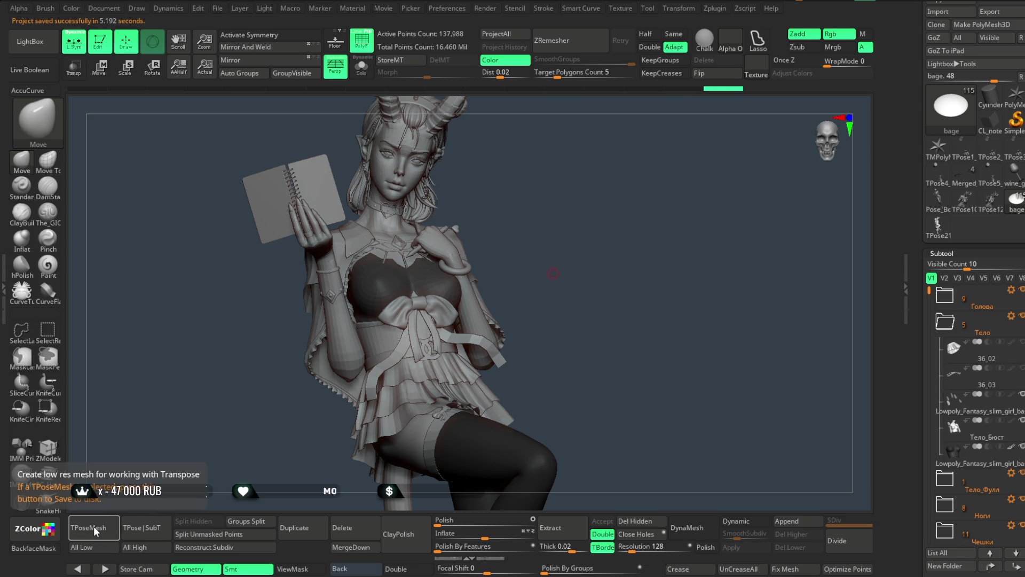
key(Down)
key(Down)
key(Down)
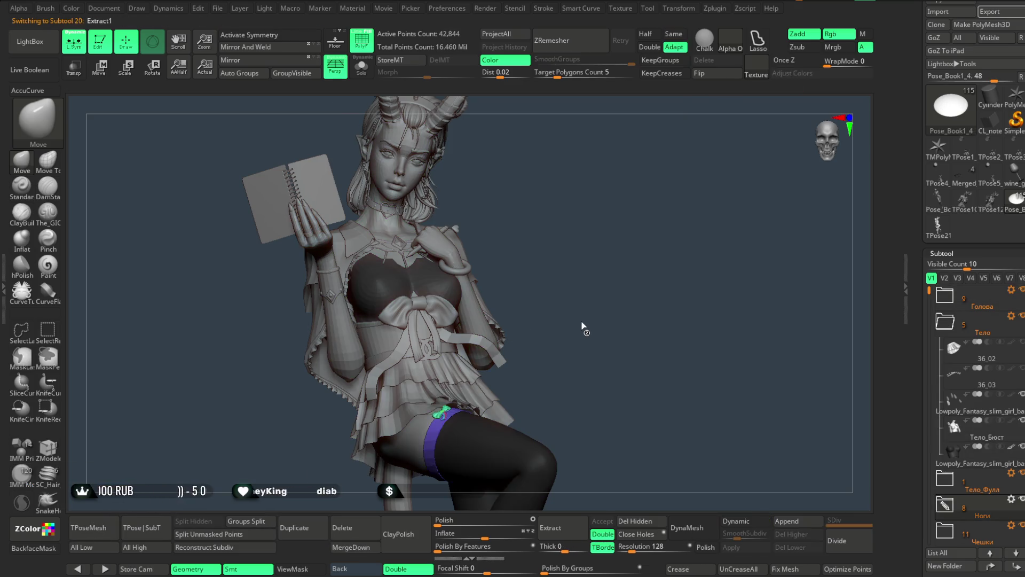
key(Down)
key(Down)
key(Down)
key(Down)
key(Down)
key(Down)
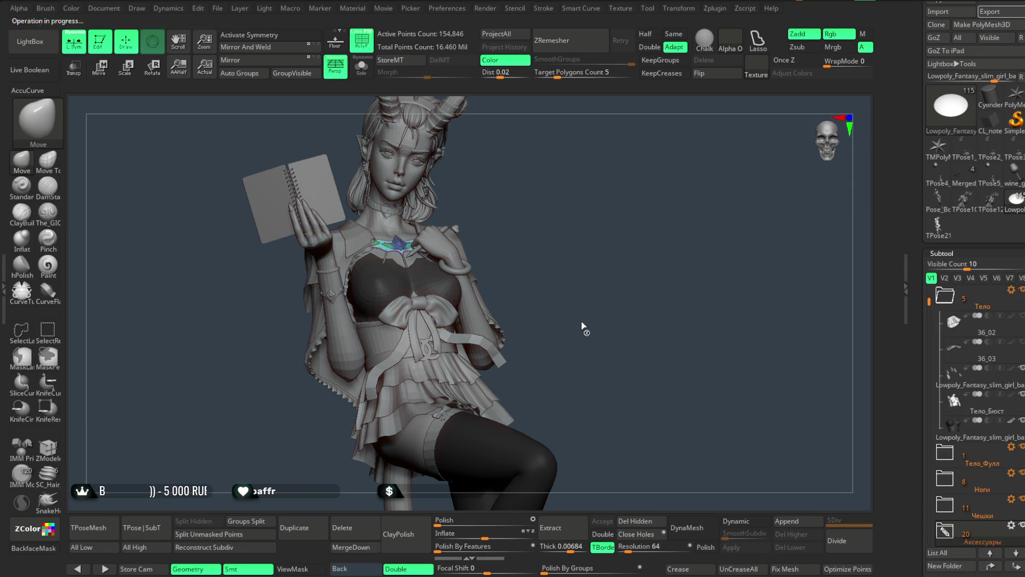
key(Down)
key(Down)
key(Down)
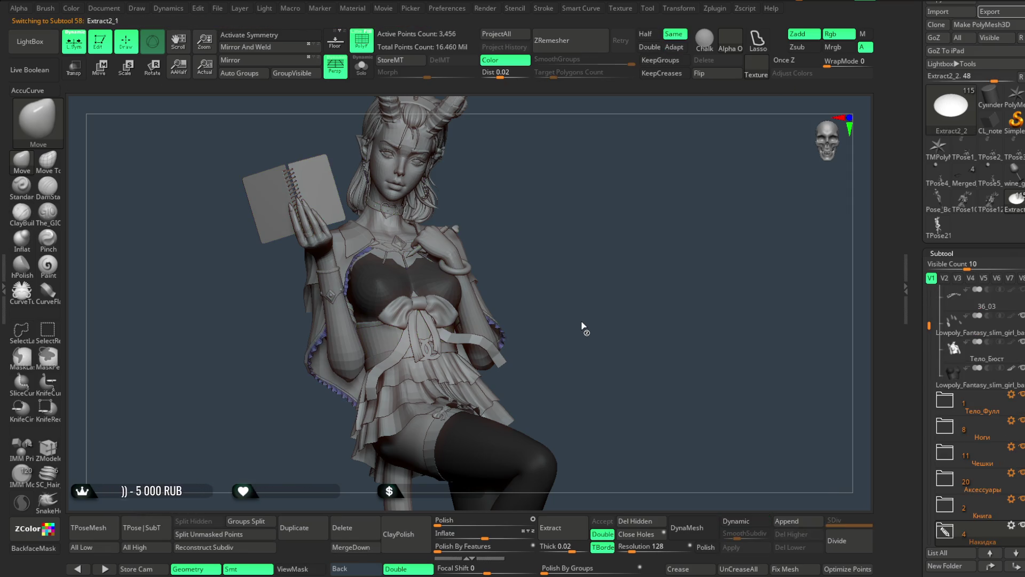
key(Up)
key(Up)
key(Up)
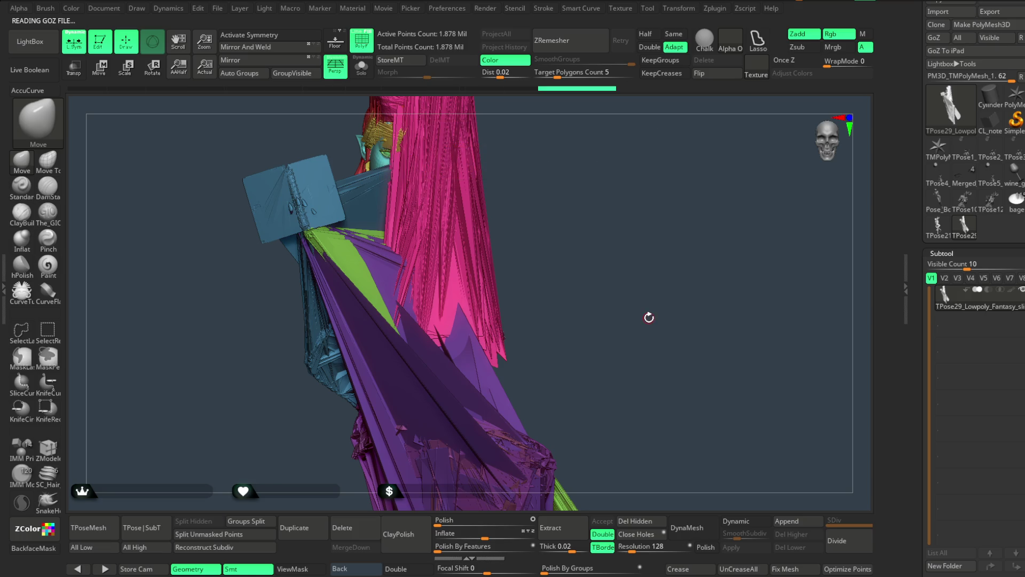
scroll(1015, 321, down, 5)
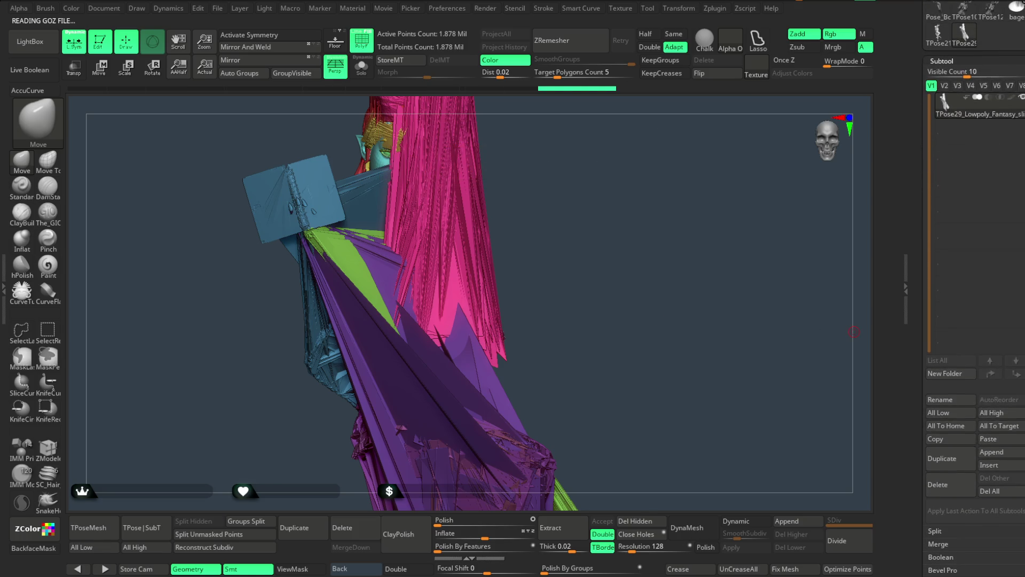
click(938, 464)
click(851, 484)
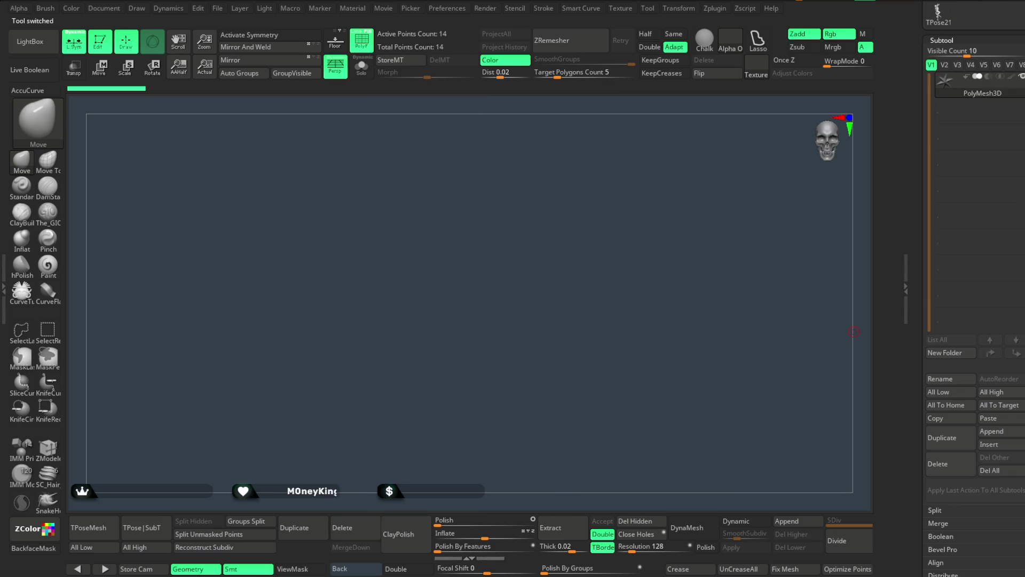
click(1013, 121)
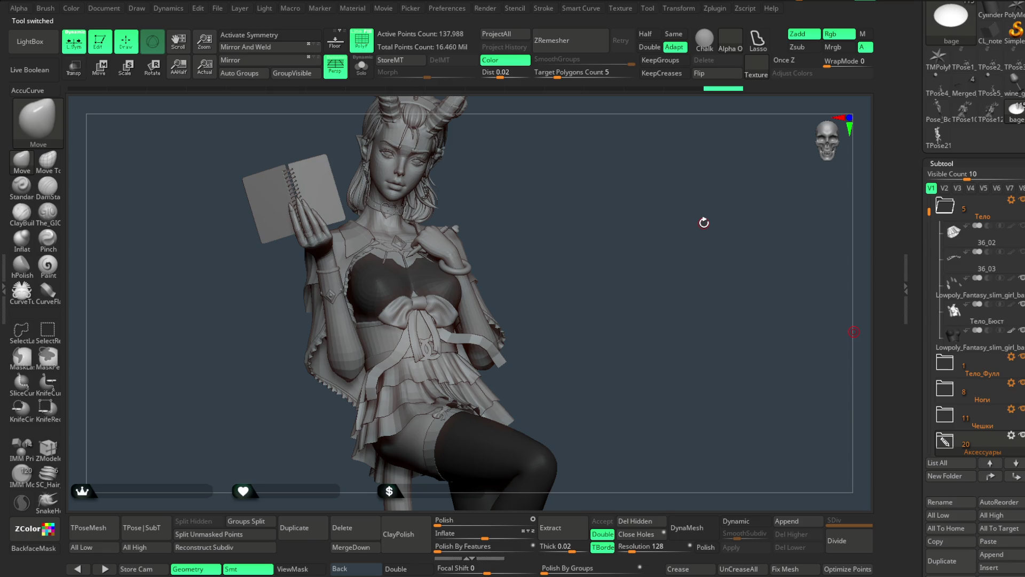
mouse_move(684, 242)
mouse_down()
mouse_move(673, 244)
mouse_move(685, 235)
mouse_up()
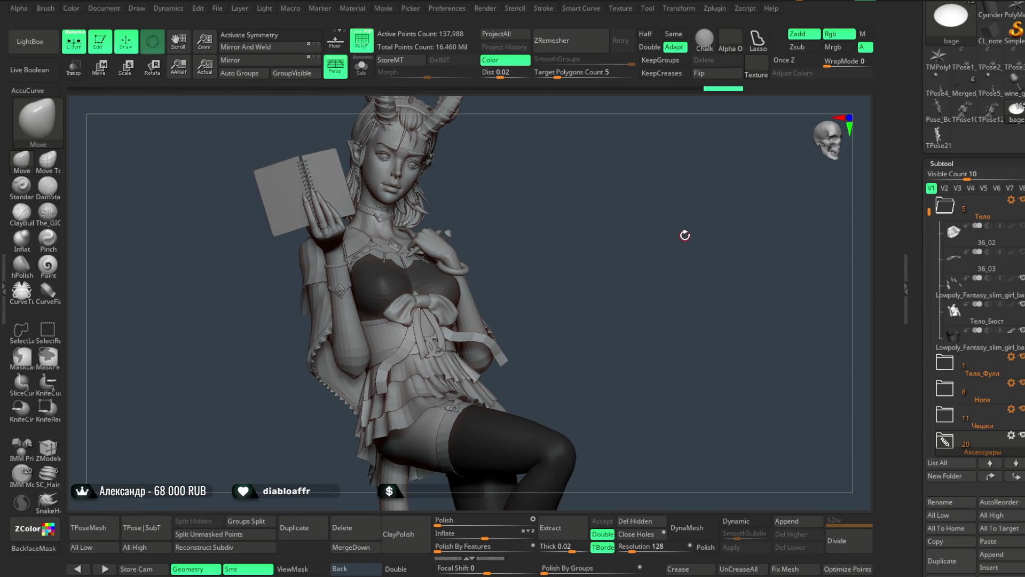
drag(685, 235, 682, 234)
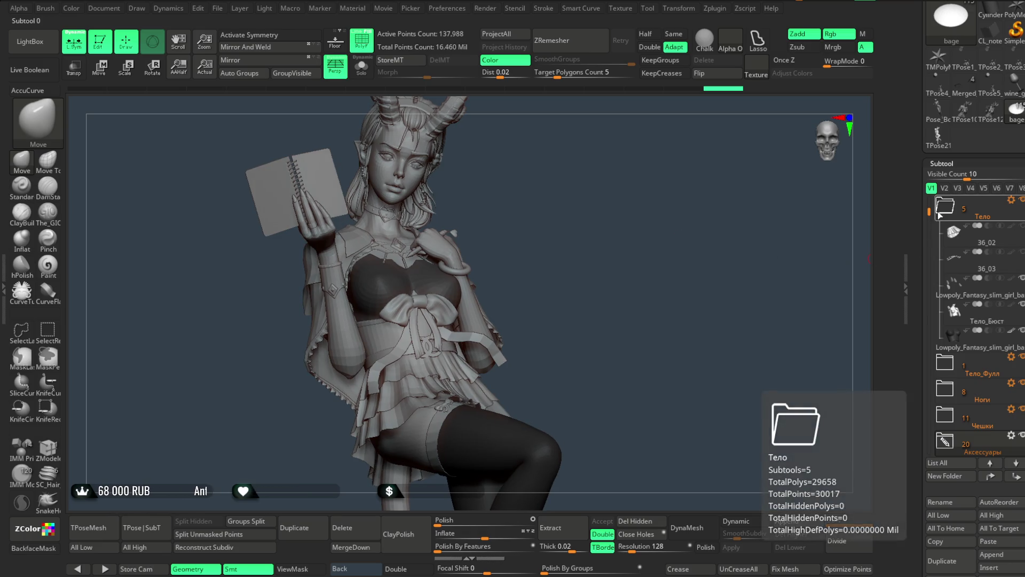
mouse_move(961, 270)
mouse_move(975, 243)
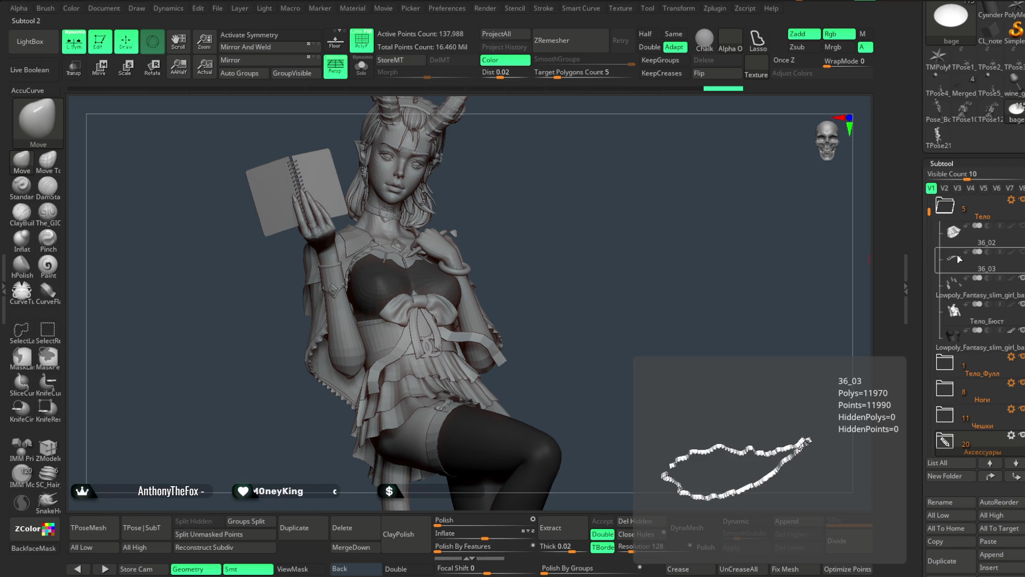
drag(929, 212, 929, 199)
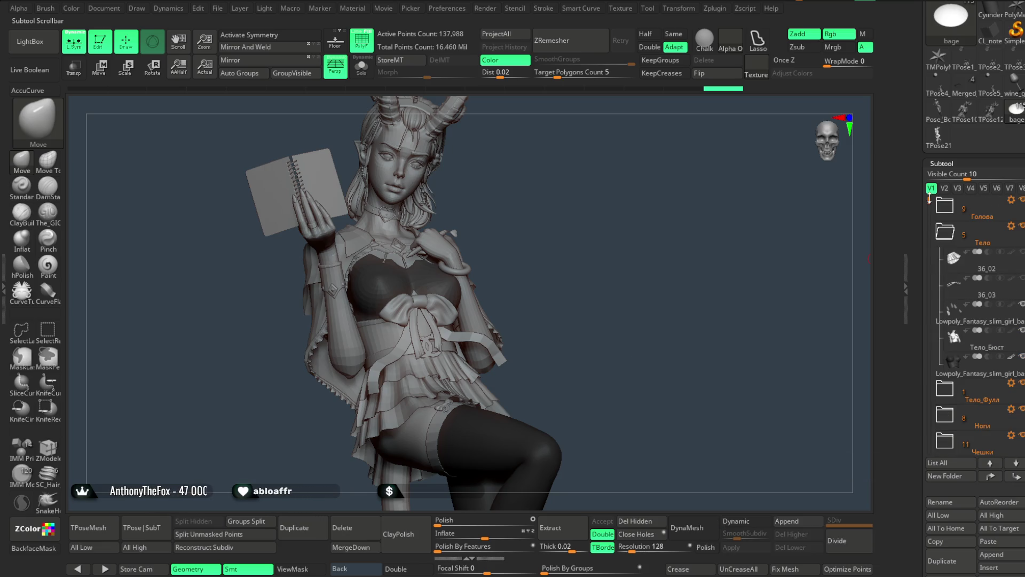
click(982, 297)
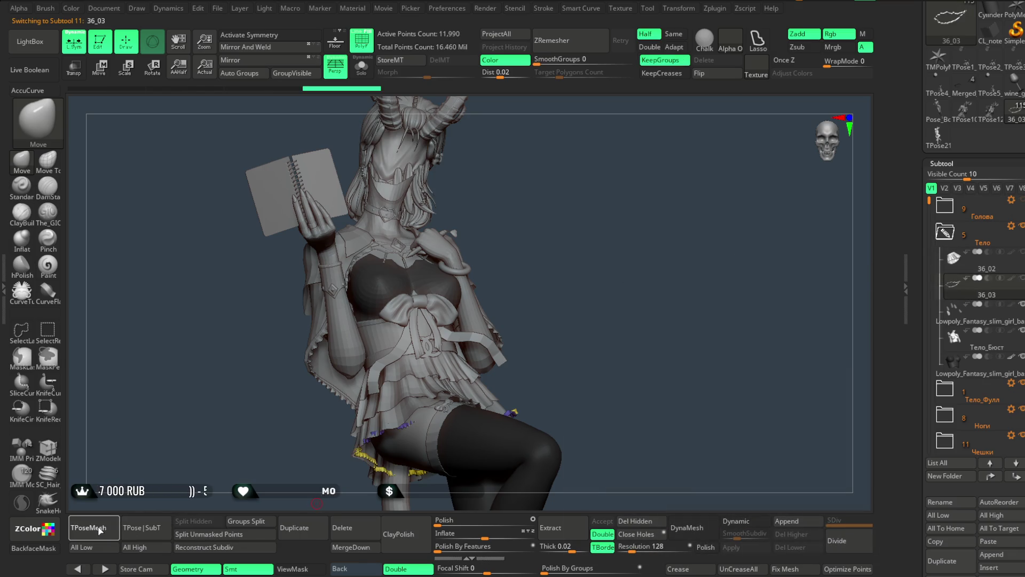
key(Down)
key(Down)
key(Down)
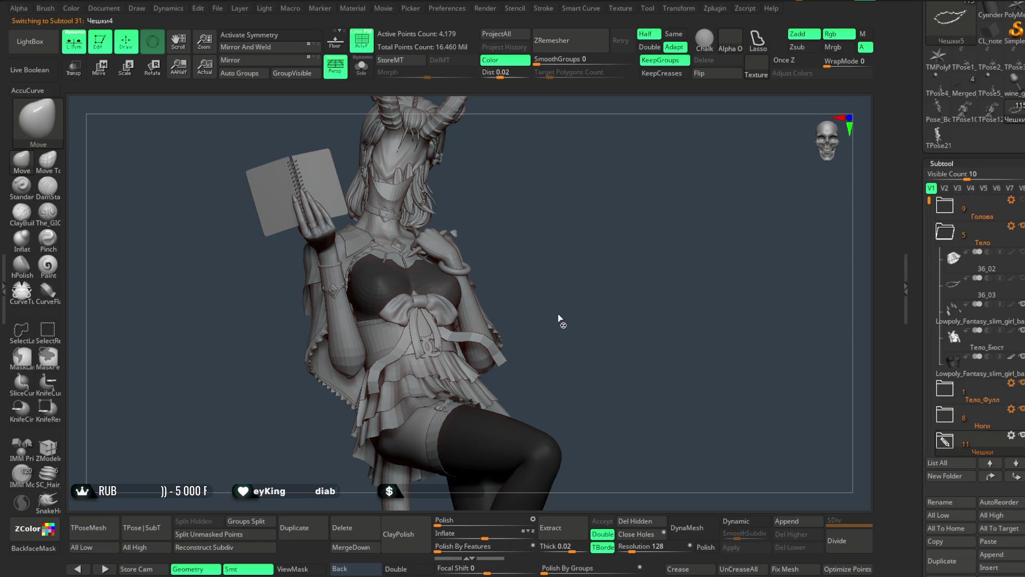
key(Down)
key(Down)
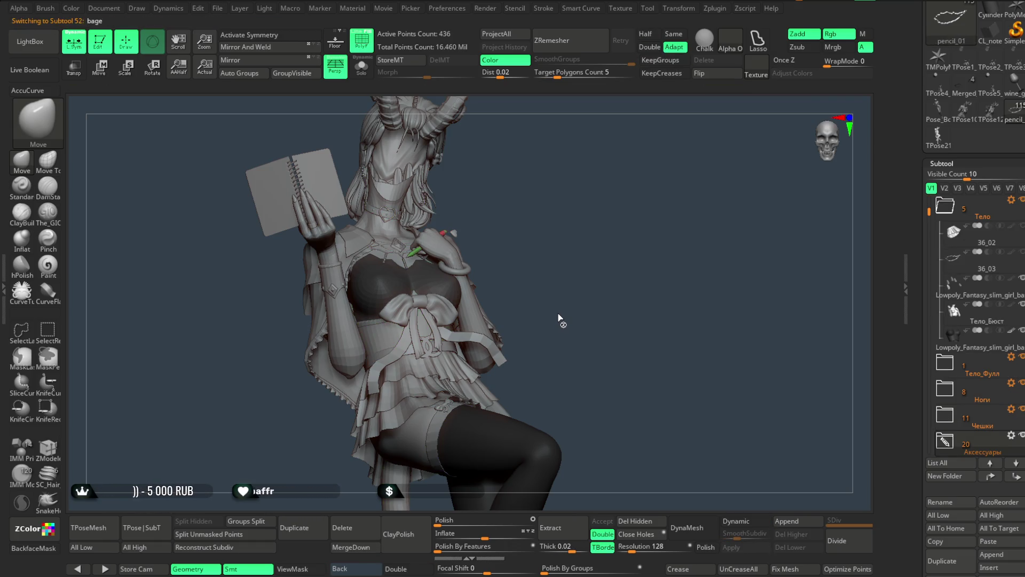
key(Down)
key(Down)
key(Down)
key(Down)
key(Down)
key(Down)
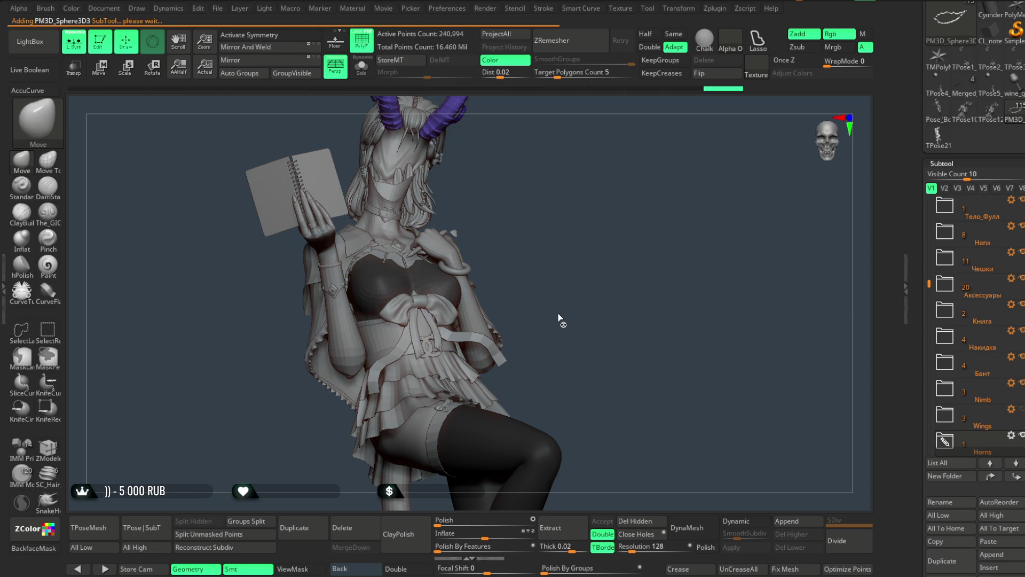
key(Down)
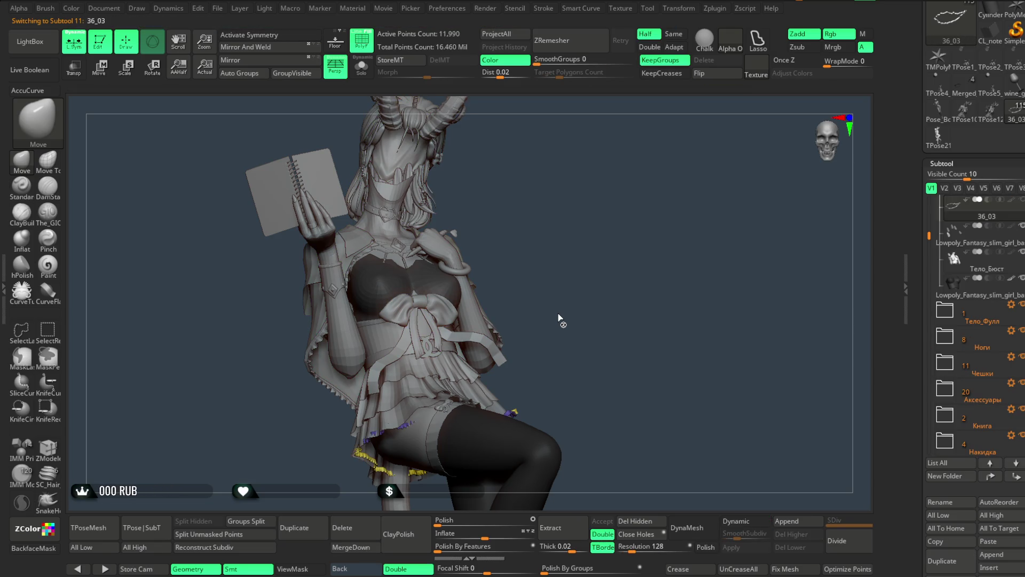
key(ctrl+shift+t)
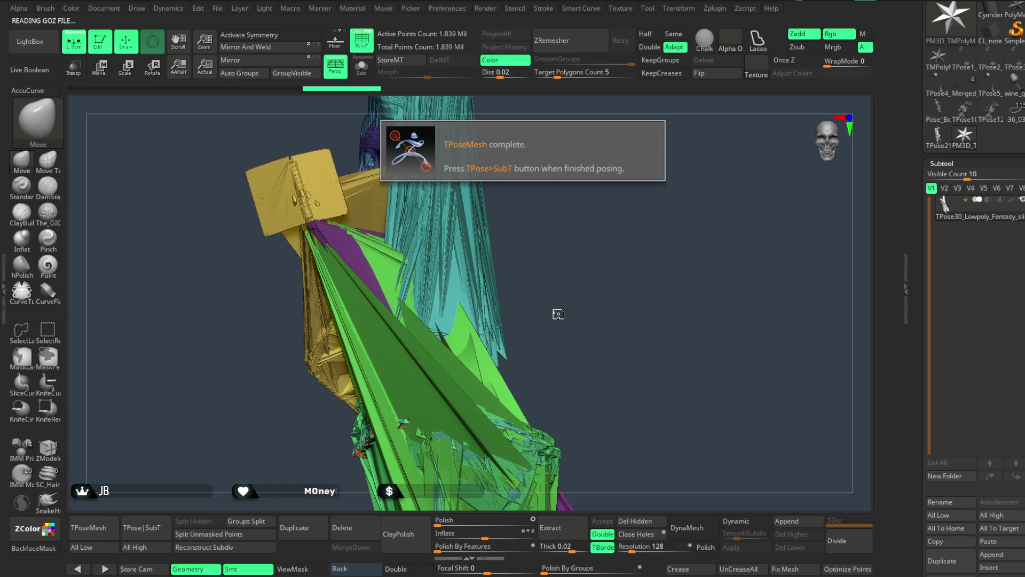
scroll(972, 321, down, 3)
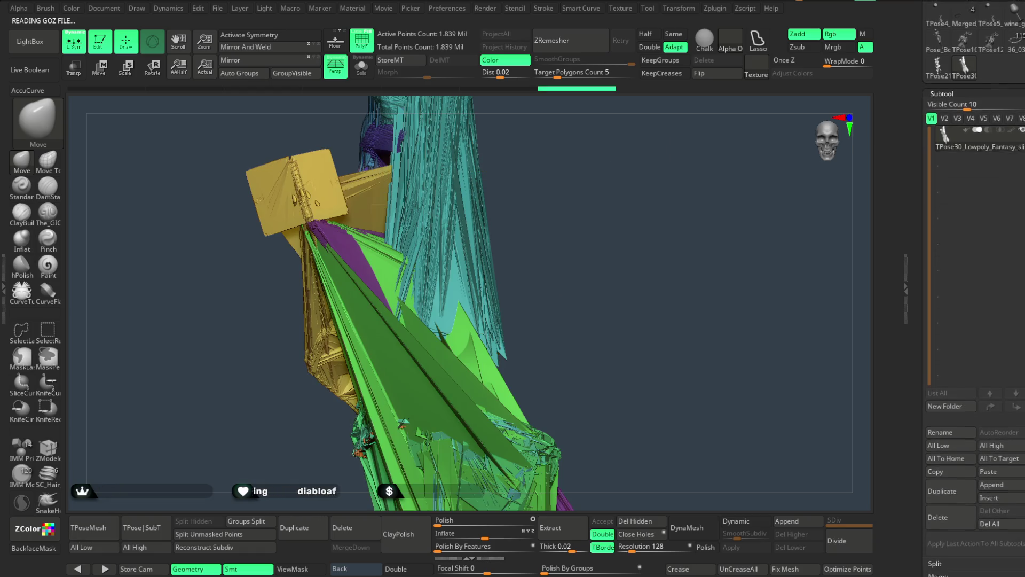
click(940, 503)
click(850, 524)
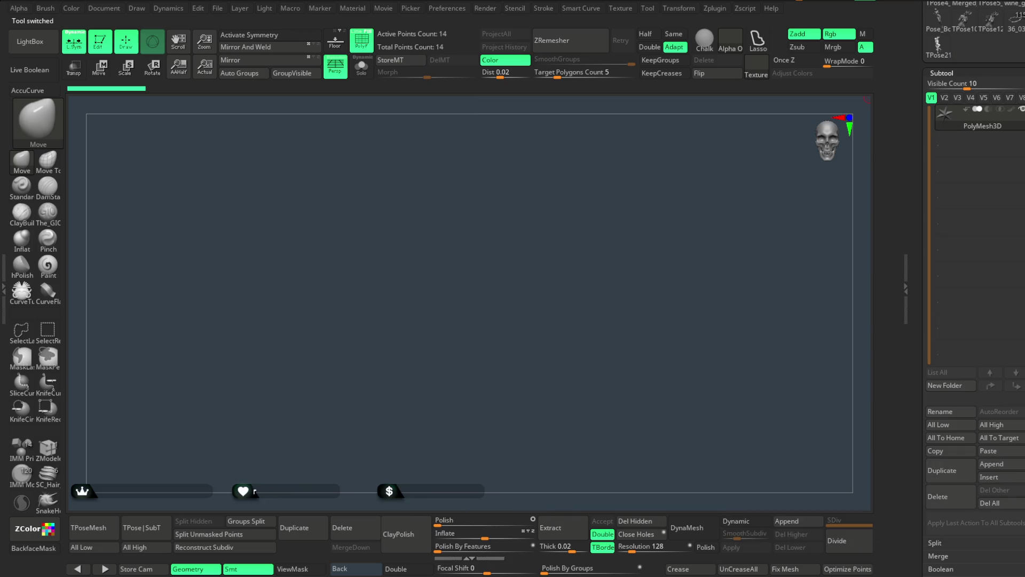
click(1018, 32)
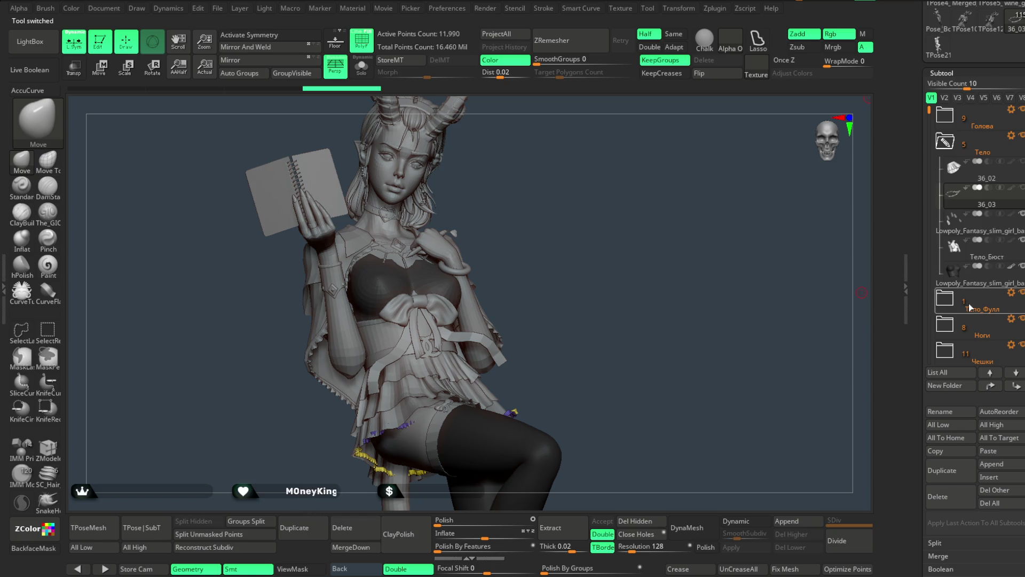
Select Тело_Фулл, then Lowpoly_Fantasy_slim_girl_basemeh3_12, and collapse the Тело folder.
mouse_move(981, 313)
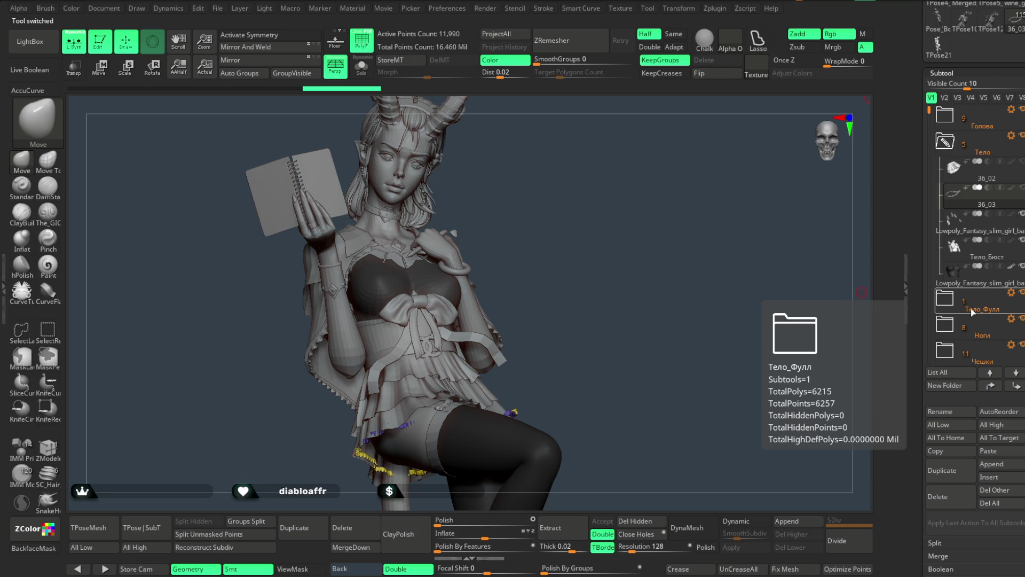
click(974, 313)
mouse_move(973, 312)
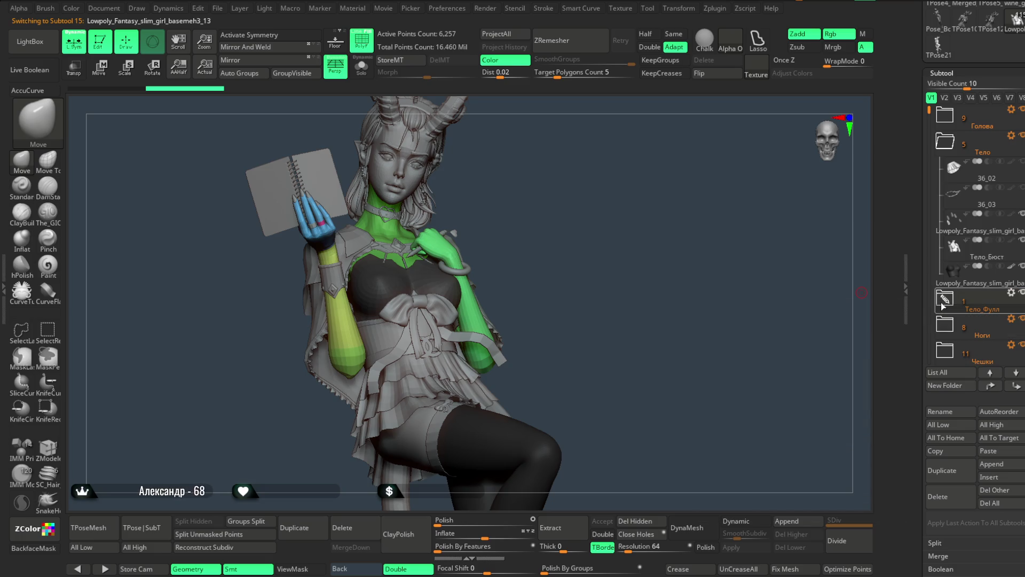
mouse_move(943, 306)
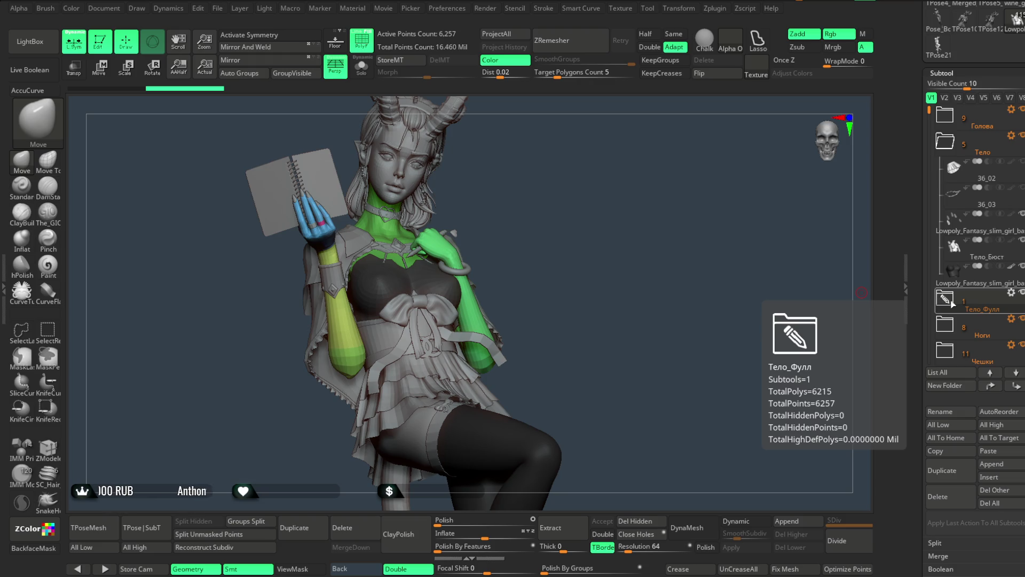
mouse_move(944, 149)
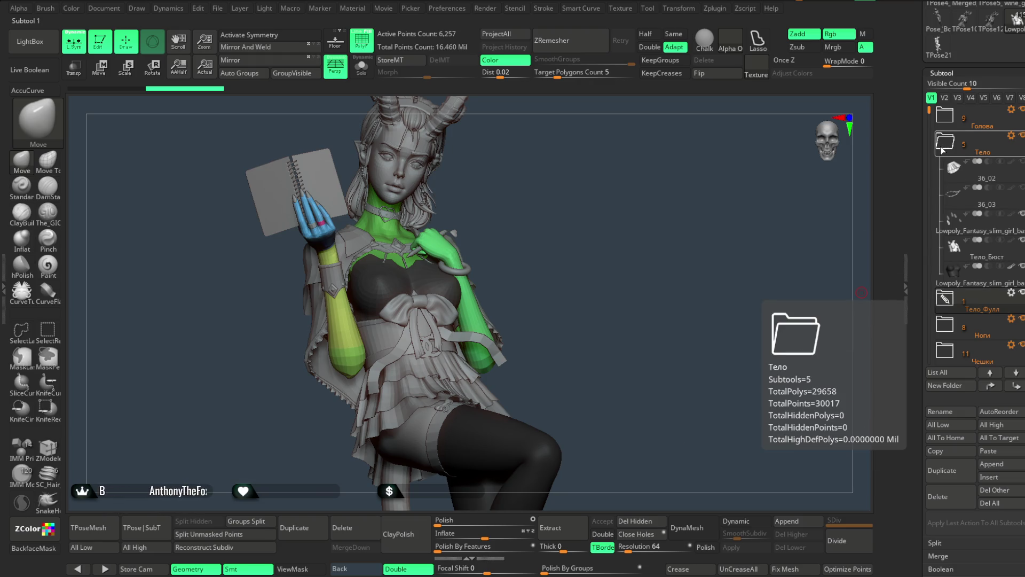
click(961, 274)
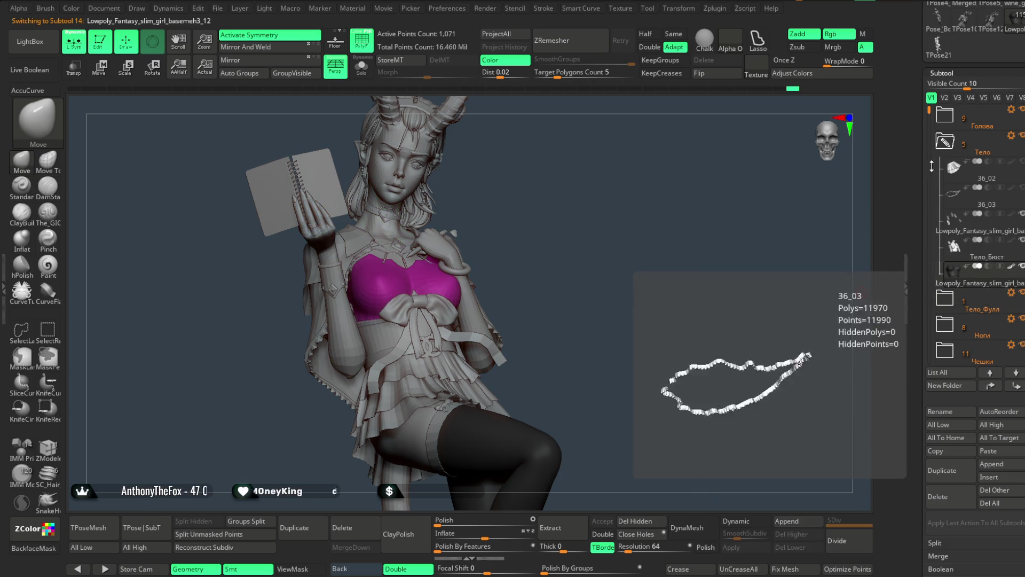
mouse_move(947, 150)
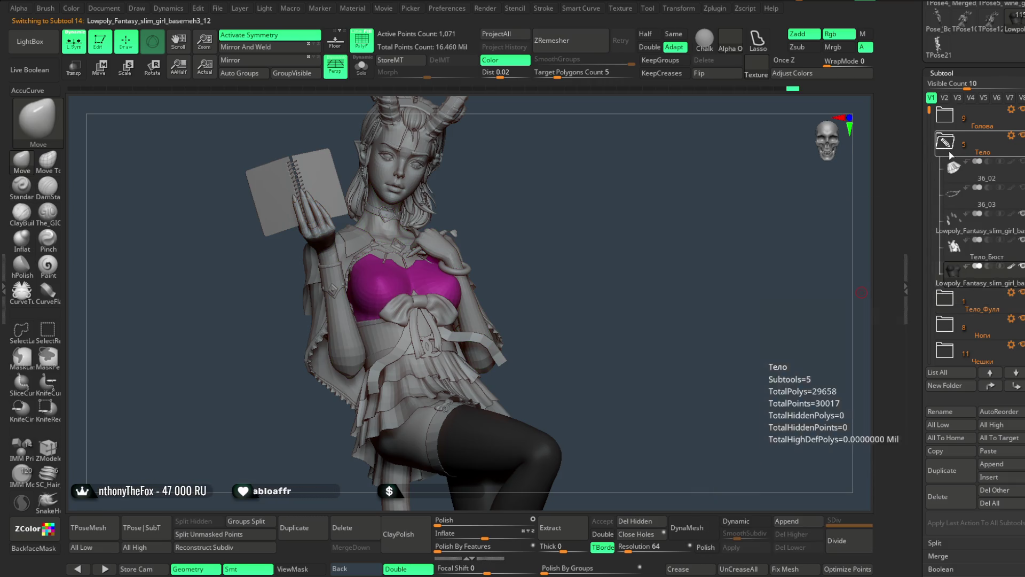
click(945, 141)
mouse_move(946, 247)
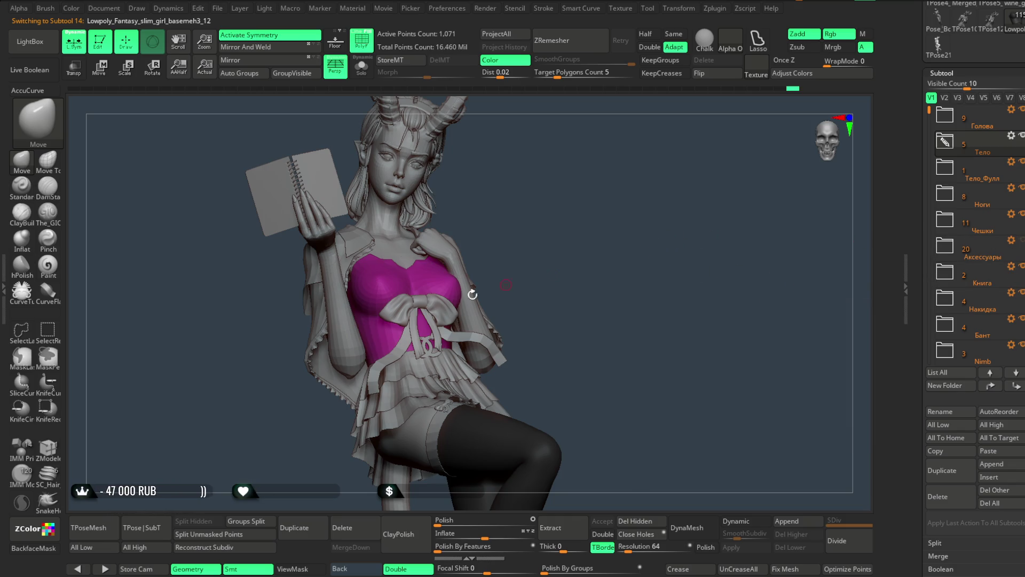
Move the bow pieces, Extract6_1, the logo and Extract5 into the Аксессуары folder.
alt+click(420, 302)
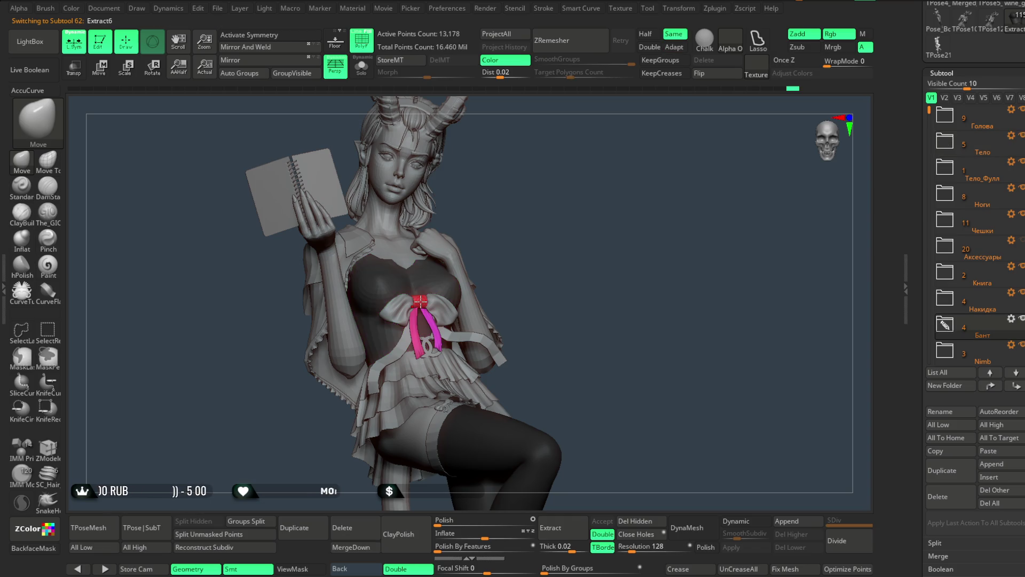
mouse_move(965, 360)
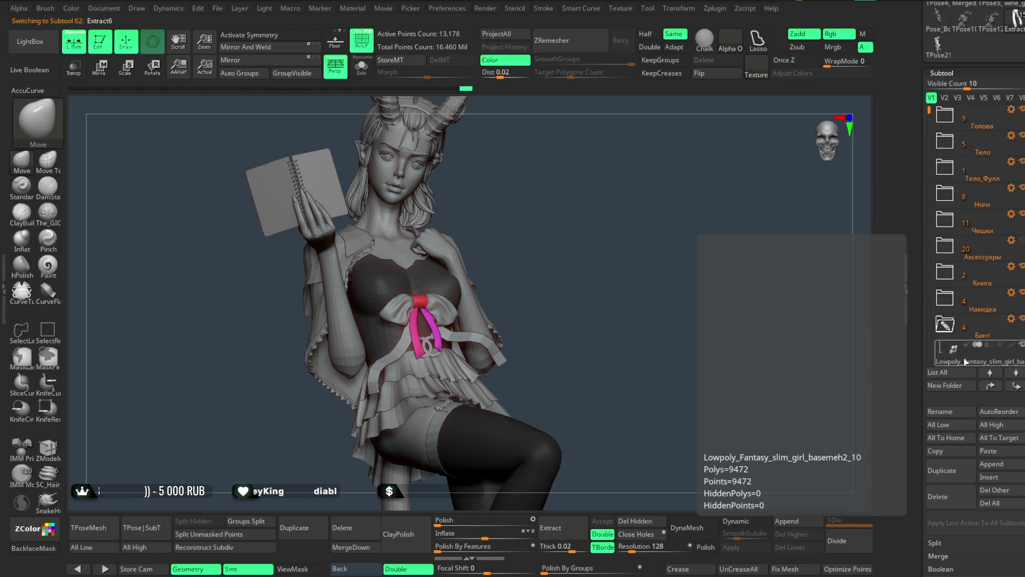
mouse_move(965, 361)
mouse_down()
mouse_move(956, 249)
mouse_move(978, 252)
mouse_up()
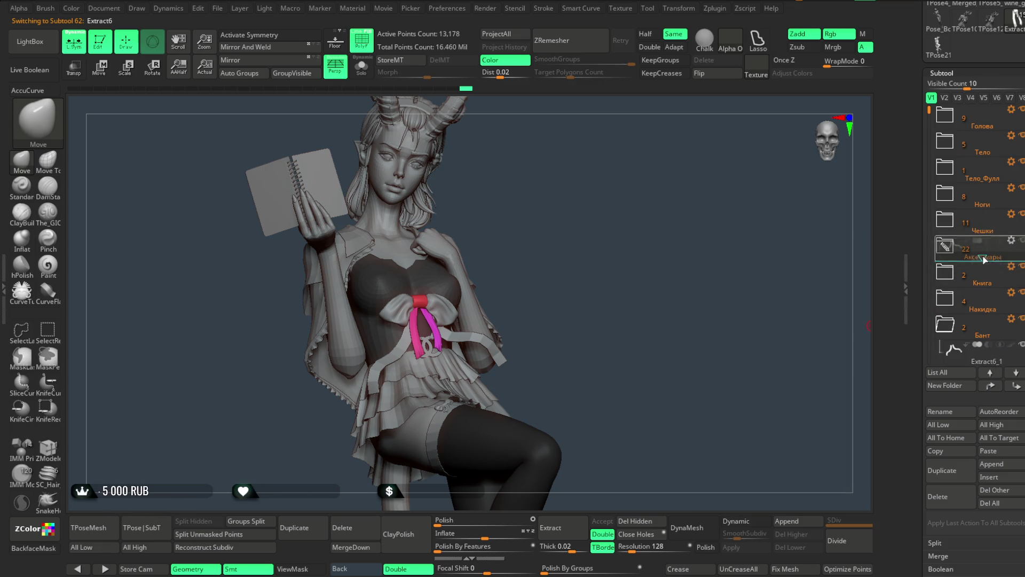
mouse_move(946, 245)
mouse_down()
mouse_move(959, 281)
mouse_move(983, 273)
mouse_up()
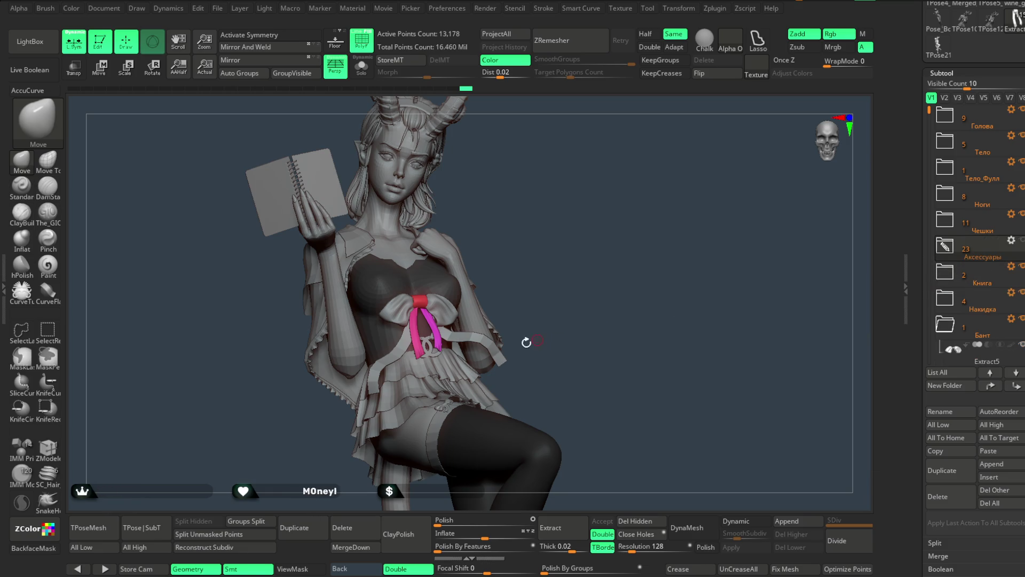
alt+click(431, 350)
mouse_move(945, 350)
mouse_down()
mouse_move(978, 246)
mouse_move(989, 95)
mouse_move(999, 184)
mouse_move(982, 246)
mouse_up()
drag(926, 112, 926, 185)
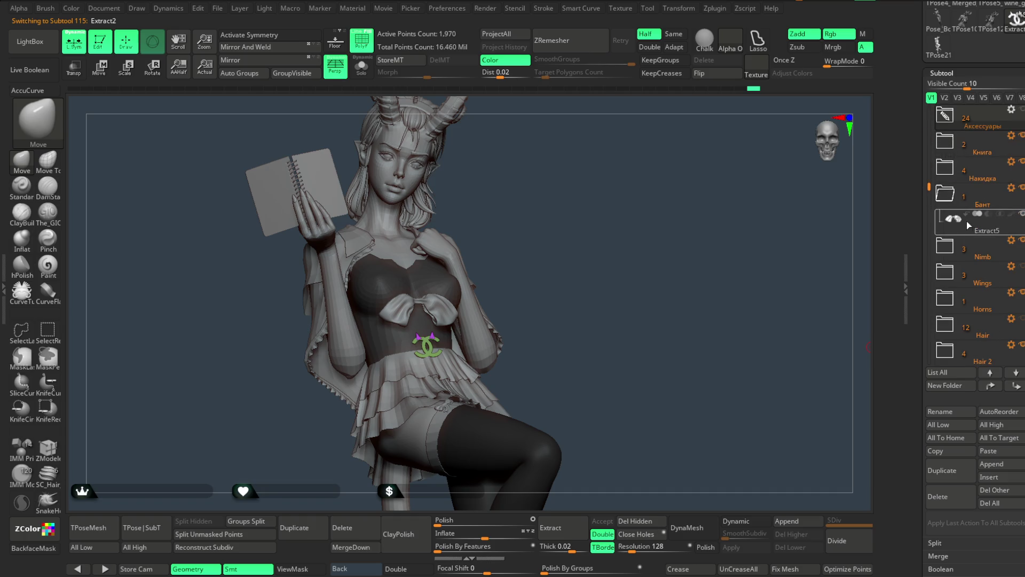
mouse_move(967, 228)
drag(968, 232, 953, 119)
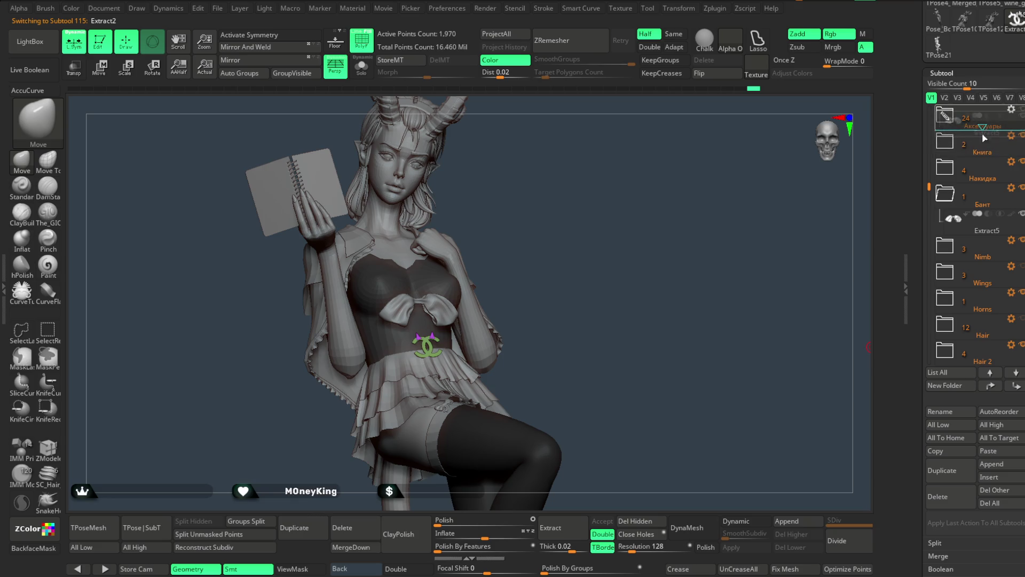
Select the Pose_Book1_4 garter ring and inspect it isolated with Solo.
alt+click(438, 285)
mouse_move(589, 304)
mouse_down()
mouse_move(575, 330)
mouse_move(464, 364)
mouse_up()
alt+click(444, 370)
mouse_move(591, 350)
mouse_down()
mouse_move(556, 359)
mouse_move(582, 350)
mouse_up()
click(361, 67)
mouse_move(630, 288)
mouse_down()
mouse_move(657, 267)
mouse_move(556, 411)
mouse_move(597, 393)
mouse_up()
ctrl+shift+click(597, 393)
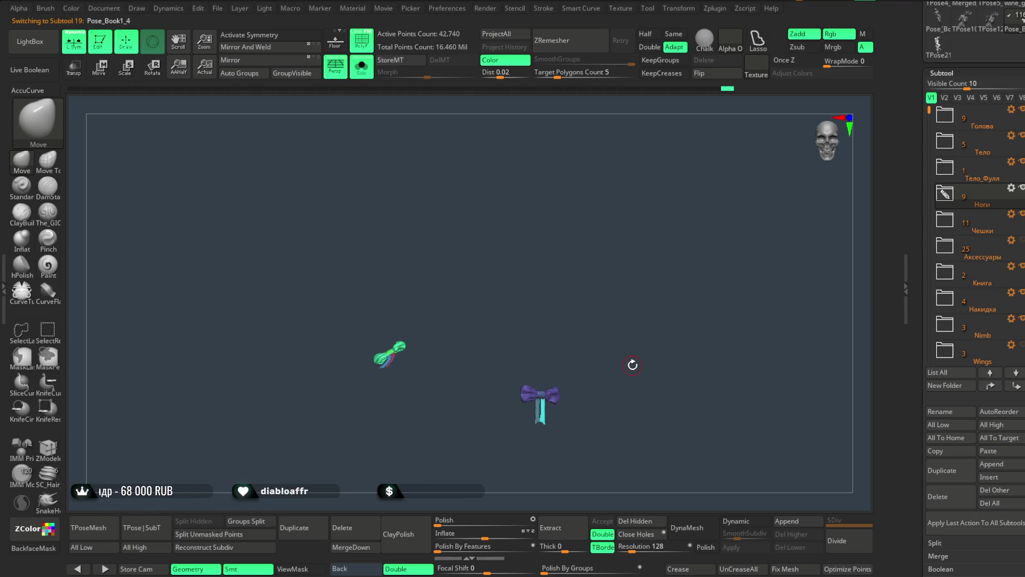
Expand the Ноги folder and frame the whole character again.
click(951, 197)
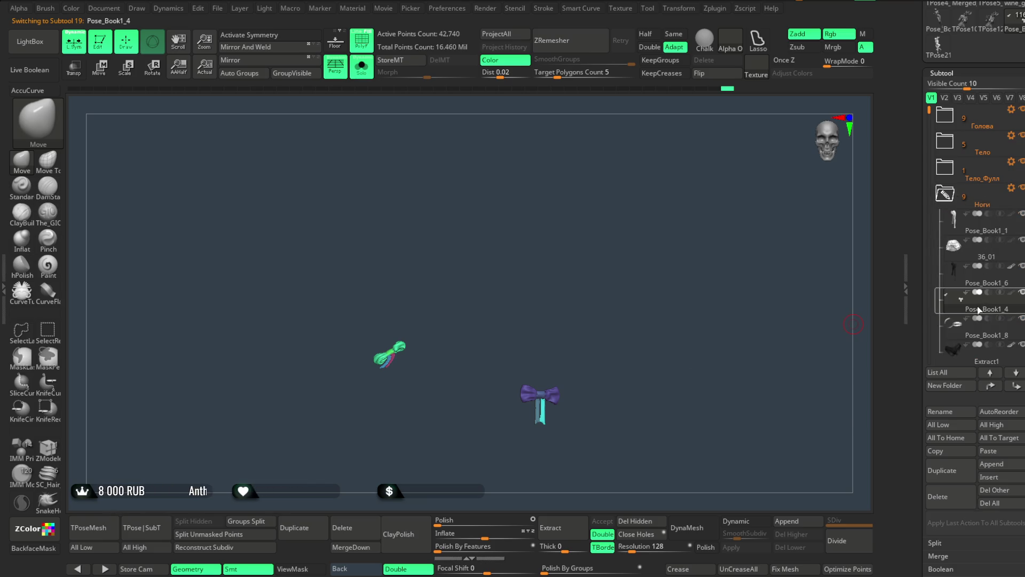
mouse_move(979, 309)
mouse_down()
mouse_move(983, 371)
mouse_move(978, 328)
mouse_up()
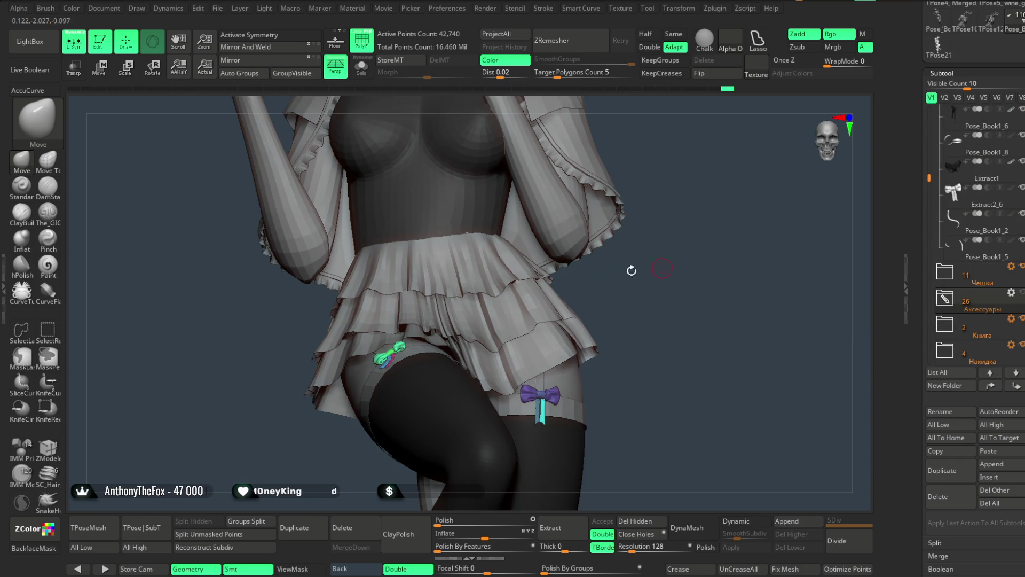
key(f)
mouse_move(622, 213)
mouse_down()
mouse_move(648, 210)
mouse_move(603, 197)
mouse_move(607, 242)
mouse_move(610, 201)
mouse_move(566, 270)
mouse_up()
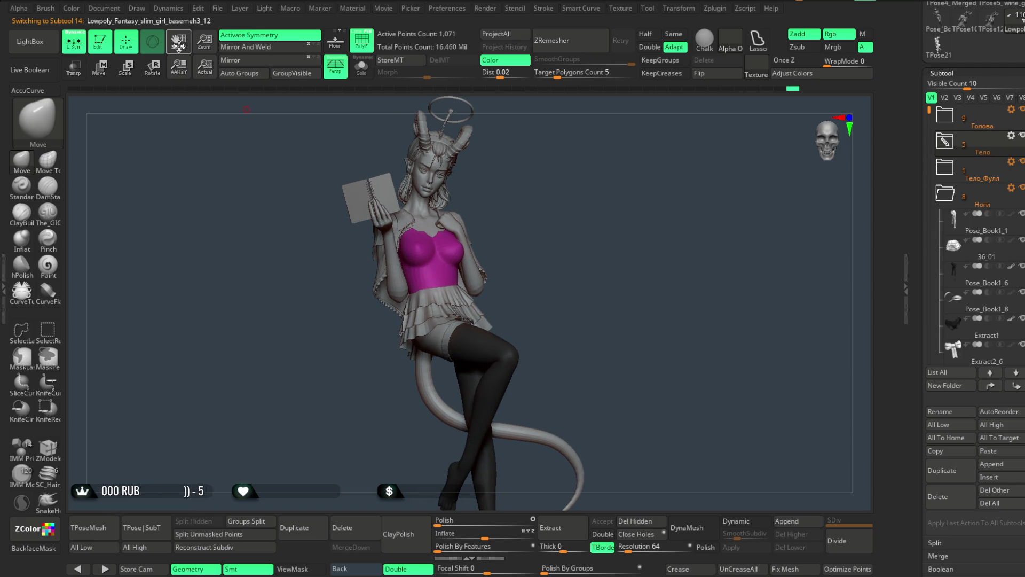
click(218, 8)
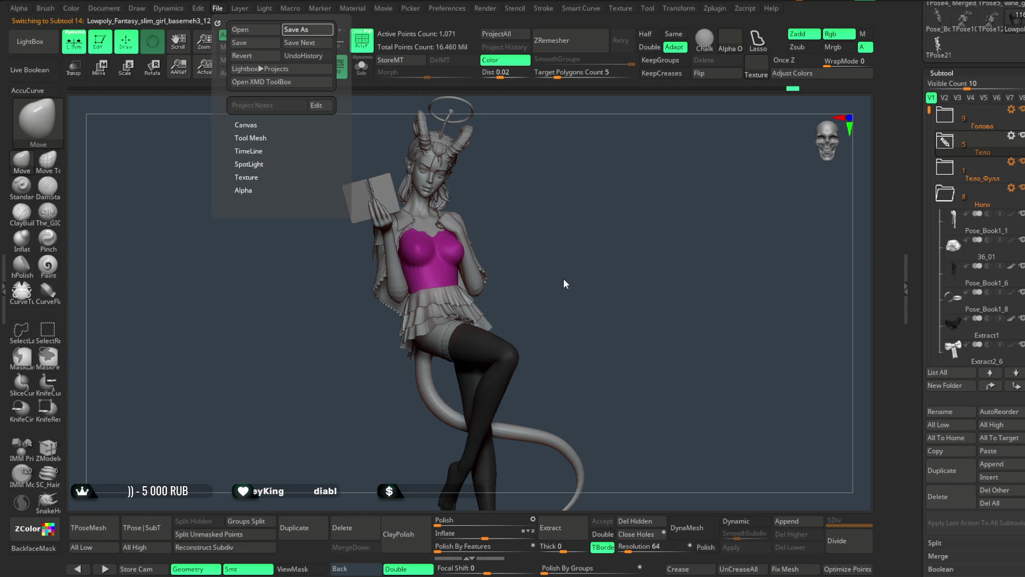
Save the project with Ctrl+S, then Del All the TPose31 mesh to return to the character.
key(ctrl+s)
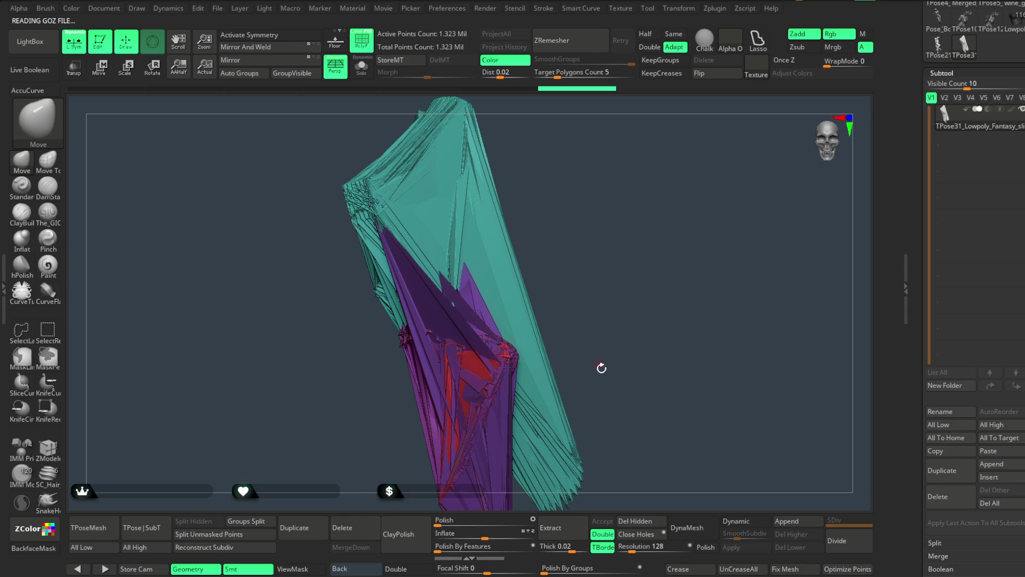
mouse_move(602, 315)
mouse_down()
mouse_move(592, 265)
mouse_move(684, 264)
mouse_move(648, 268)
mouse_move(620, 339)
mouse_move(674, 327)
mouse_move(657, 295)
mouse_move(724, 291)
mouse_up()
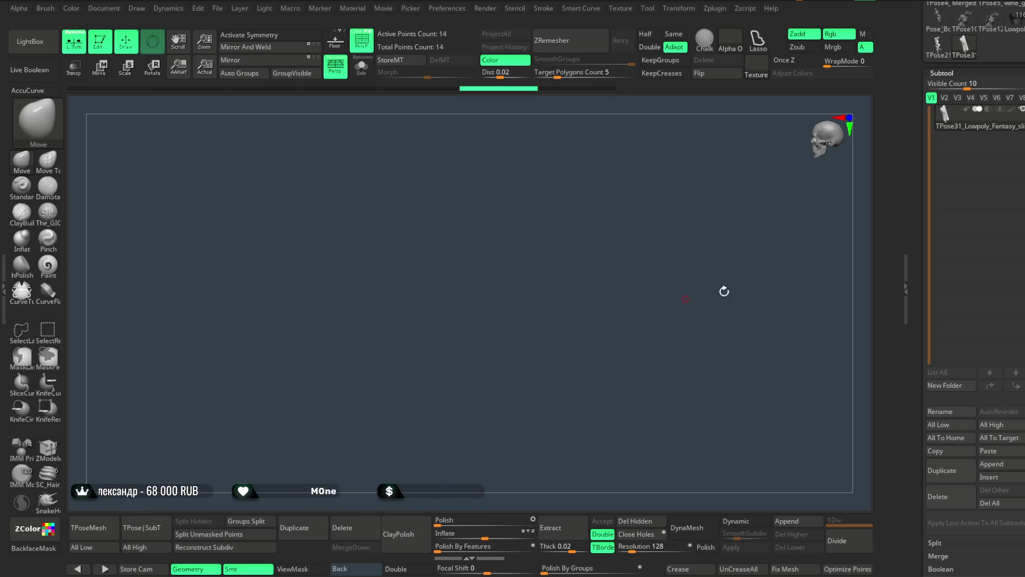
click(998, 503)
click(851, 528)
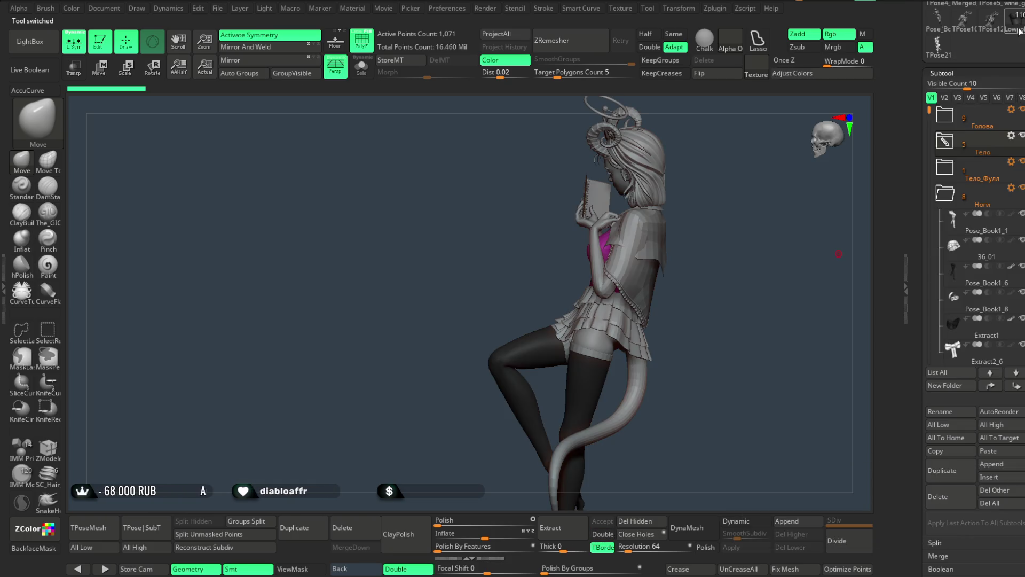
Select the Pose_Book1_6 stocking and Pose_Book1_8 thigh band, build a TPose mesh, then discard it.
mouse_move(789, 239)
mouse_down()
mouse_move(703, 233)
mouse_move(697, 184)
mouse_move(693, 206)
mouse_move(710, 202)
mouse_move(684, 192)
mouse_move(682, 237)
mouse_up()
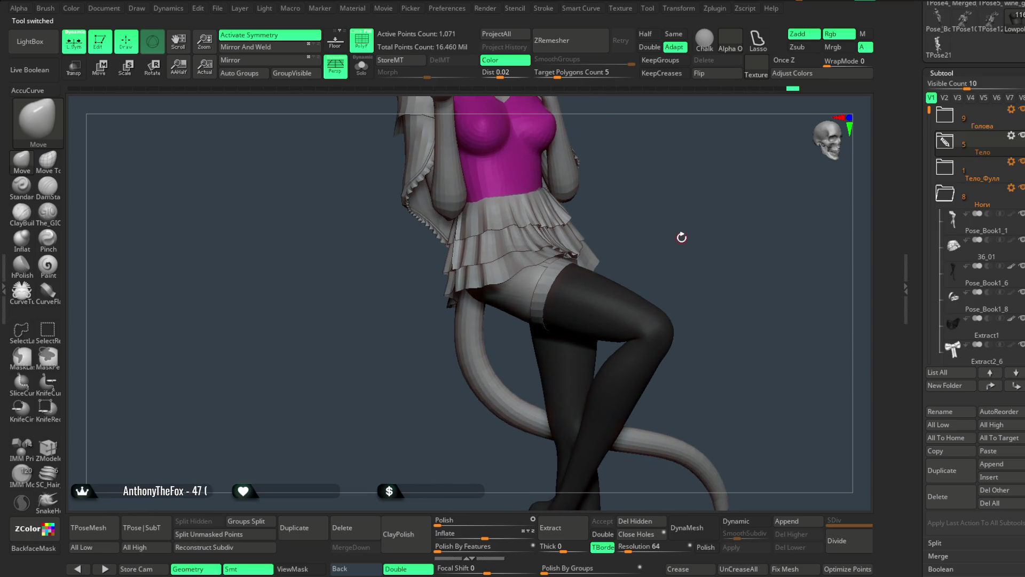
alt+click(592, 294)
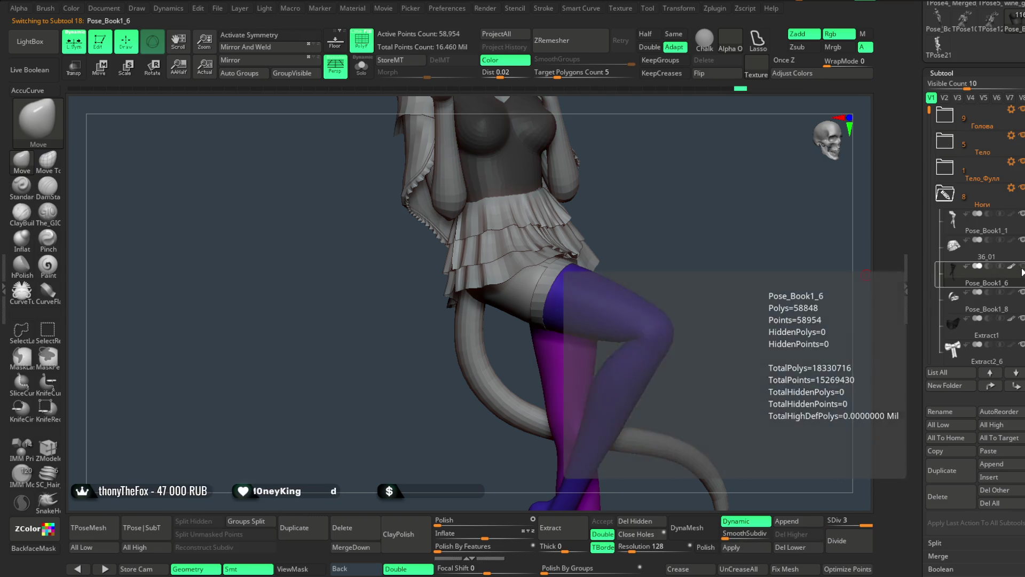
click(977, 301)
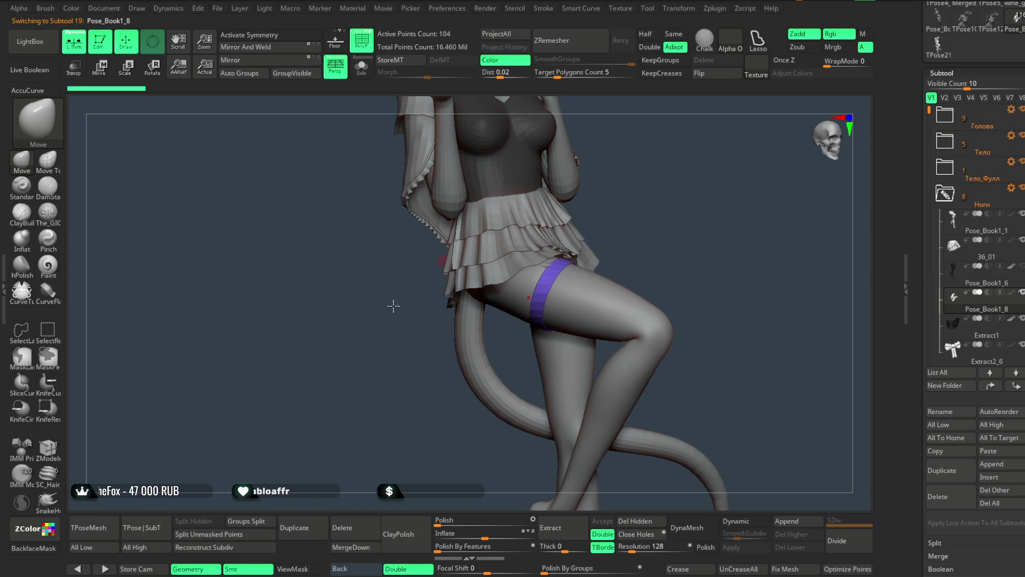
click(103, 521)
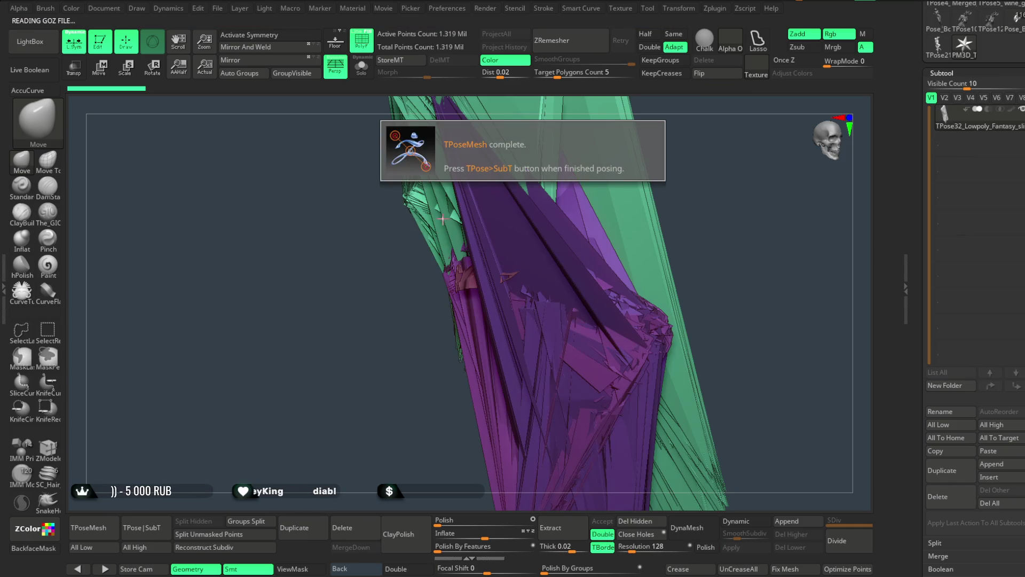
click(1003, 501)
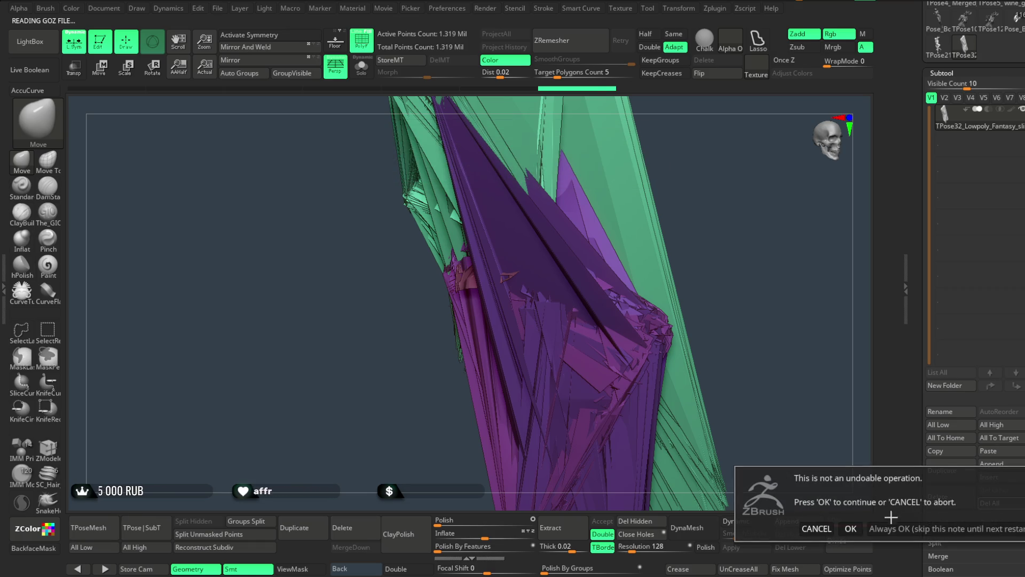
click(851, 528)
key(ctrl+z)
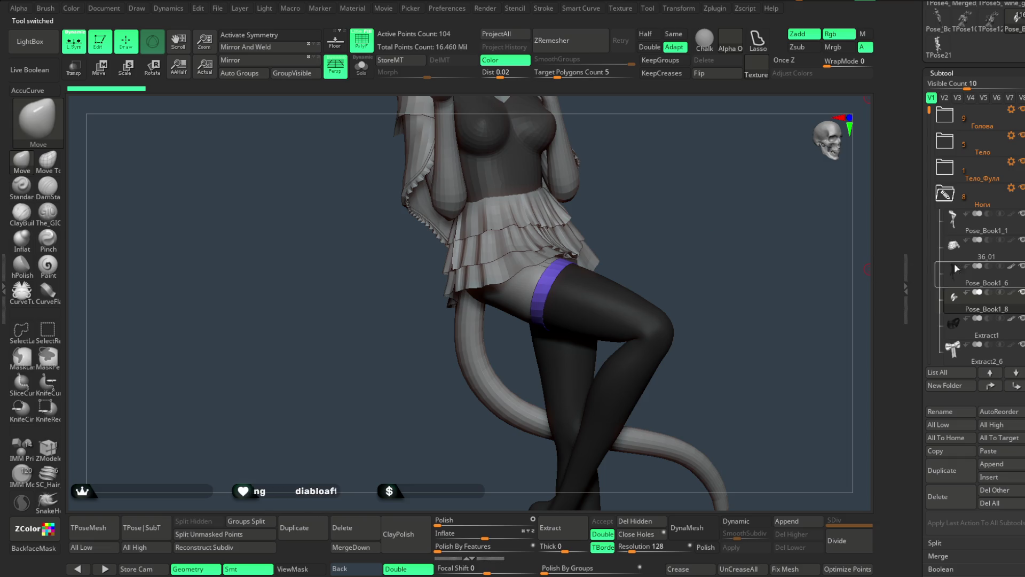
Hide the skirt subtool 36_01 and make the orange bow Extract2_6 active.
click(1021, 239)
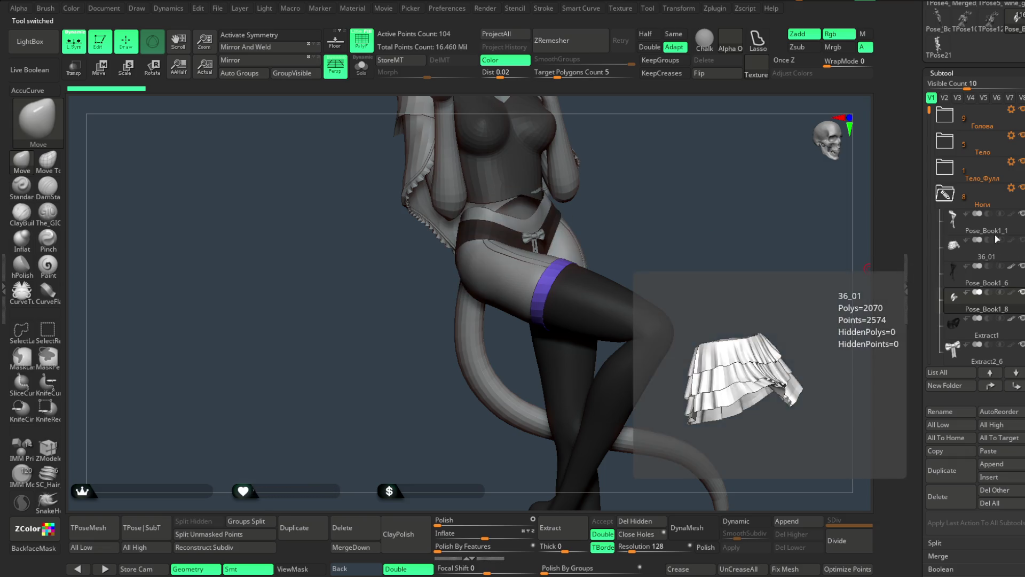
drag(765, 235, 740, 235)
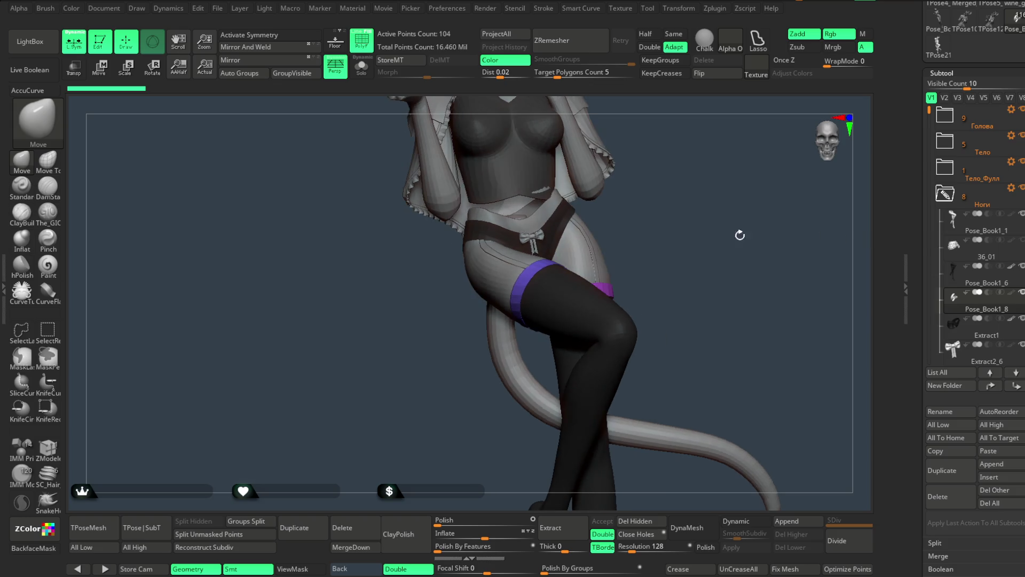
alt+click(534, 242)
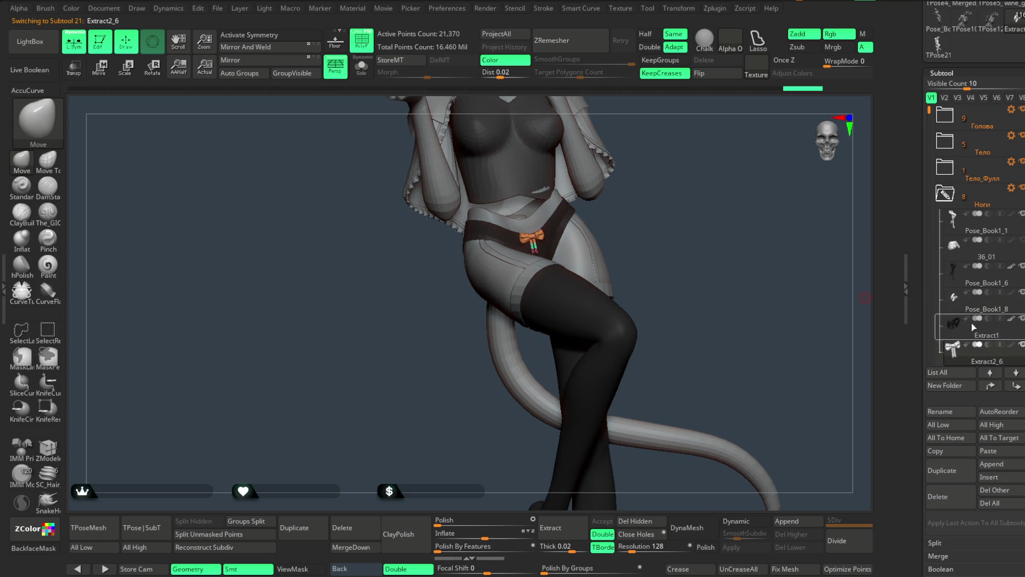
Move the bow Extract2_6 into the Аксессуары folder and make the Extract1 waistband active.
scroll(988, 363, down, 6)
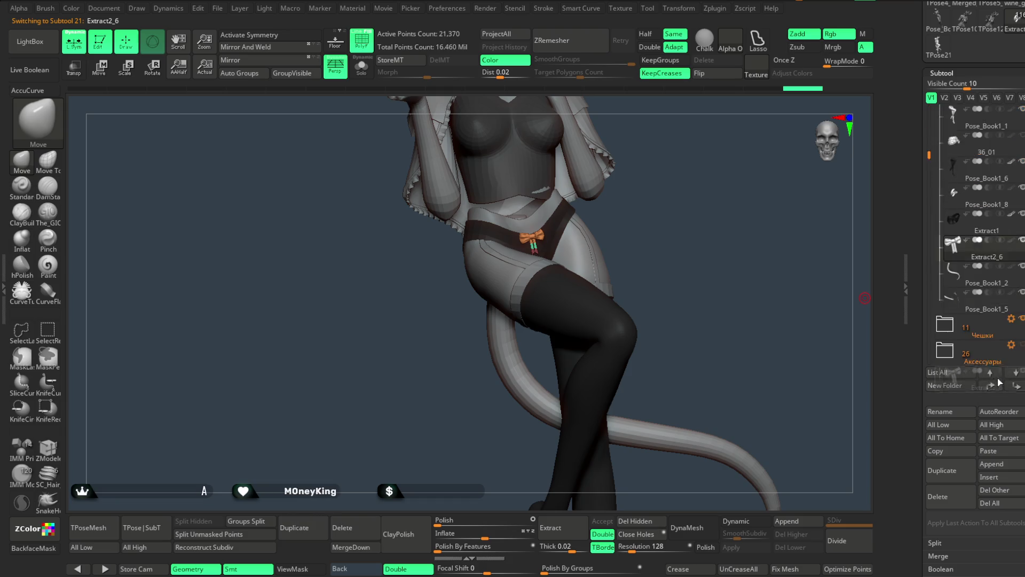
drag(1000, 369, 948, 299)
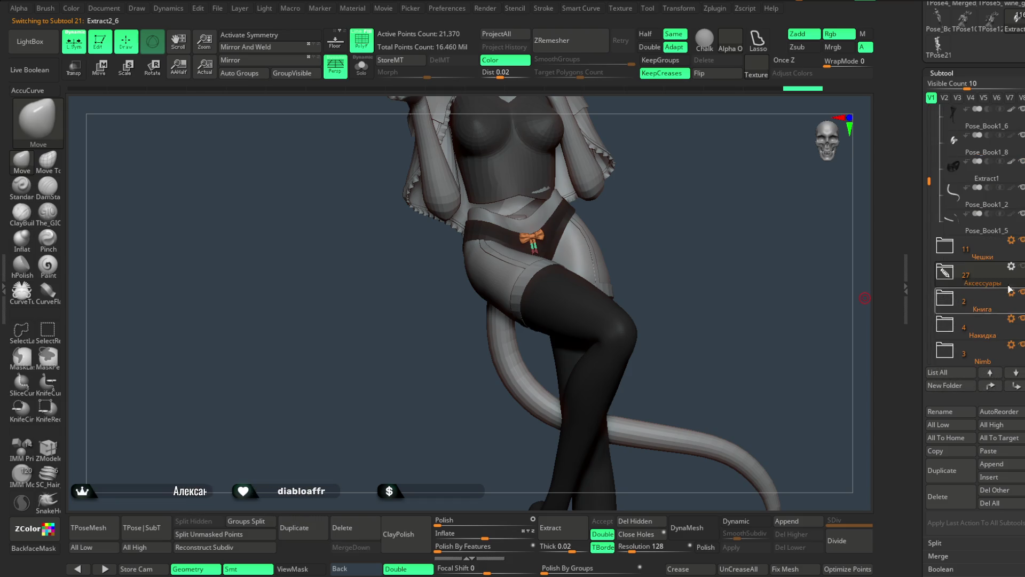
alt+click(557, 225)
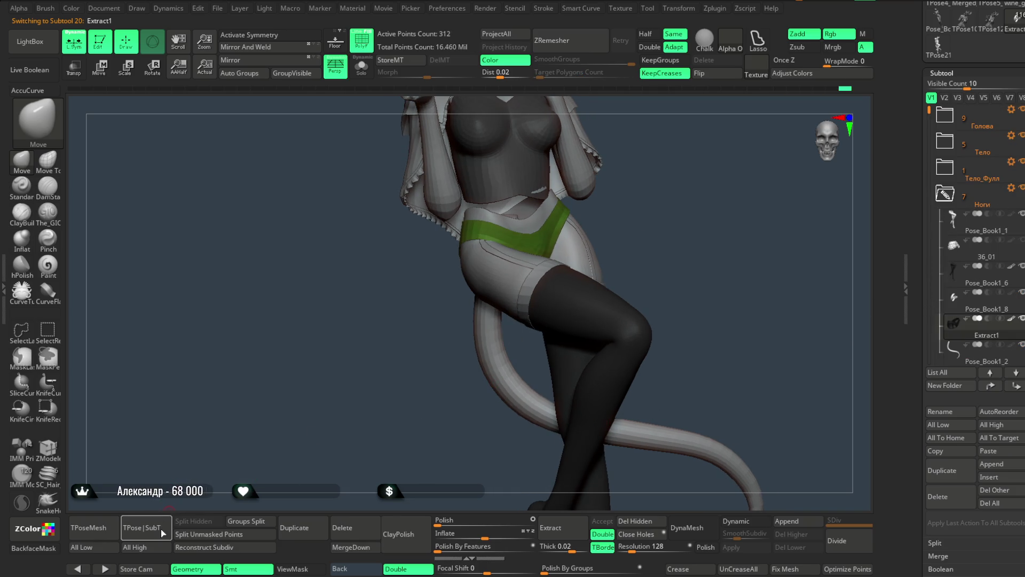
alt+click(534, 278)
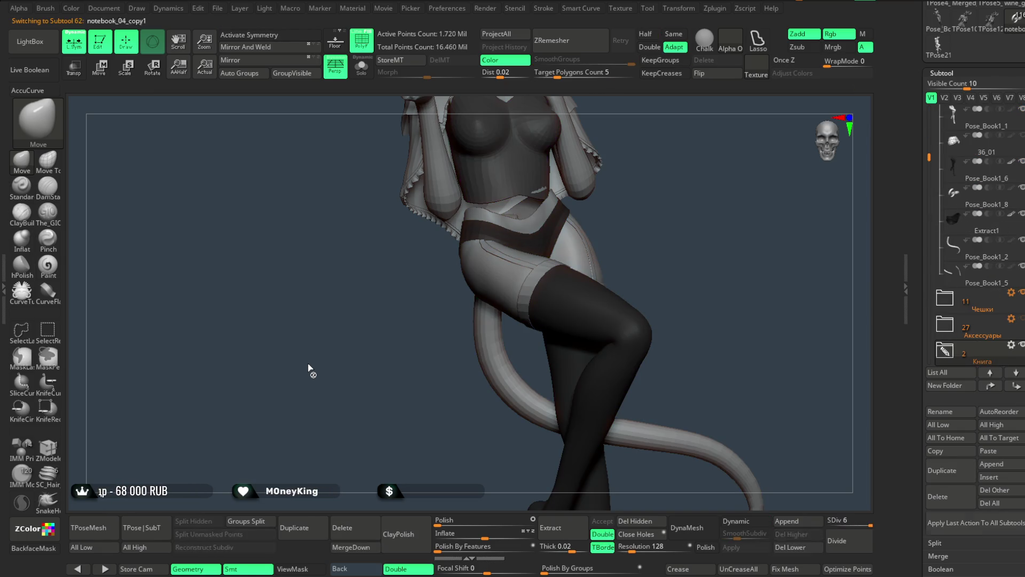
key(ctrl+z)
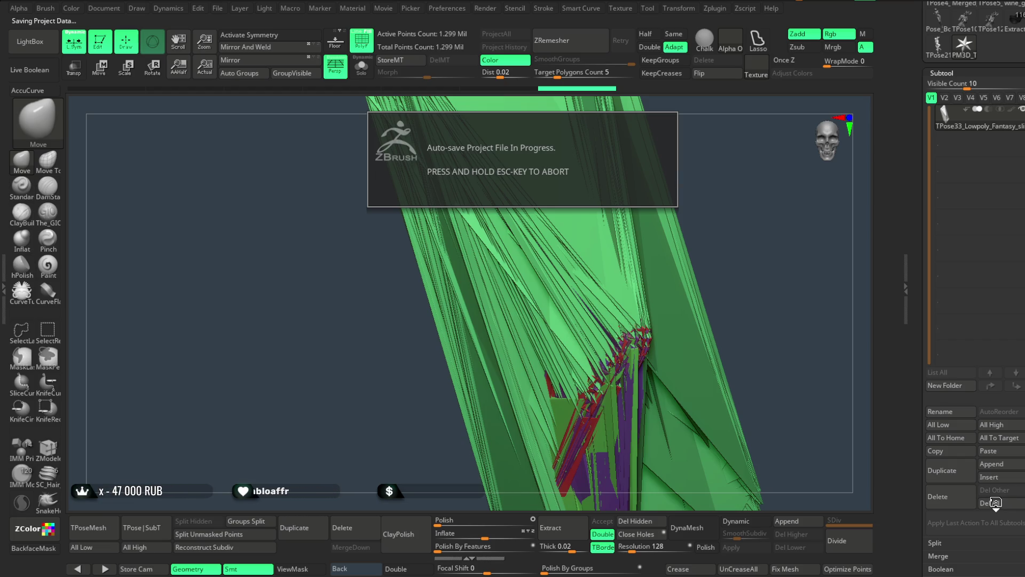
Delete the TPose33 pose mesh with Del All, confirming both times.
click(995, 503)
click(817, 526)
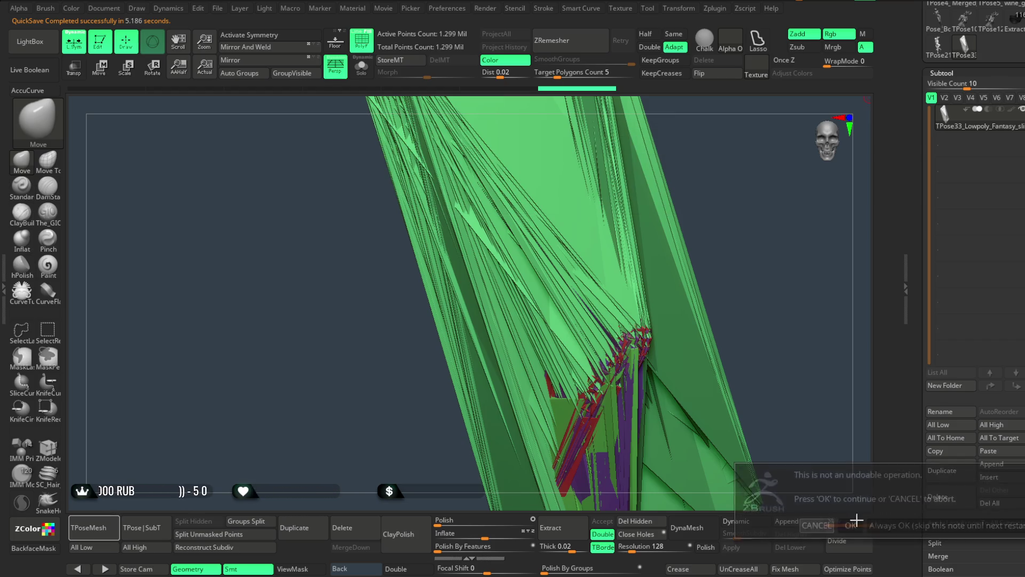
click(989, 501)
click(849, 525)
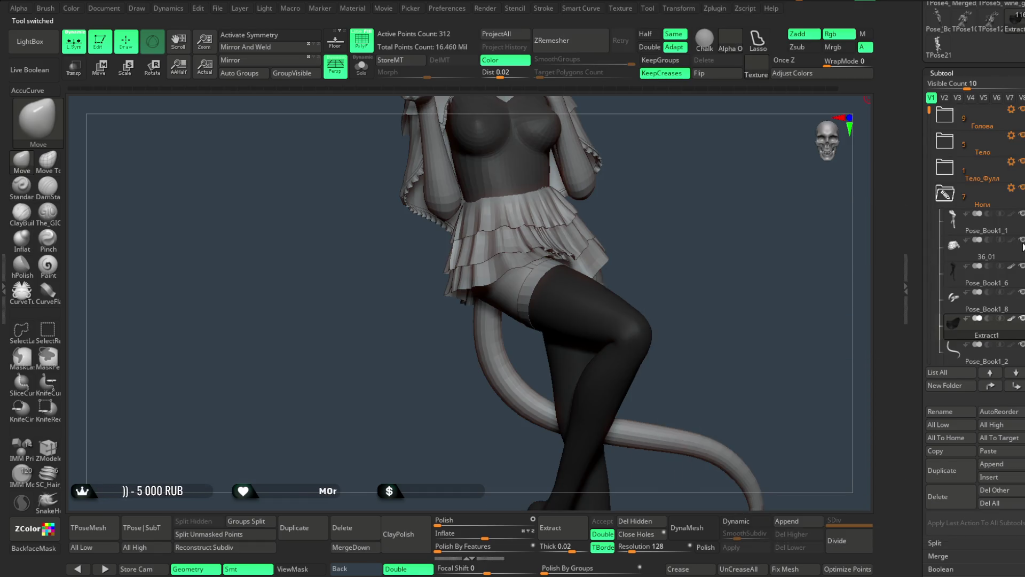
mouse_move(680, 205)
alt+mouse_down()
mouse_move(673, 230)
mouse_move(520, 291)
mouse_move(513, 225)
mouse_move(663, 221)
mouse_move(634, 221)
mouse_move(629, 201)
mouse_move(662, 284)
mouse_move(672, 282)
alt+mouse_up()
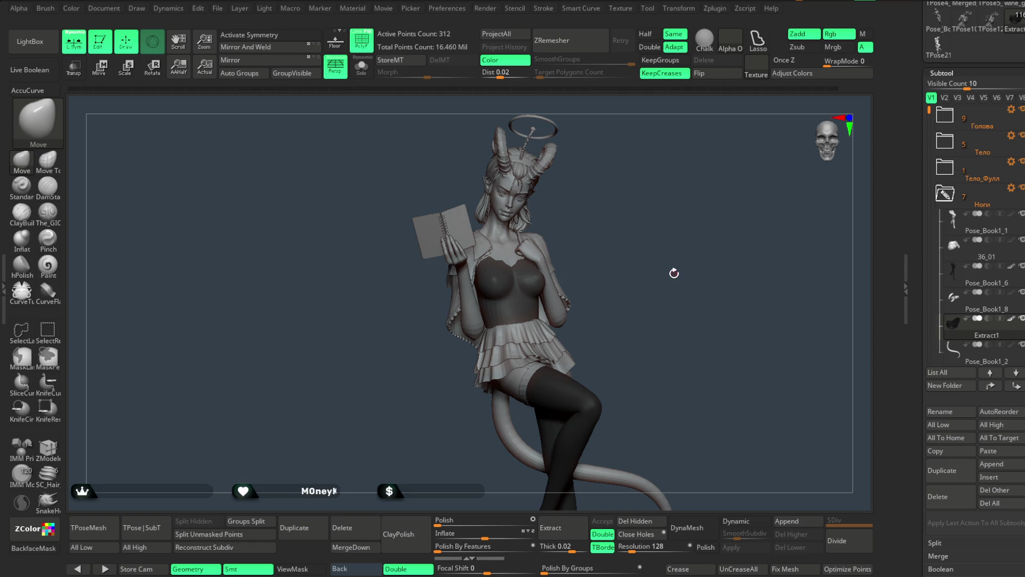
drag(674, 273, 662, 274)
click(718, 10)
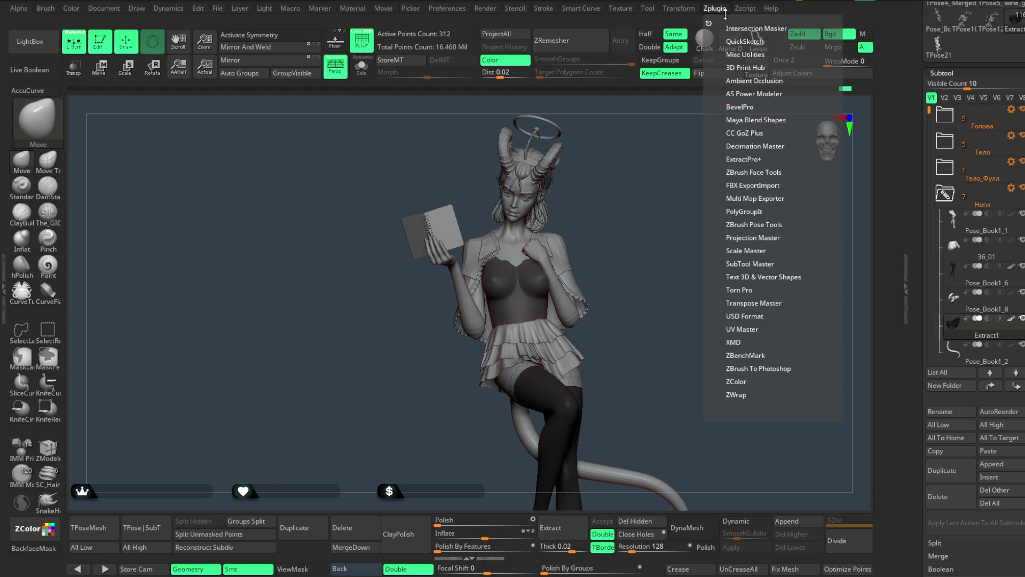
click(753, 304)
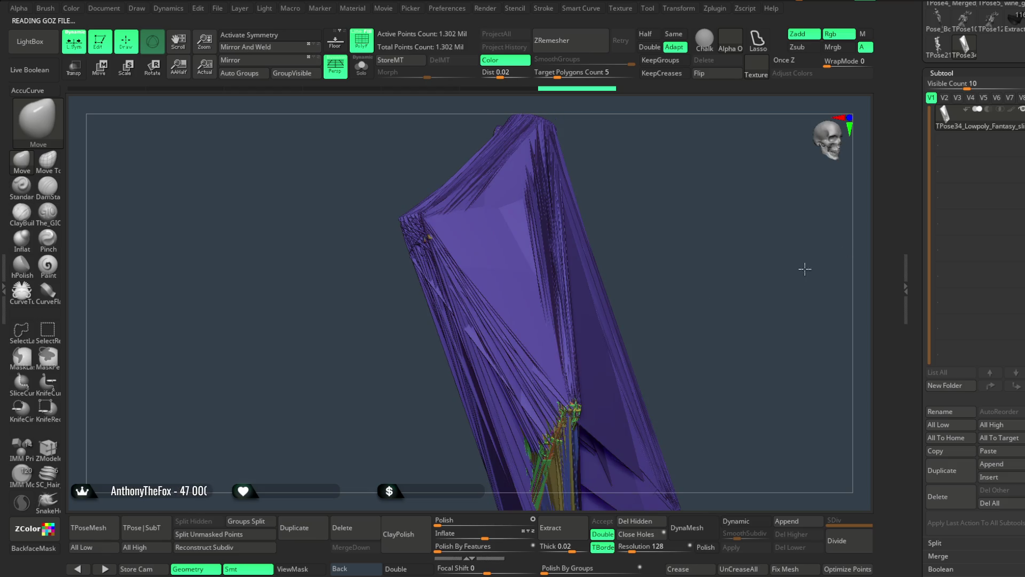
click(996, 505)
click(851, 526)
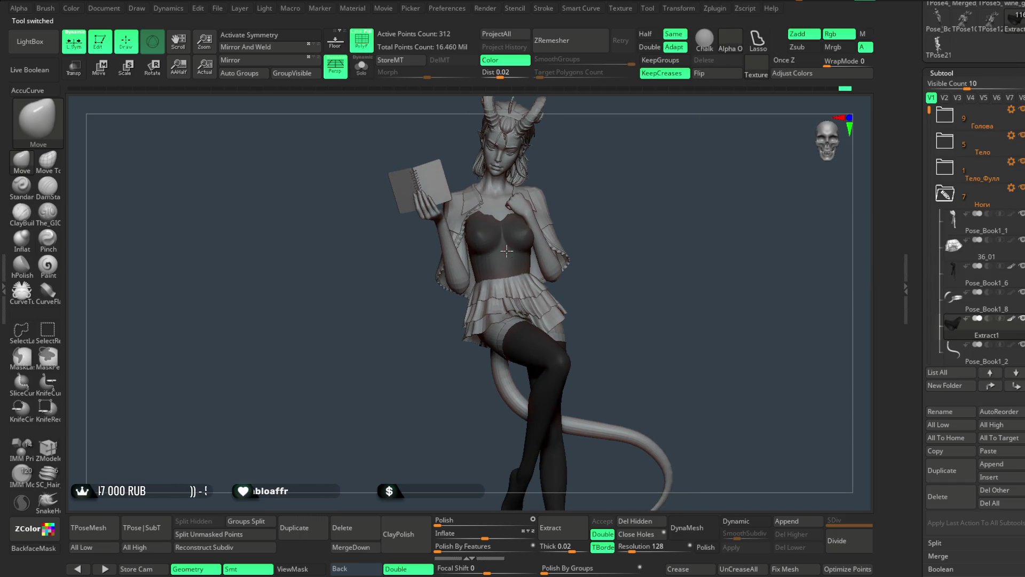
alt+click(533, 249)
Select the stocking, collapse the Ноги folder and hide the Аксессуары heels.
mouse_move(607, 270)
mouse_down()
mouse_move(657, 247)
mouse_move(607, 253)
mouse_move(623, 300)
mouse_move(648, 256)
mouse_move(593, 315)
mouse_up()
alt+click(572, 331)
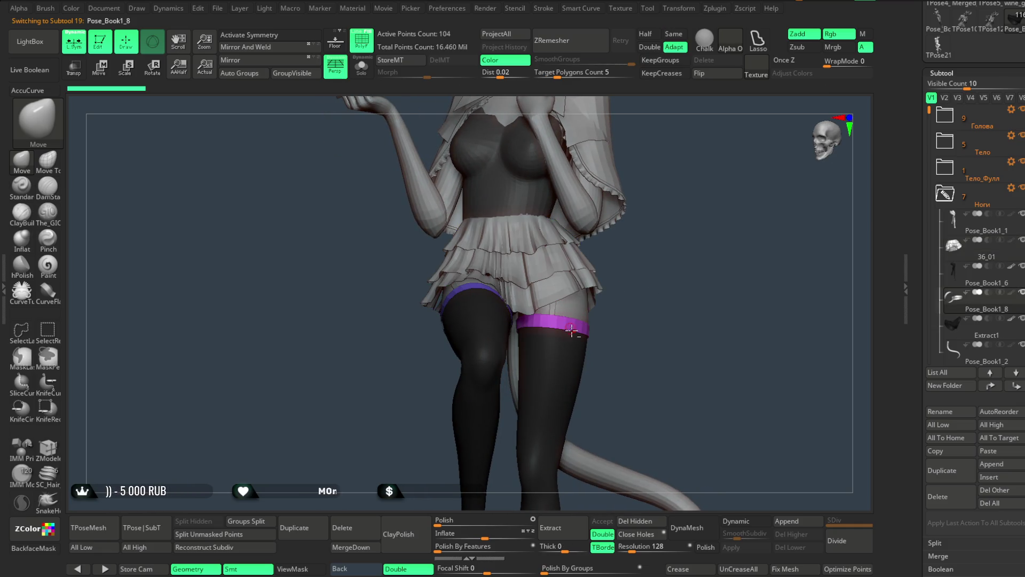
alt+click(557, 370)
mouse_move(632, 353)
alt+mouse_down()
mouse_move(508, 327)
mouse_move(654, 257)
mouse_move(682, 257)
mouse_move(652, 346)
mouse_move(648, 252)
mouse_move(639, 318)
mouse_move(597, 182)
mouse_move(623, 254)
mouse_move(658, 255)
alt+mouse_up()
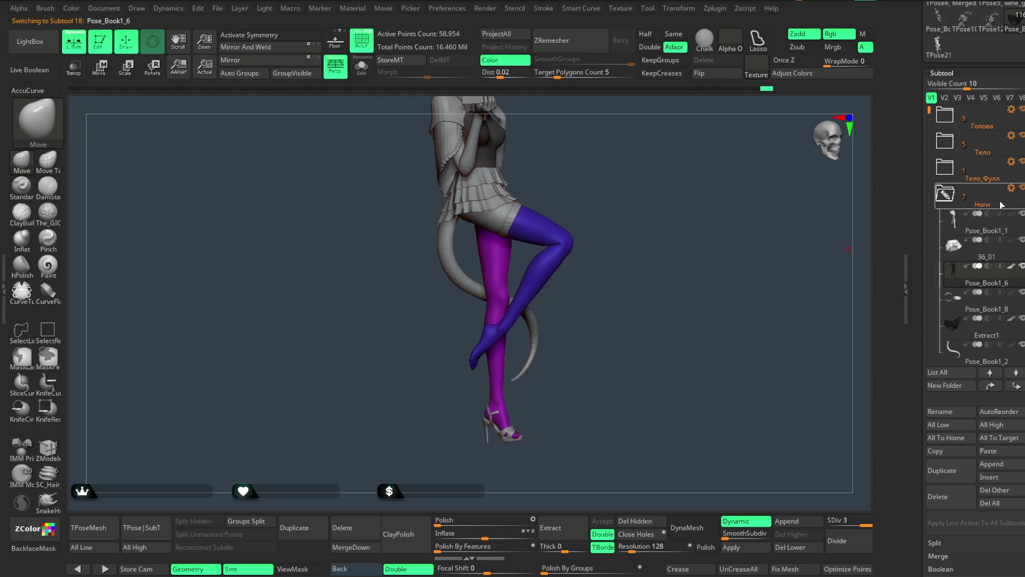
click(943, 196)
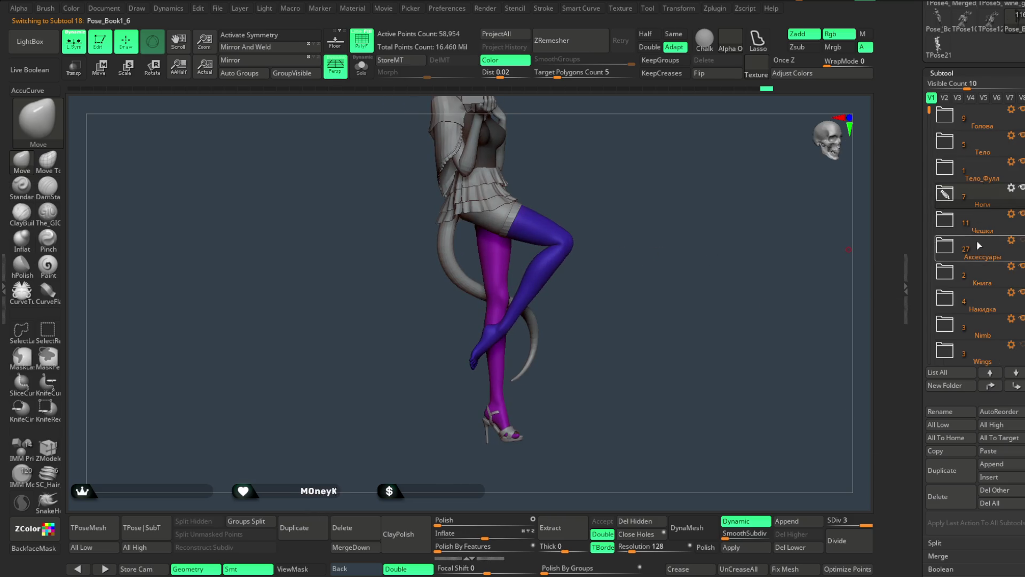
click(1011, 245)
mouse_move(876, 239)
mouse_down()
mouse_move(705, 211)
mouse_move(615, 267)
mouse_up()
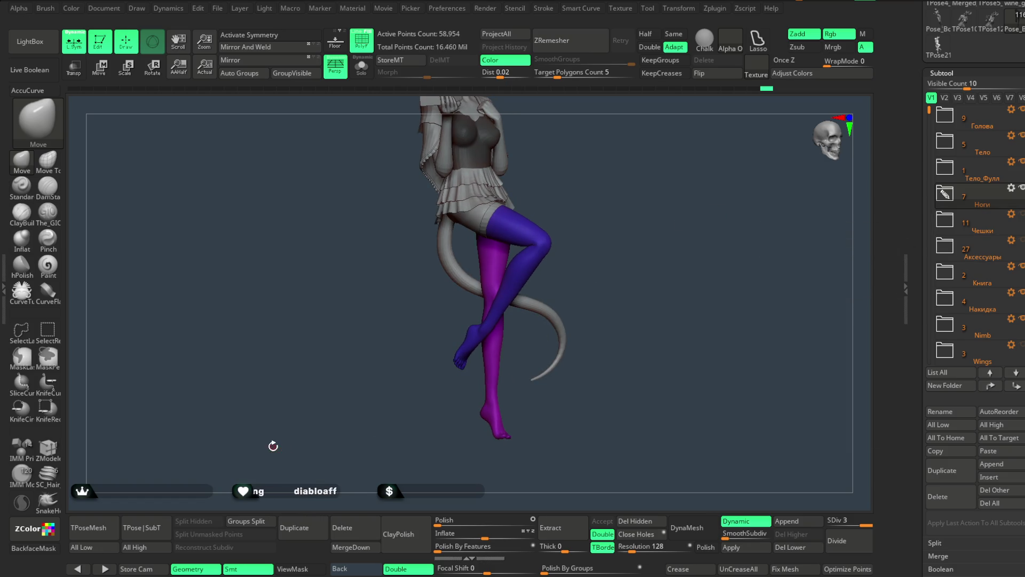
Generate the TPose35 pose mesh, then Del All it and reload the posed character.
click(91, 530)
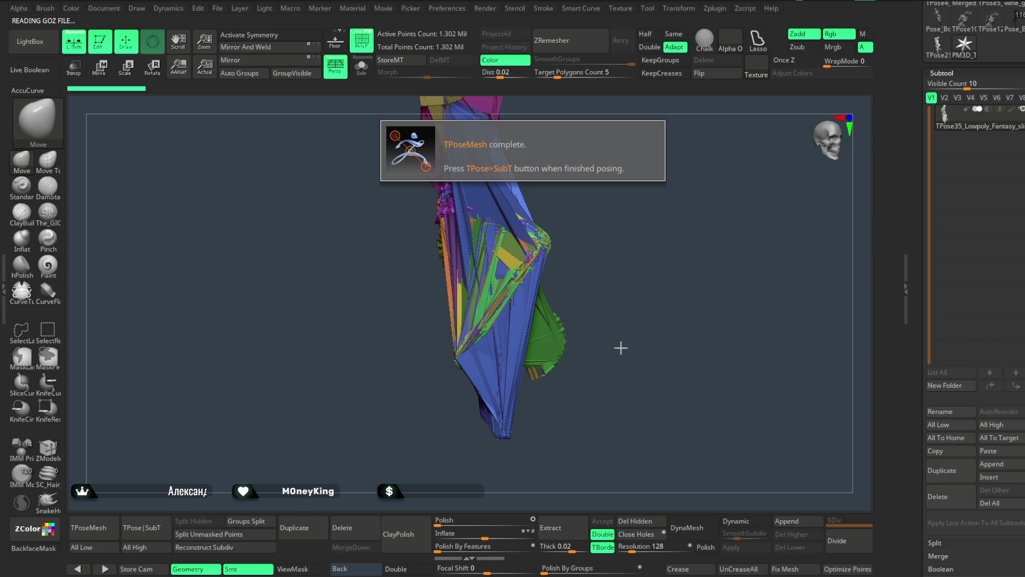
click(991, 502)
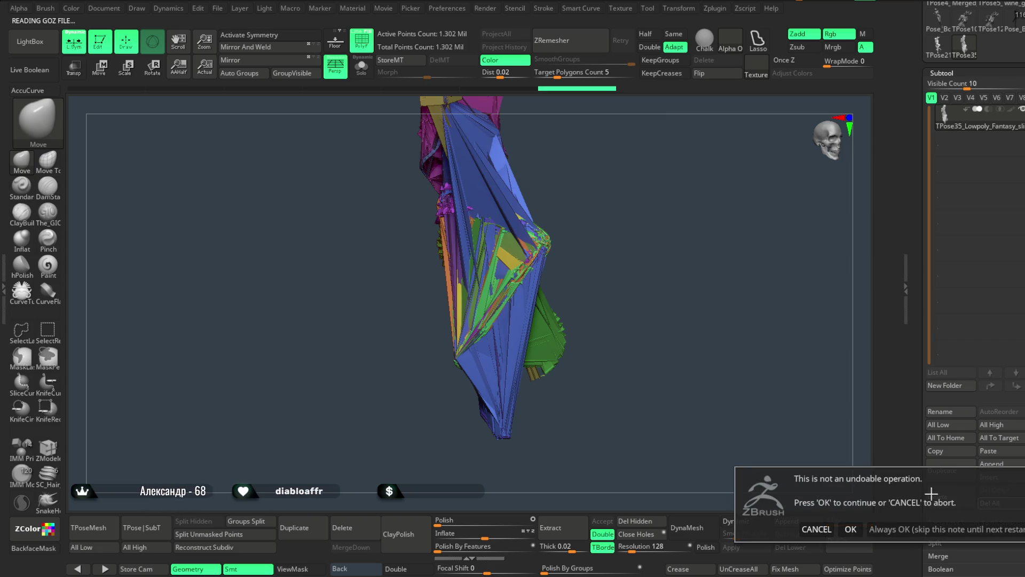
click(854, 528)
click(1015, 21)
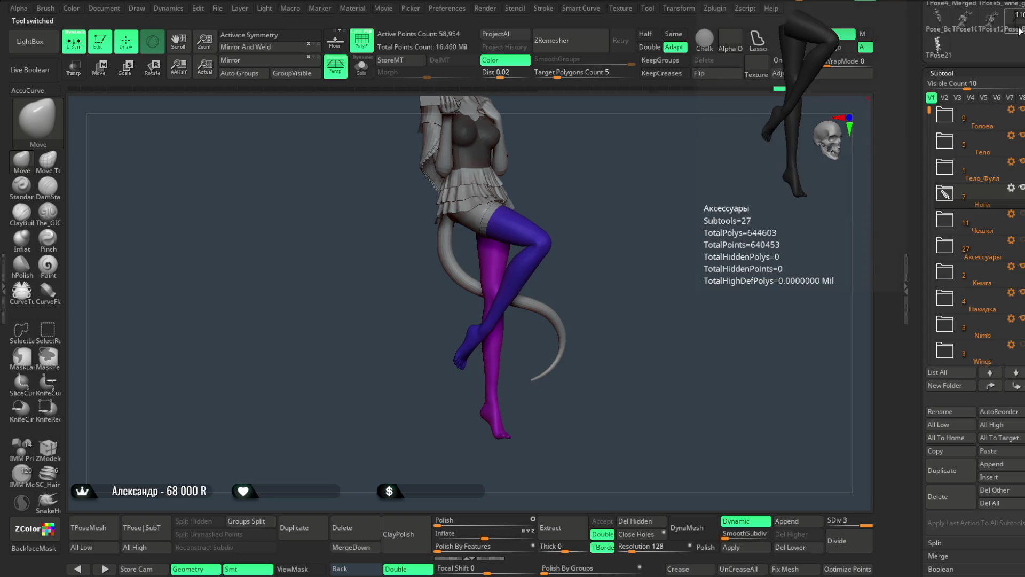
mouse_move(706, 212)
mouse_down()
mouse_move(652, 210)
mouse_move(622, 258)
mouse_move(601, 179)
mouse_move(607, 199)
mouse_move(611, 185)
mouse_move(618, 264)
mouse_move(604, 206)
mouse_move(613, 227)
mouse_move(595, 217)
mouse_up()
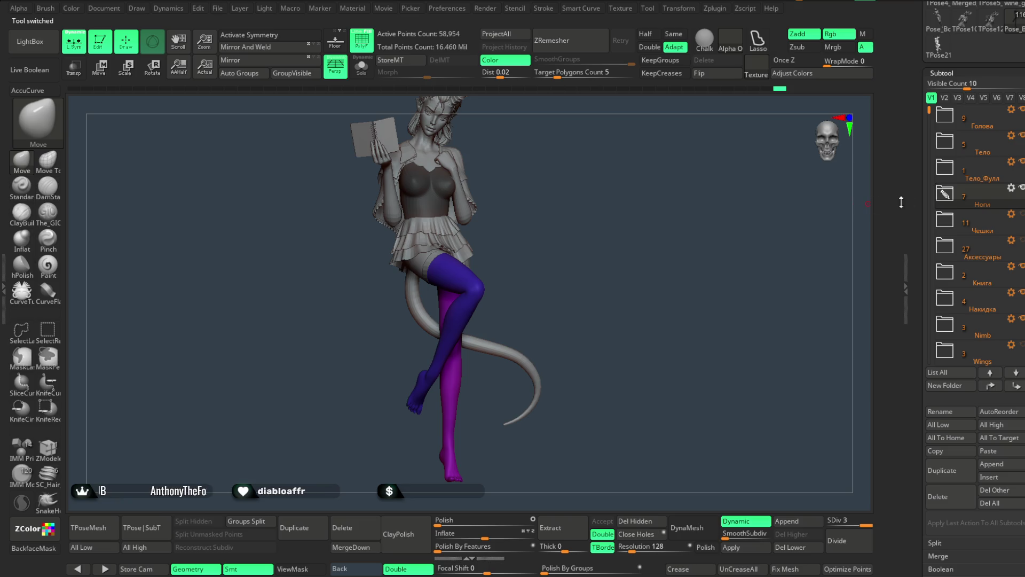
Show the white shirt and hide the white Накидка cape.
mouse_move(961, 220)
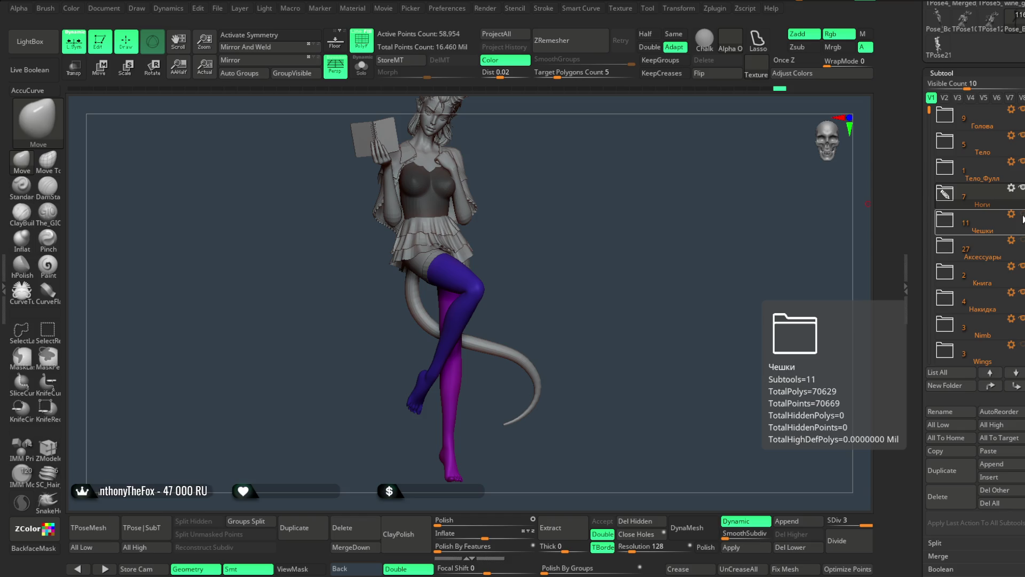
click(1020, 136)
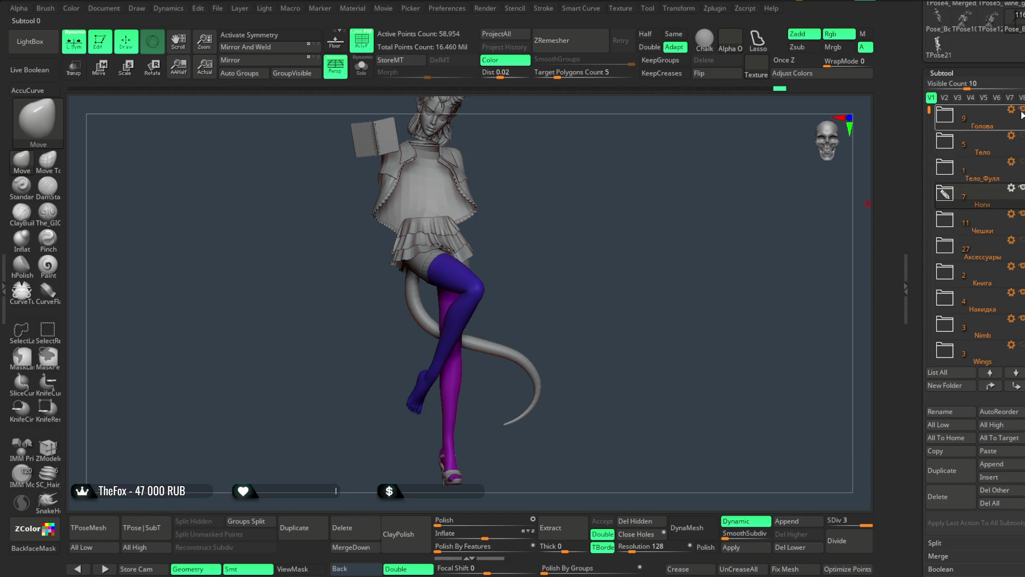
alt+drag(600, 192, 601, 243)
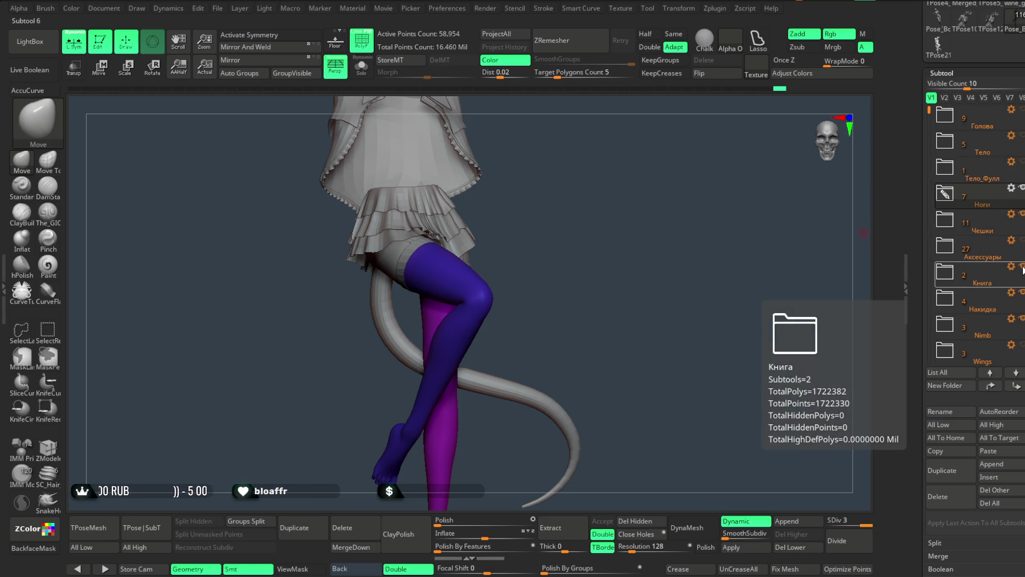
click(1021, 292)
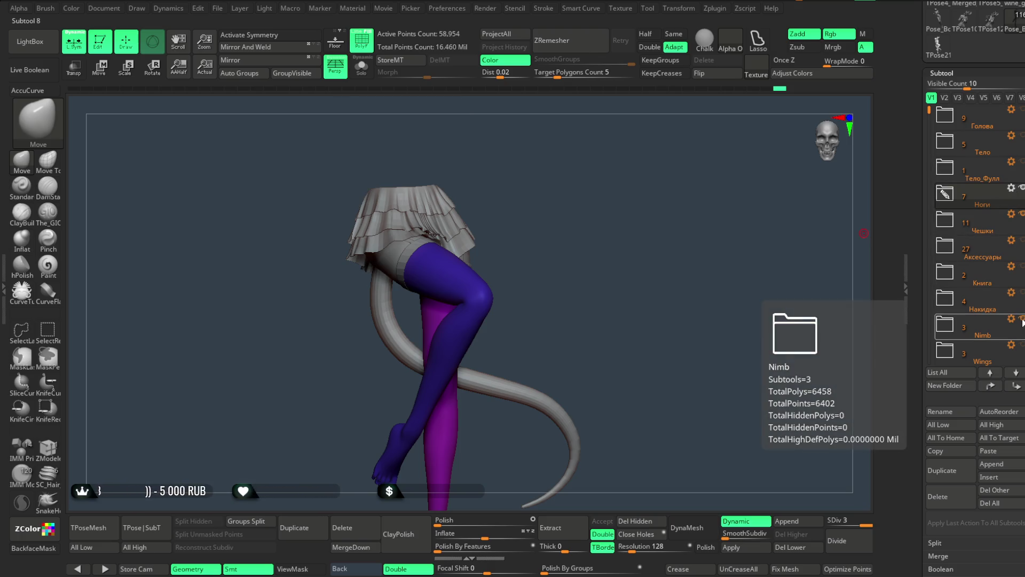
mouse_move(613, 320)
alt+mouse_down()
mouse_move(595, 267)
mouse_move(603, 237)
mouse_move(593, 304)
alt+mouse_up()
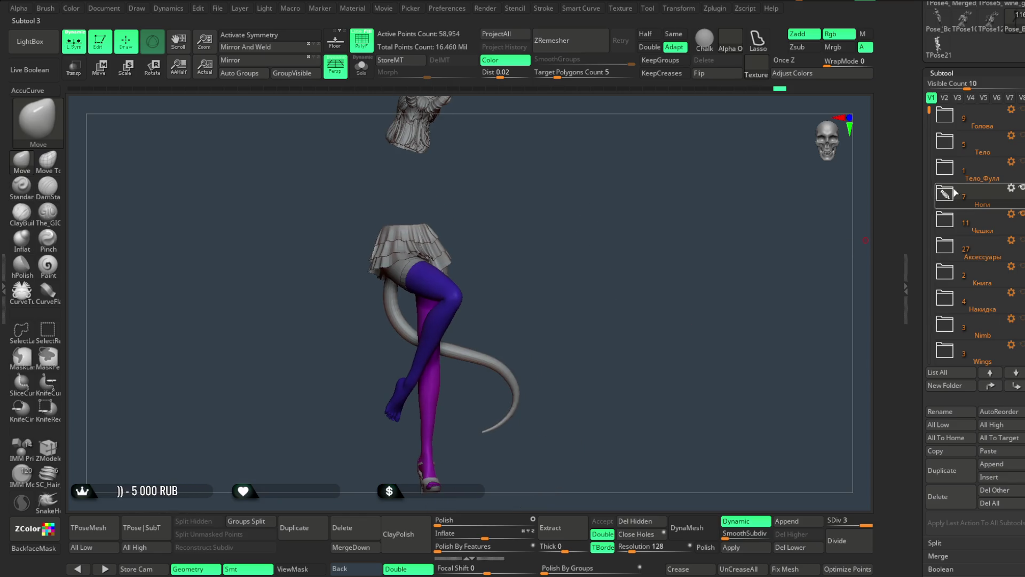
Move the Hair folder below Бэк and step down through the subtools past Чешки.
scroll(973, 253, down, 3)
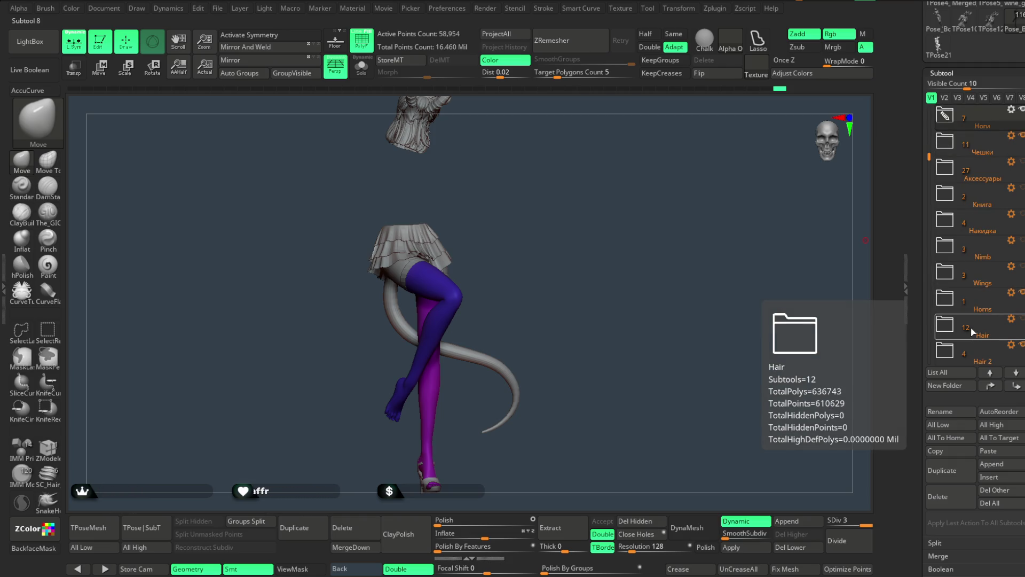
drag(974, 331, 961, 275)
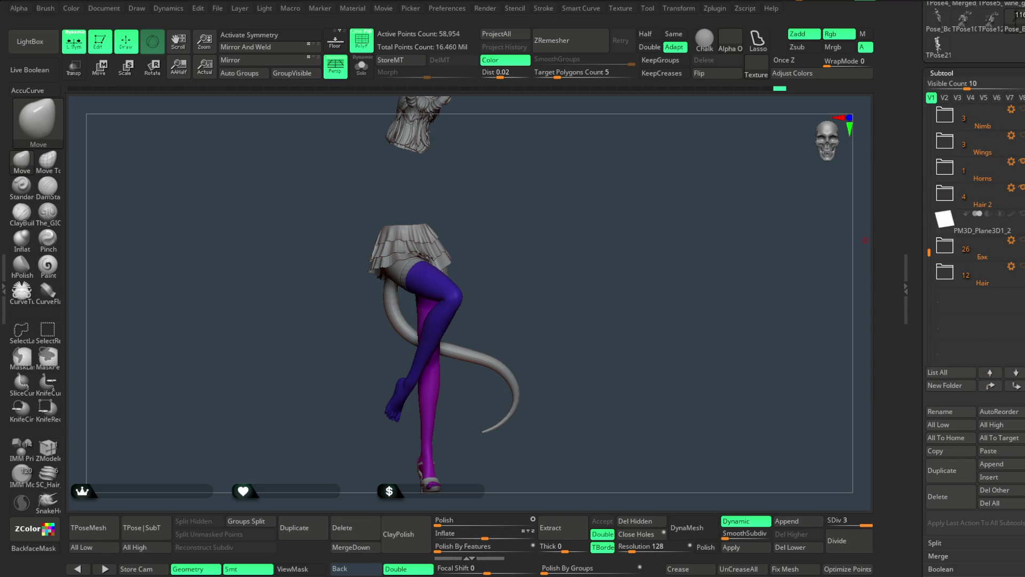
drag(928, 250, 925, 220)
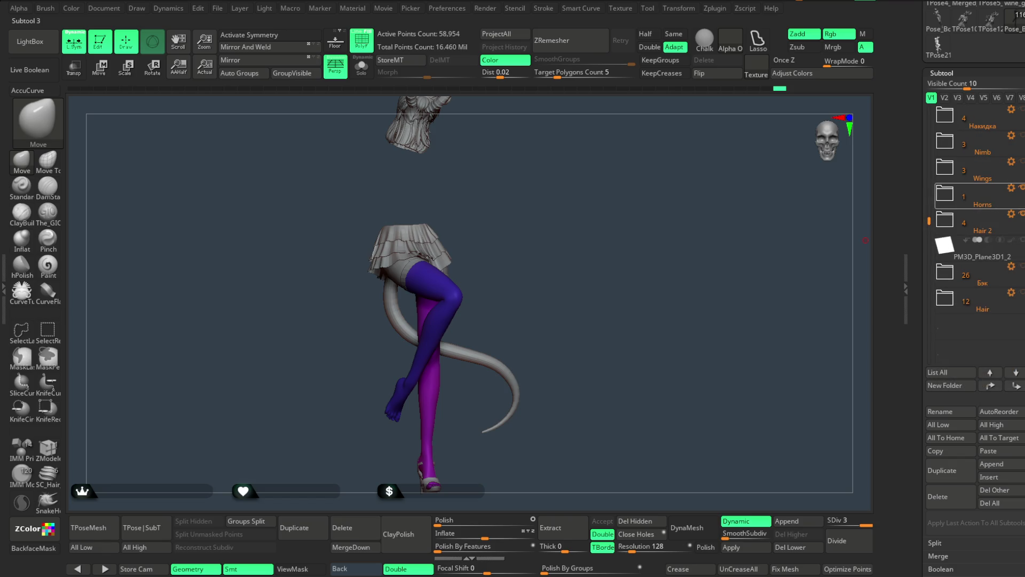
mouse_move(556, 231)
mouse_down()
mouse_move(547, 229)
mouse_move(562, 211)
mouse_up()
key(Down)
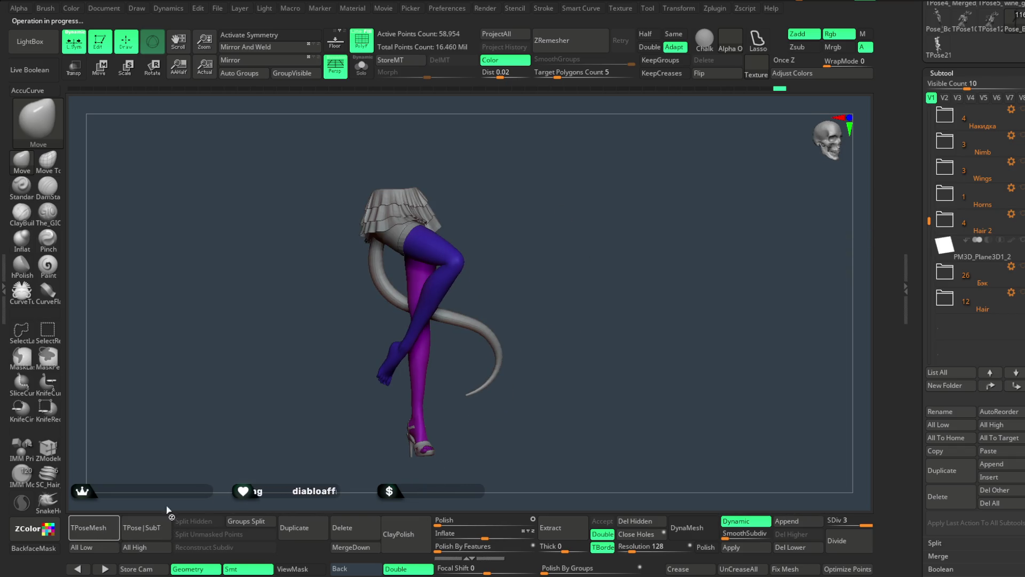
key(Down)
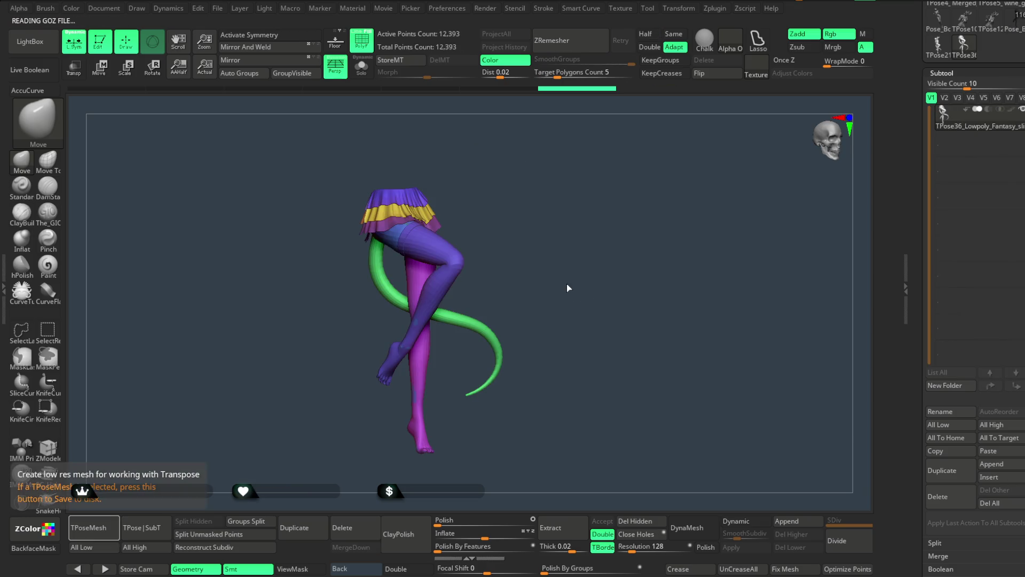
Discard the TPose36 leg pose mesh and reload the legs-and-skirt character tool.
drag(549, 284, 595, 291)
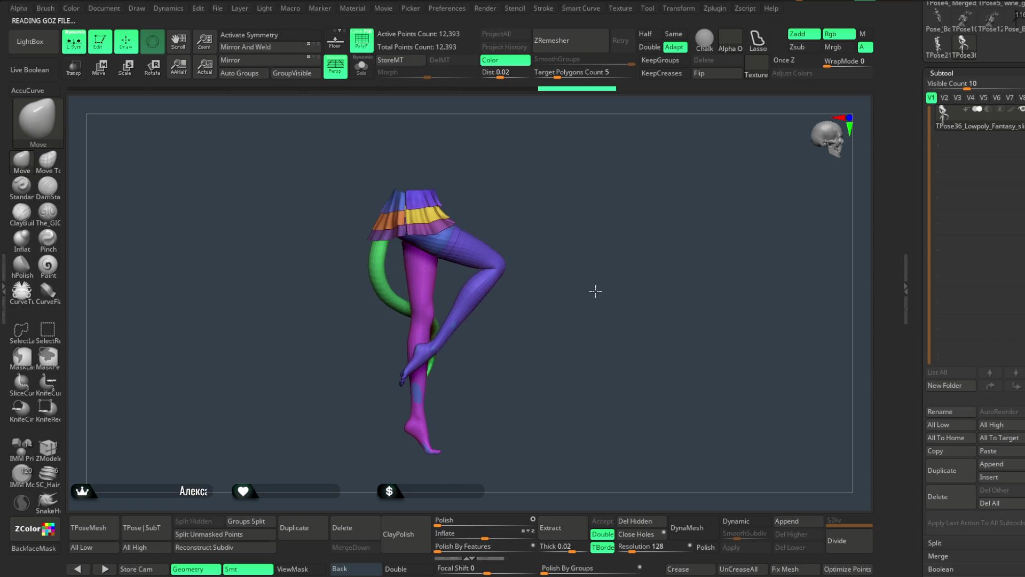
click(994, 505)
click(849, 528)
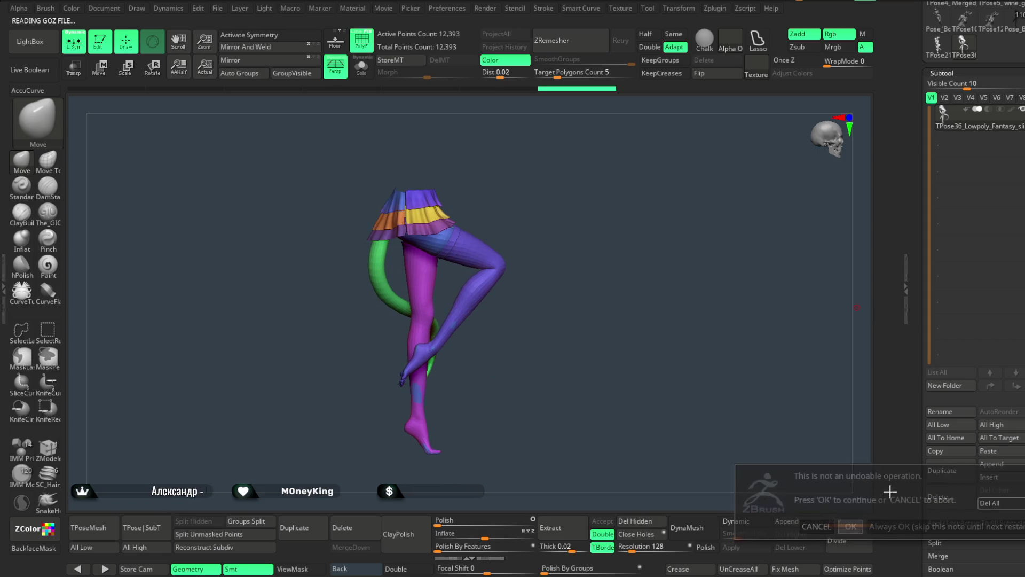
click(938, 19)
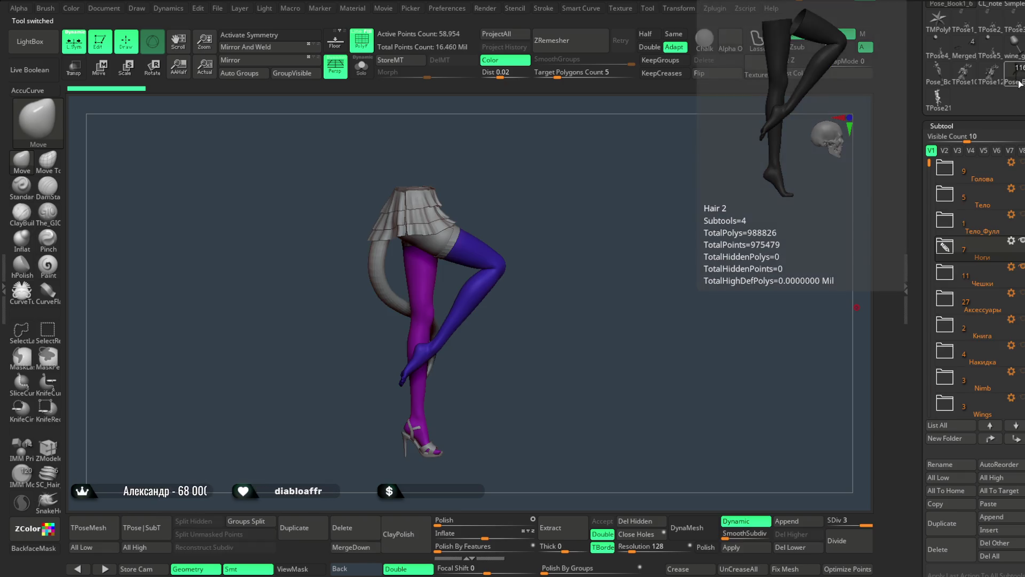
Generate a pose mesh of the legs, then delete it and reload the posed character tool.
mouse_move(503, 327)
mouse_down()
mouse_move(524, 309)
mouse_move(572, 199)
mouse_move(812, 268)
mouse_up()
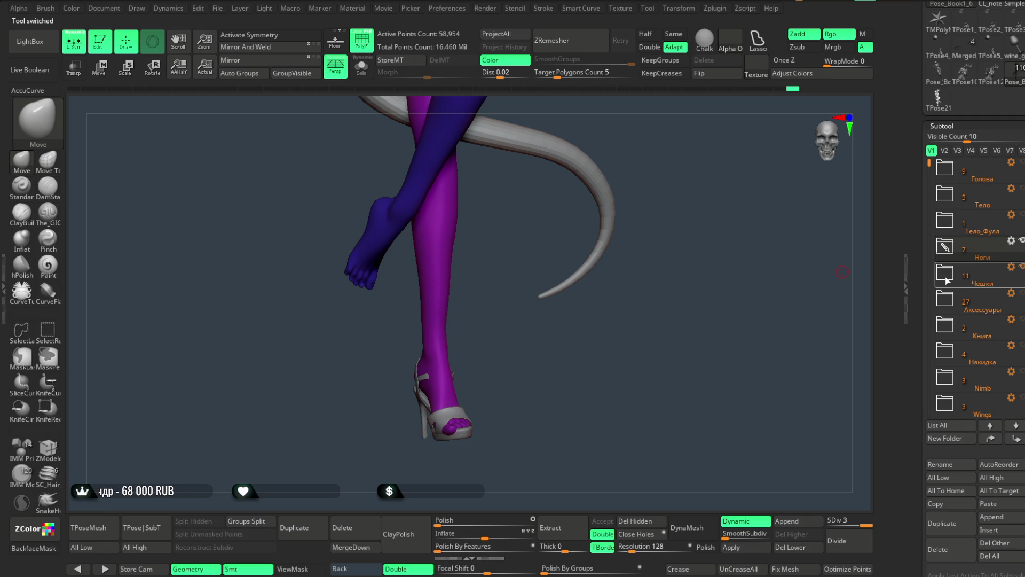
mouse_move(619, 347)
mouse_down()
mouse_move(602, 339)
mouse_move(608, 326)
mouse_up()
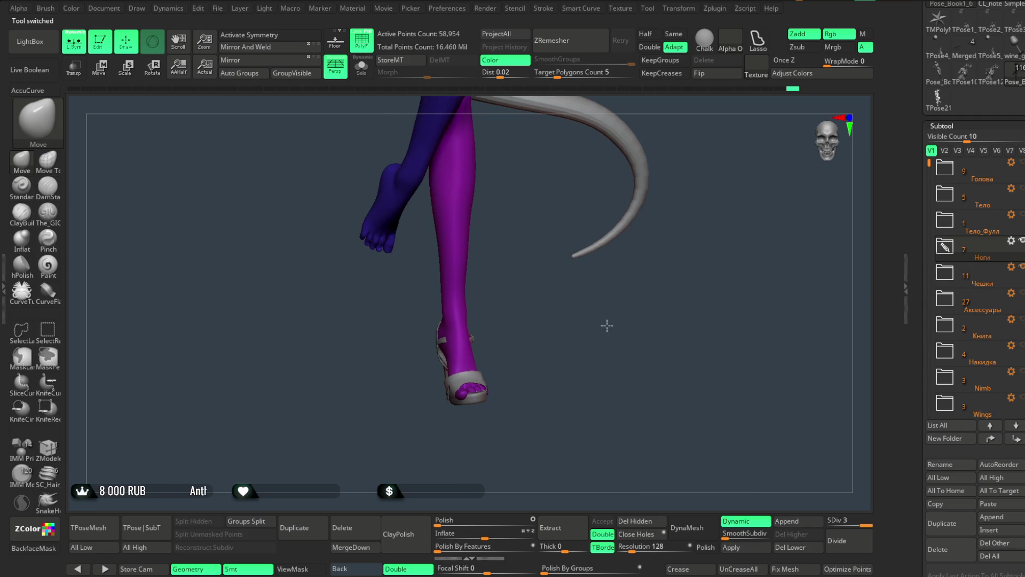
click(91, 529)
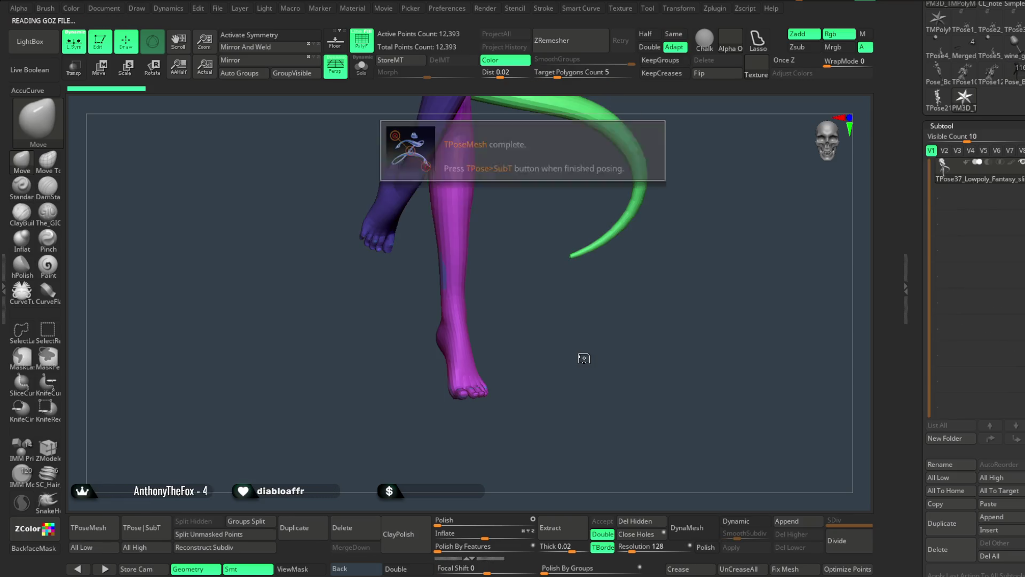
mouse_move(563, 326)
mouse_down()
mouse_move(554, 440)
mouse_move(577, 414)
mouse_move(581, 256)
mouse_move(650, 267)
mouse_move(613, 261)
mouse_move(575, 291)
mouse_move(618, 296)
mouse_up()
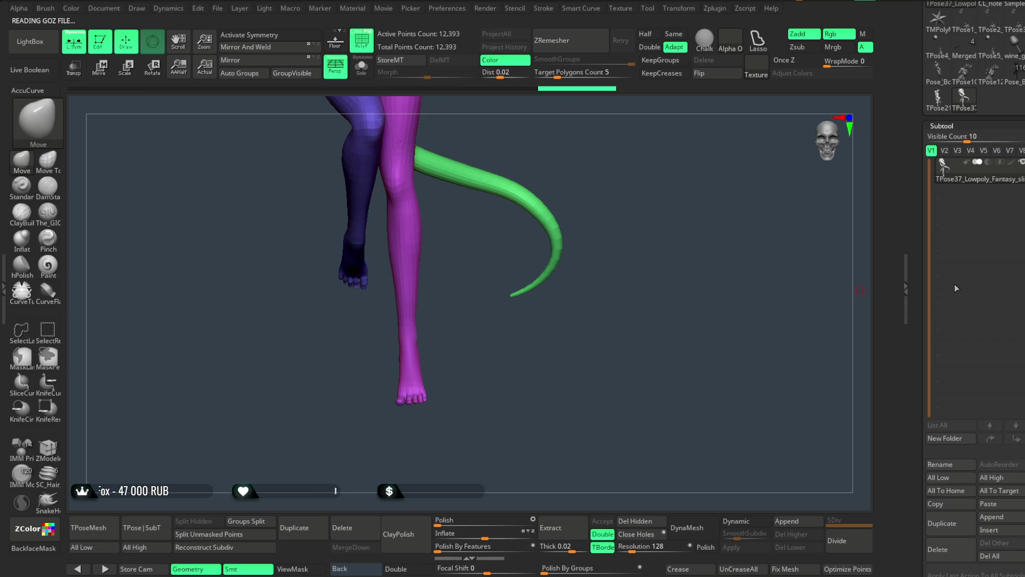
click(987, 558)
click(786, 561)
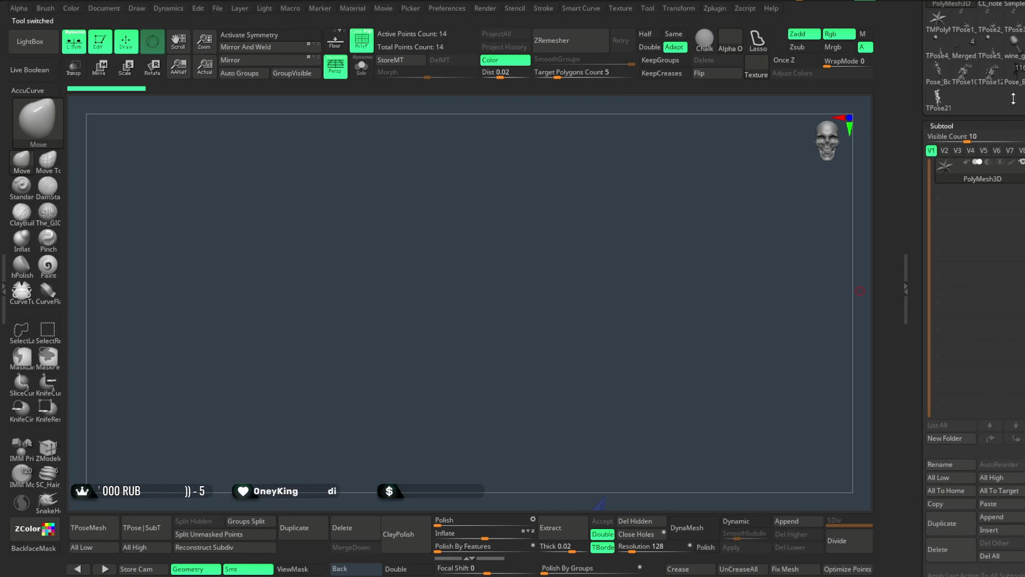
click(1011, 85)
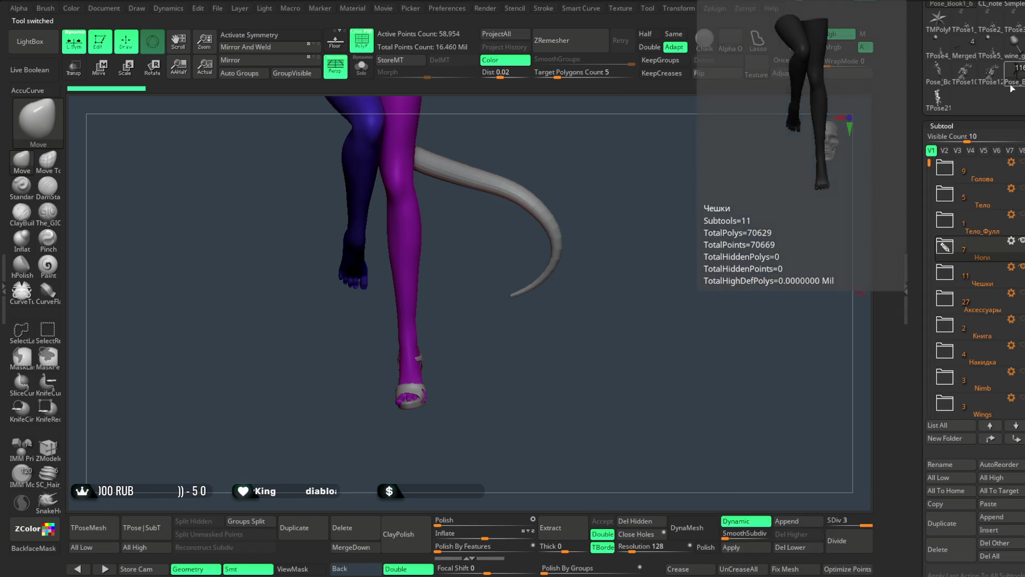
Expand Чешки, turn off Grps in Transpose Master and generate a new TPose38 pose mesh.
click(951, 285)
mouse_move(972, 340)
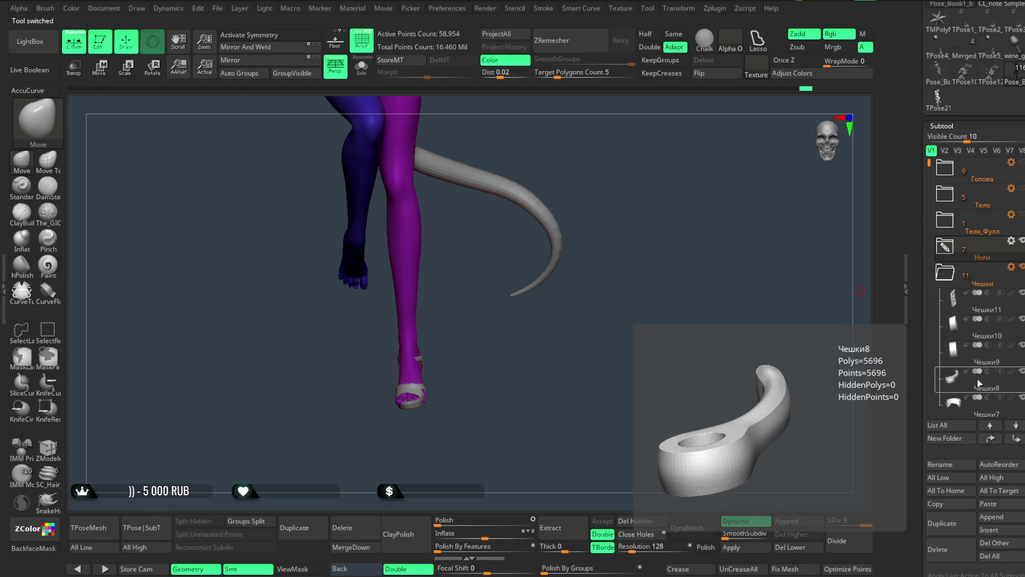
click(724, 10)
click(797, 343)
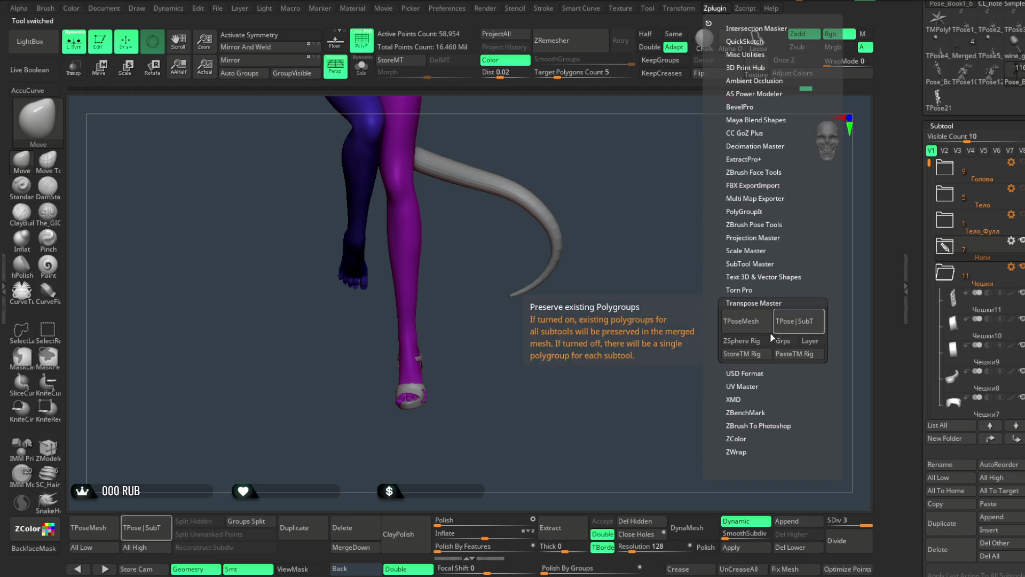
click(743, 323)
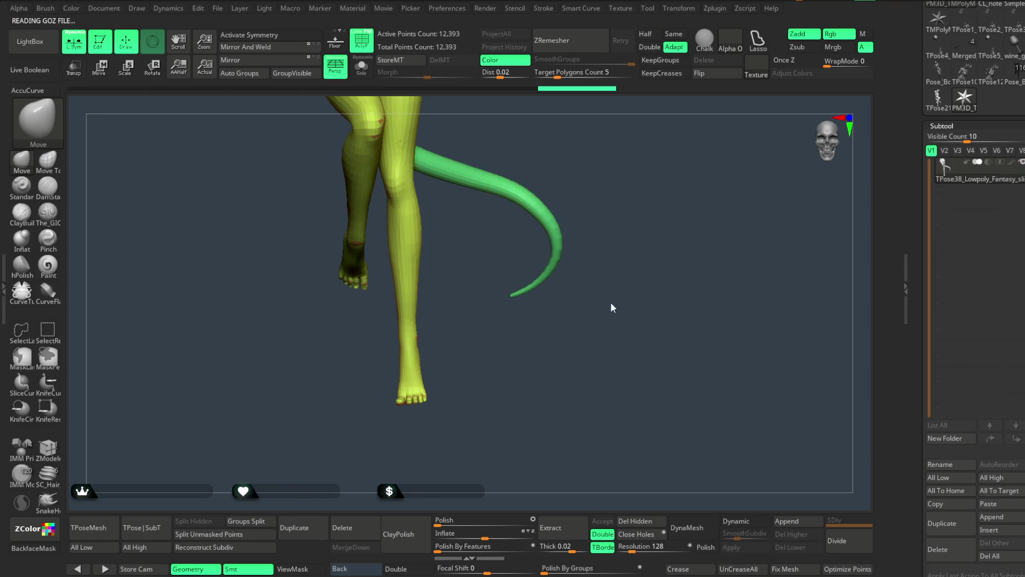
mouse_move(606, 297)
mouse_down()
mouse_move(632, 314)
mouse_move(595, 312)
mouse_up()
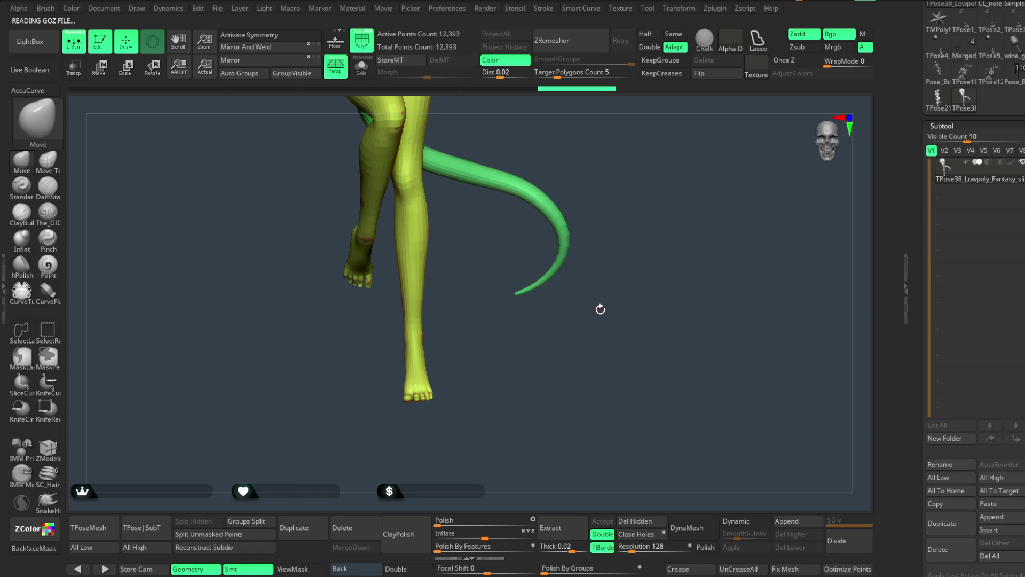
Delete all subtools of the pose mesh and load the full posed Pose_Book1_6 character.
click(951, 550)
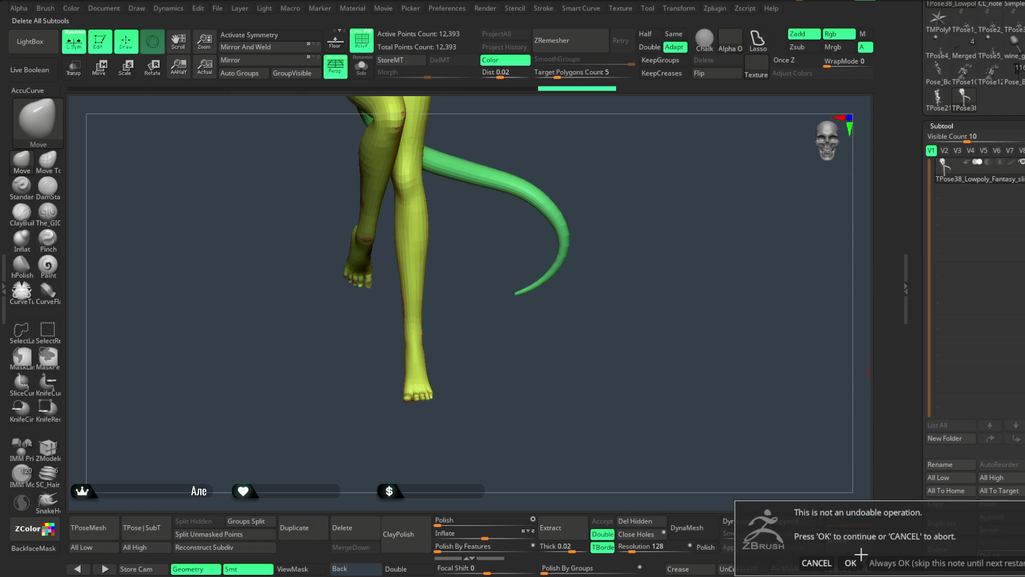
click(785, 563)
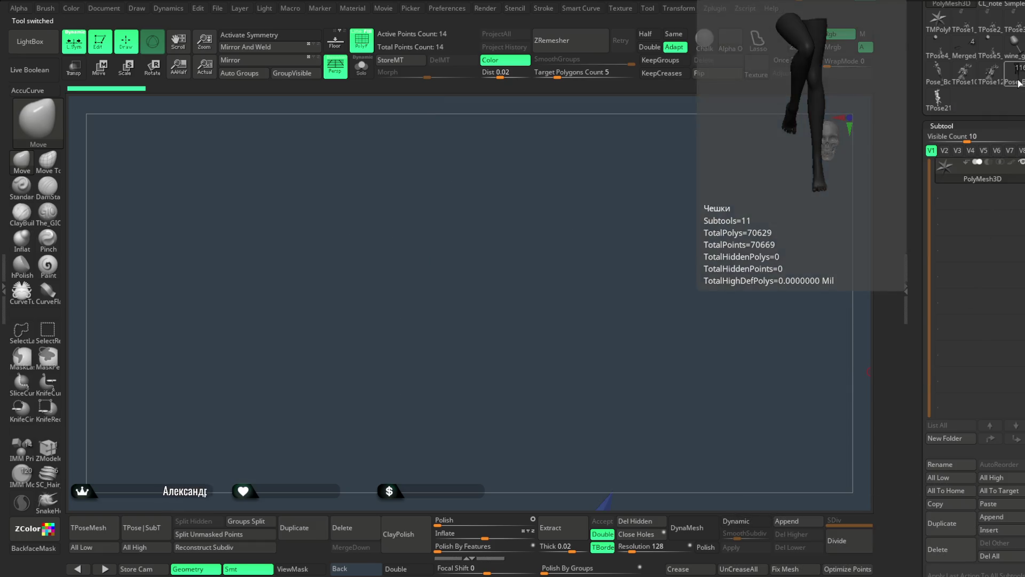
click(1016, 74)
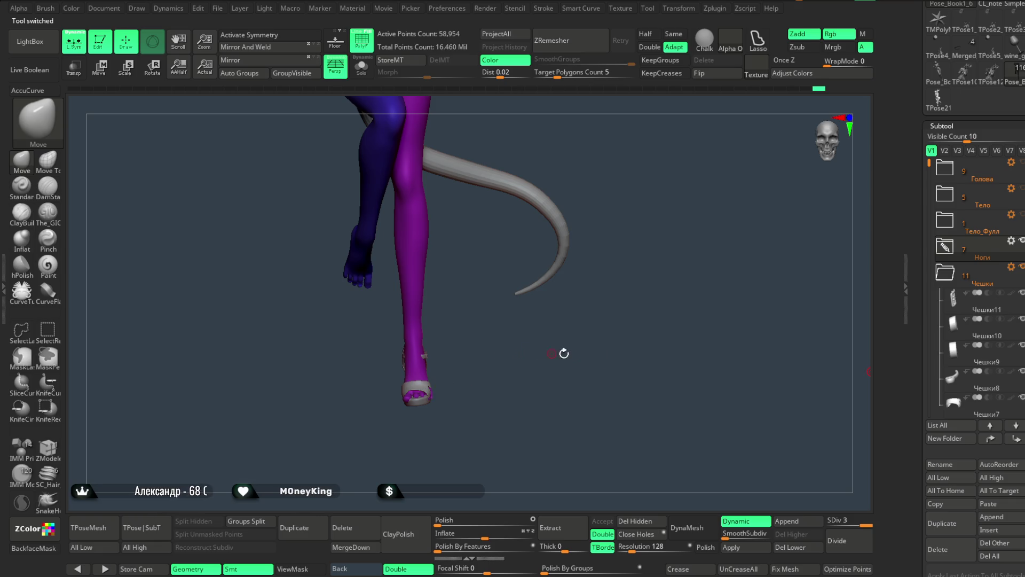
Merge the Чешки folder into one subtool and isolate the teal sandal with SelectRect.
click(1012, 269)
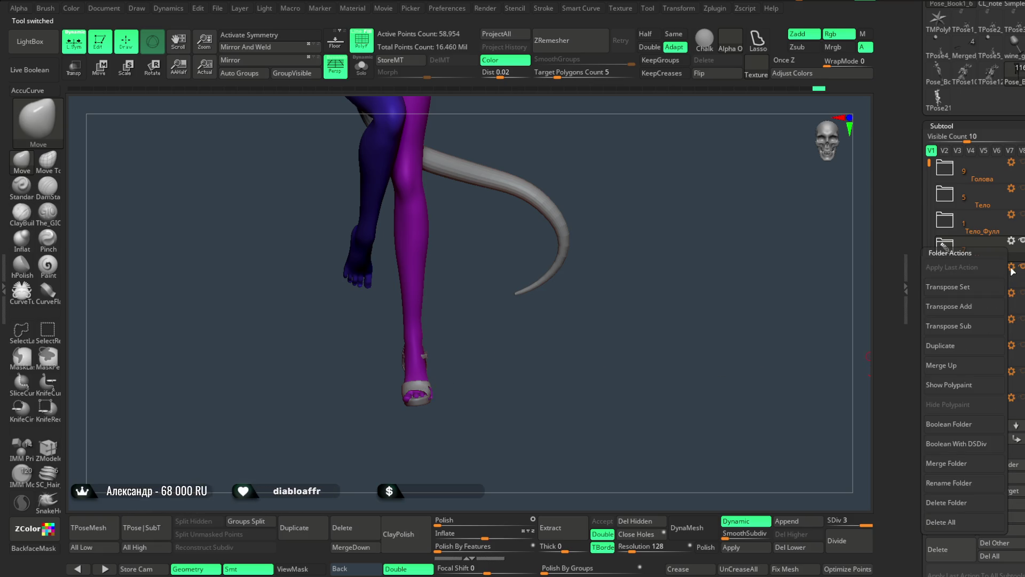
click(949, 463)
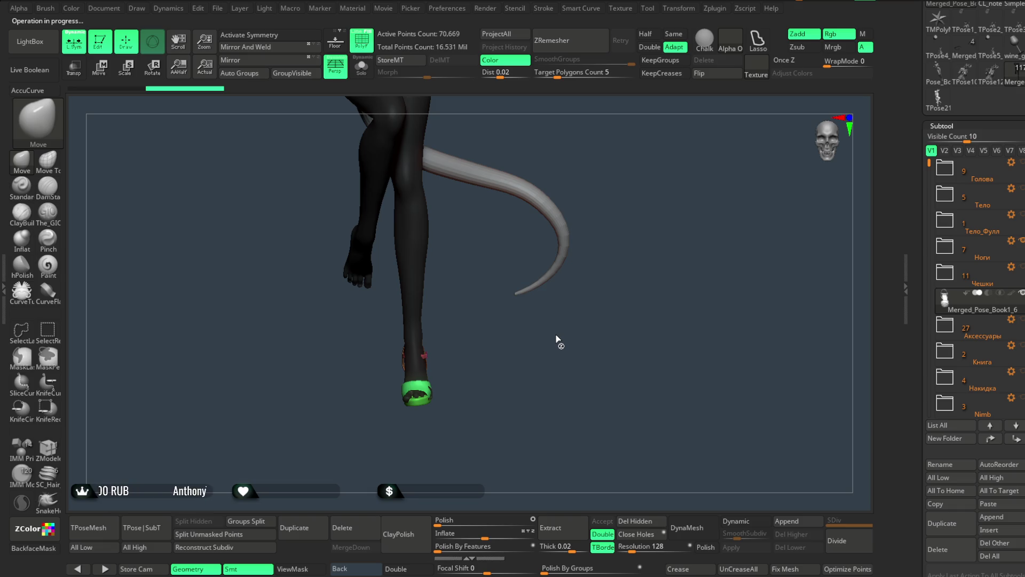
mouse_move(541, 348)
mouse_down()
mouse_move(556, 344)
mouse_move(531, 351)
mouse_move(536, 283)
mouse_move(540, 310)
mouse_move(577, 293)
mouse_move(600, 305)
mouse_up()
ctrl+shift+click(344, 282)
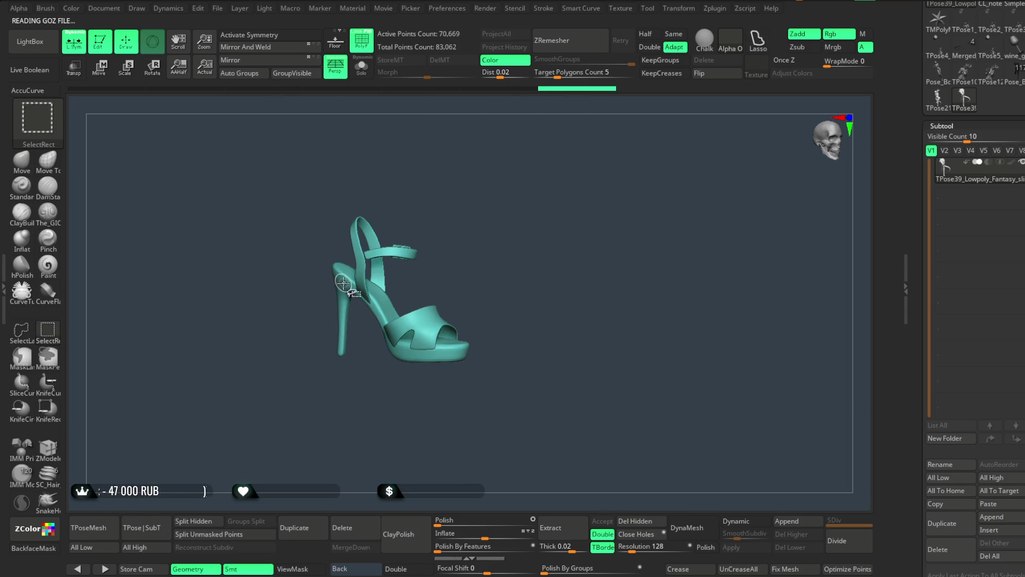
Invert visibility to show the bare foot and orbit to a close side view of the toes.
ctrl+shift+click(487, 270)
mouse_move(524, 266)
mouse_down()
mouse_move(546, 289)
mouse_move(515, 244)
mouse_move(522, 202)
mouse_move(533, 260)
mouse_up()
mouse_move(543, 240)
mouse_down()
mouse_move(547, 197)
mouse_move(555, 200)
mouse_move(533, 247)
mouse_move(514, 242)
mouse_move(486, 277)
mouse_move(522, 305)
mouse_move(543, 342)
mouse_move(530, 313)
mouse_move(478, 334)
mouse_up()
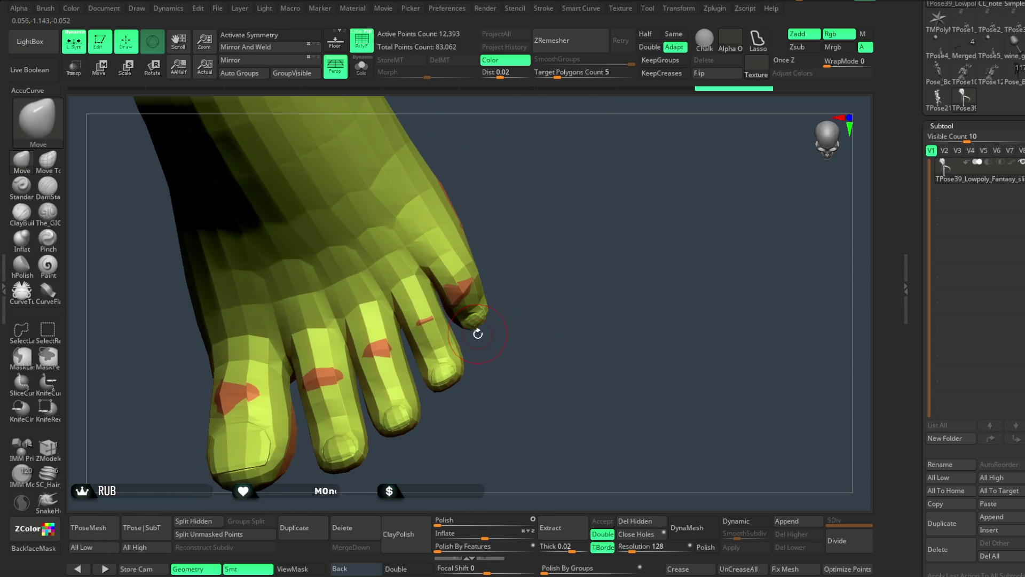
key(w)
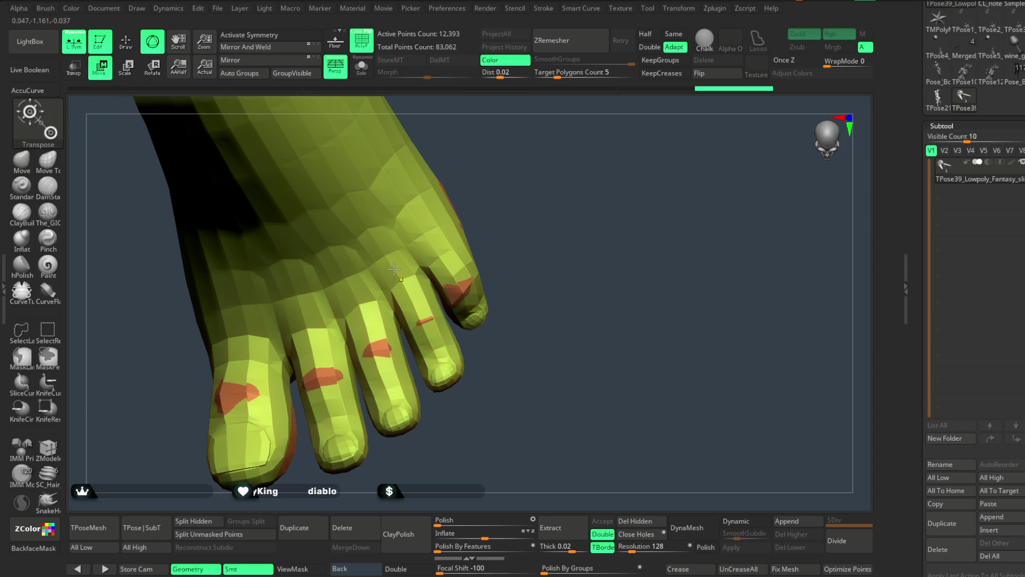
click(394, 268)
ctrl+drag(401, 291, 411, 310)
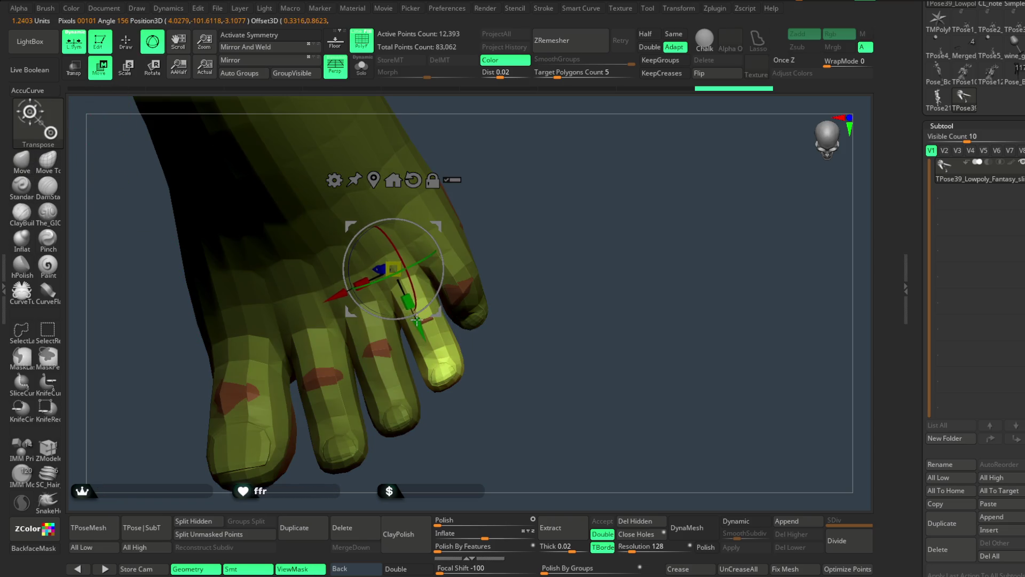
ctrl+drag(504, 228, 502, 219)
key(q)
mouse_move(337, 177)
mouse_down()
mouse_move(460, 305)
mouse_move(487, 358)
mouse_up()
Ctrl-lasso mask all but the fourth toe and rotate it downward with Transpose.
key(ctrl)
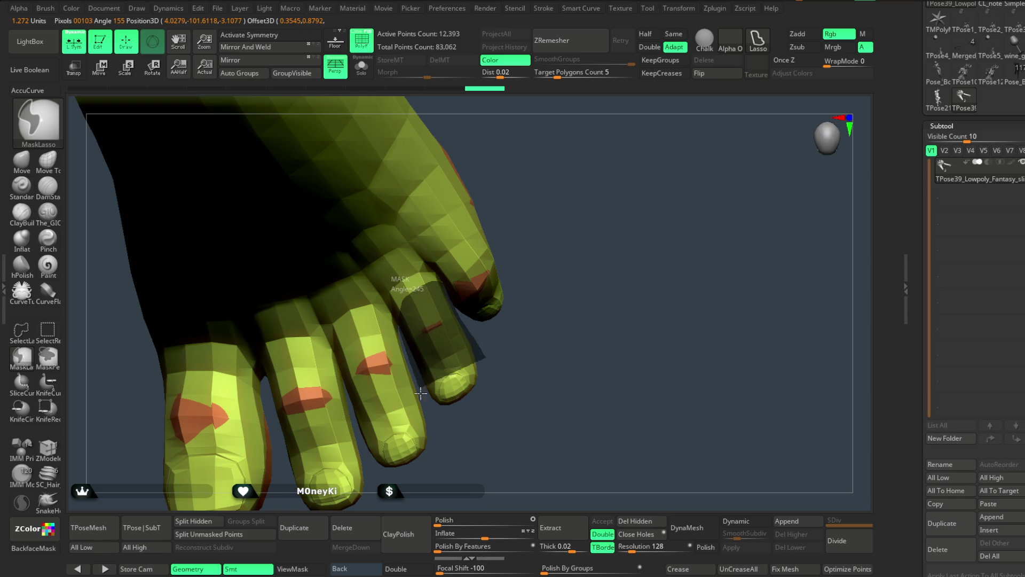
ctrl+drag(421, 394, 497, 374)
ctrl+click(535, 343)
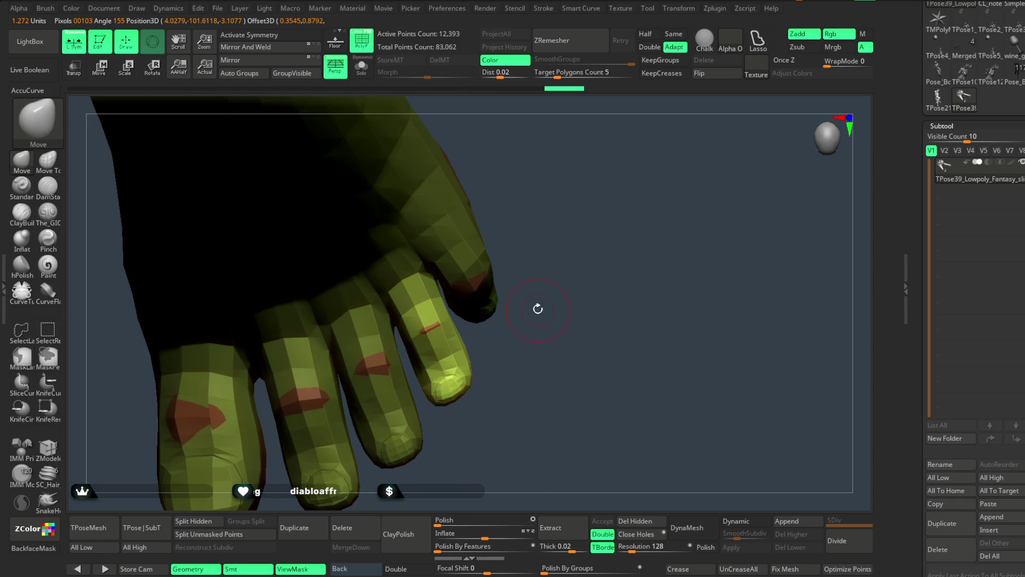
click(145, 75)
drag(438, 278, 421, 320)
mouse_move(544, 231)
ctrl+right_down()
mouse_move(573, 347)
mouse_move(547, 392)
mouse_move(481, 350)
ctrl+right_up()
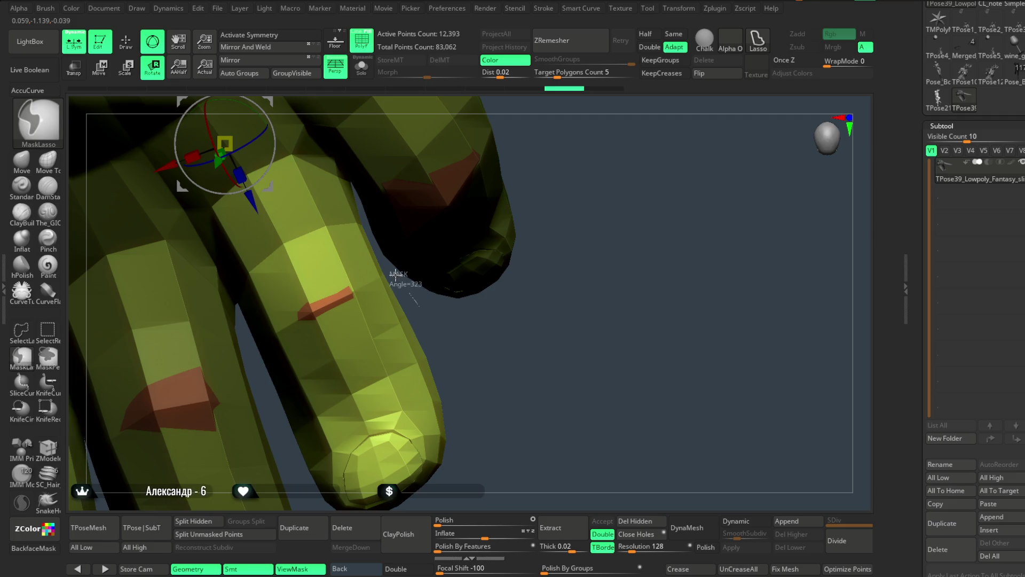
ctrl+drag(367, 182, 581, 197)
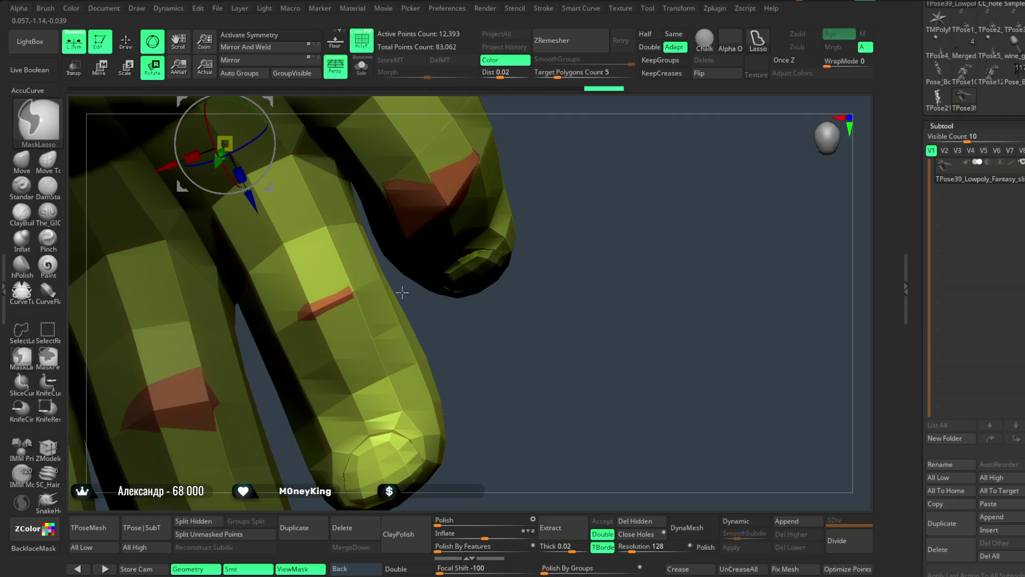
key(ctrl+z)
Undo the toe rotations and clear the mask to start the pose over.
key(ctrl+z)
key(ctrl+z)
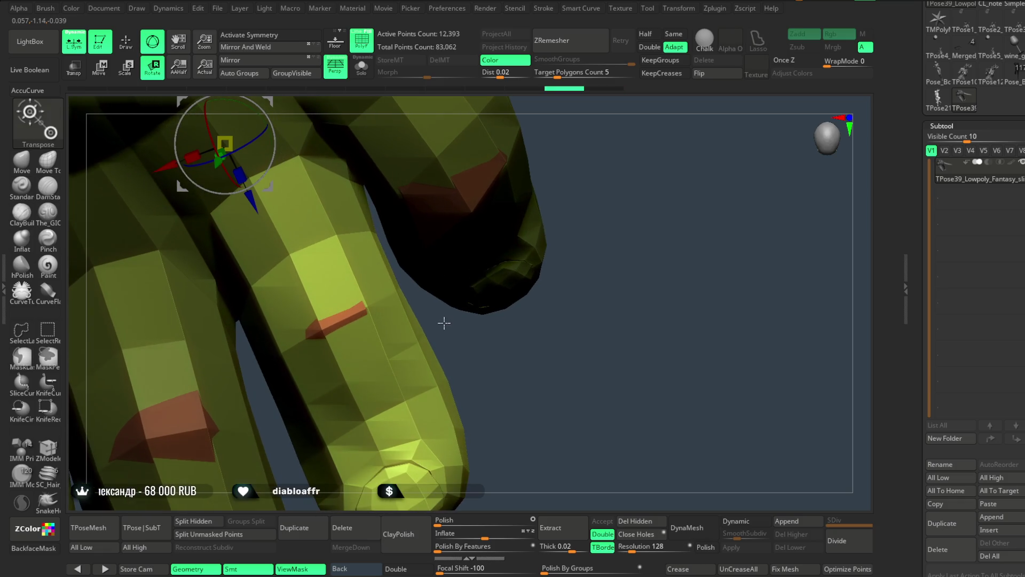
mouse_move(383, 230)
ctrl+mouse_down()
mouse_move(405, 118)
mouse_move(583, 433)
mouse_move(572, 338)
ctrl+mouse_up()
key(ctrl+z)
drag(373, 203, 372, 201)
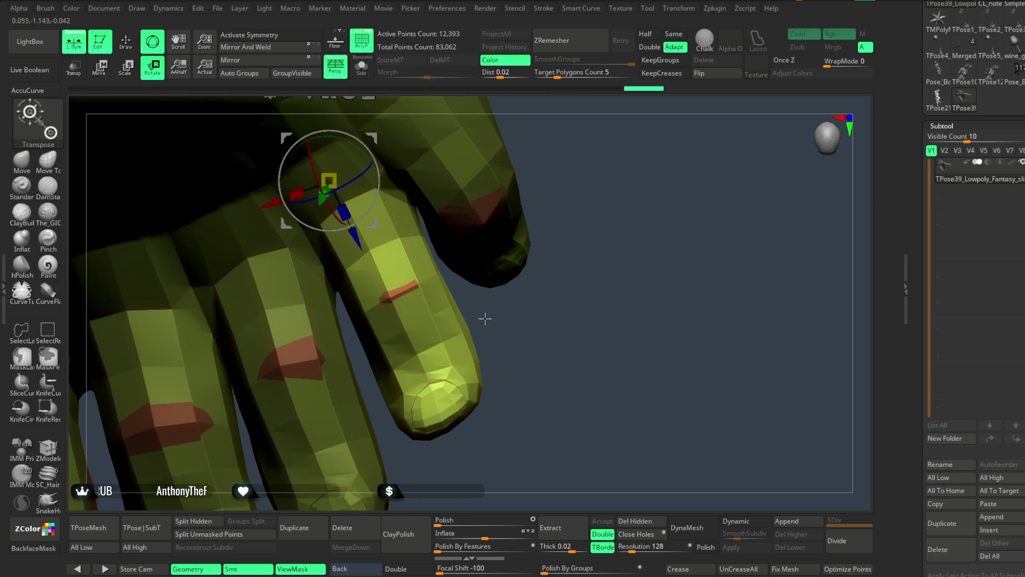
key(ctrl+z)
key(ctrl+z)
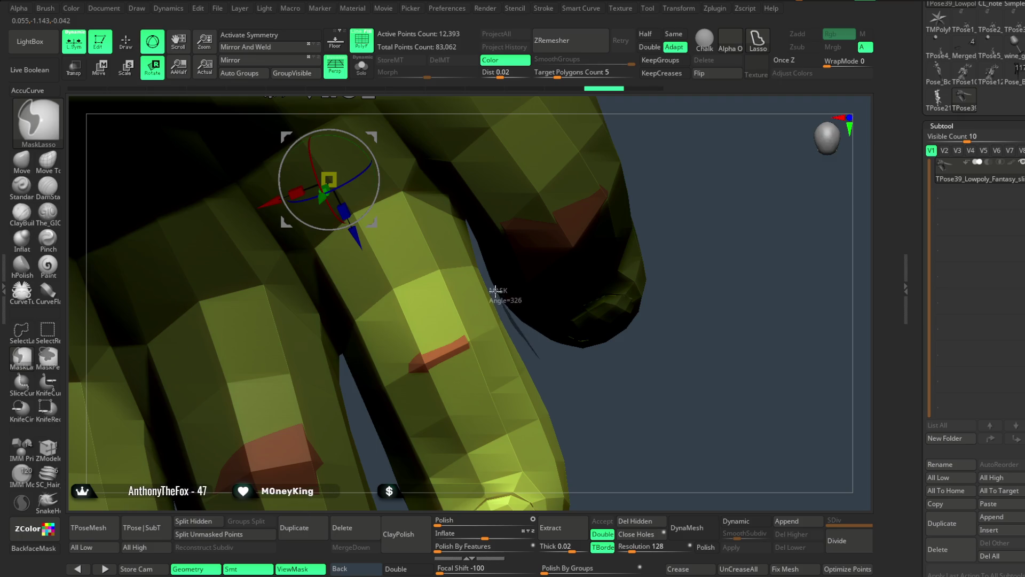
mouse_move(478, 251)
ctrl+mouse_down()
mouse_move(556, 102)
mouse_move(682, 424)
mouse_move(689, 406)
ctrl+mouse_up()
key(ctrl+z)
key(ctrl+z)
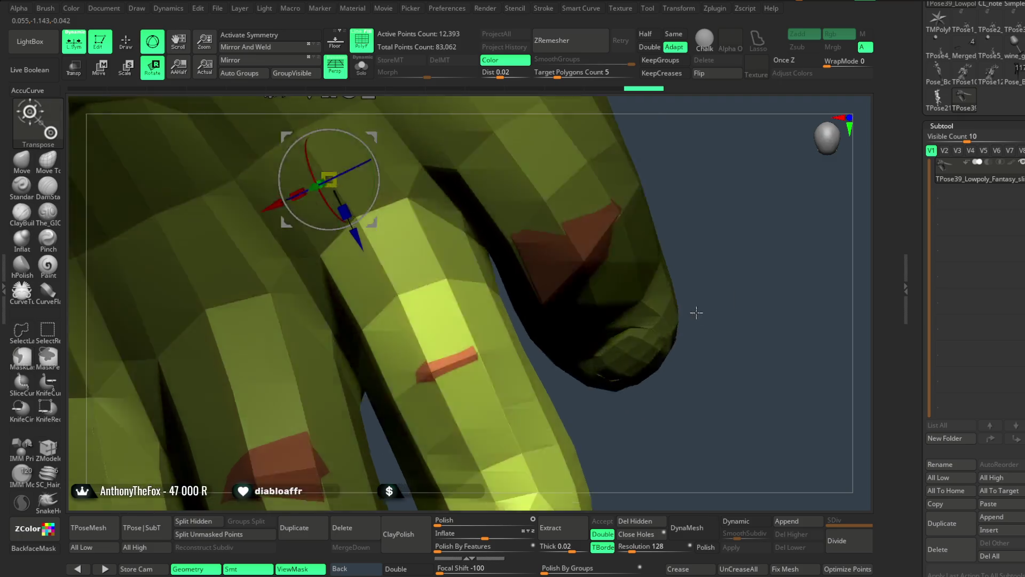
key(ctrl+z)
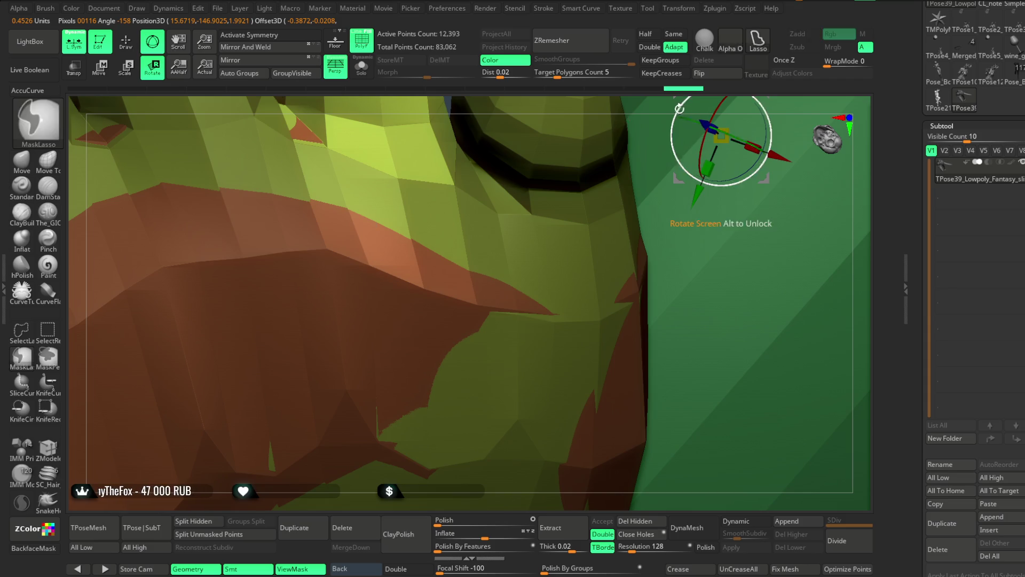
Re-mask around the fourth toe and bend it downward into a curled pose.
mouse_move(716, 123)
right_down()
mouse_move(652, 396)
mouse_move(584, 162)
mouse_move(600, 131)
mouse_move(569, 240)
right_up()
key(ctrl)
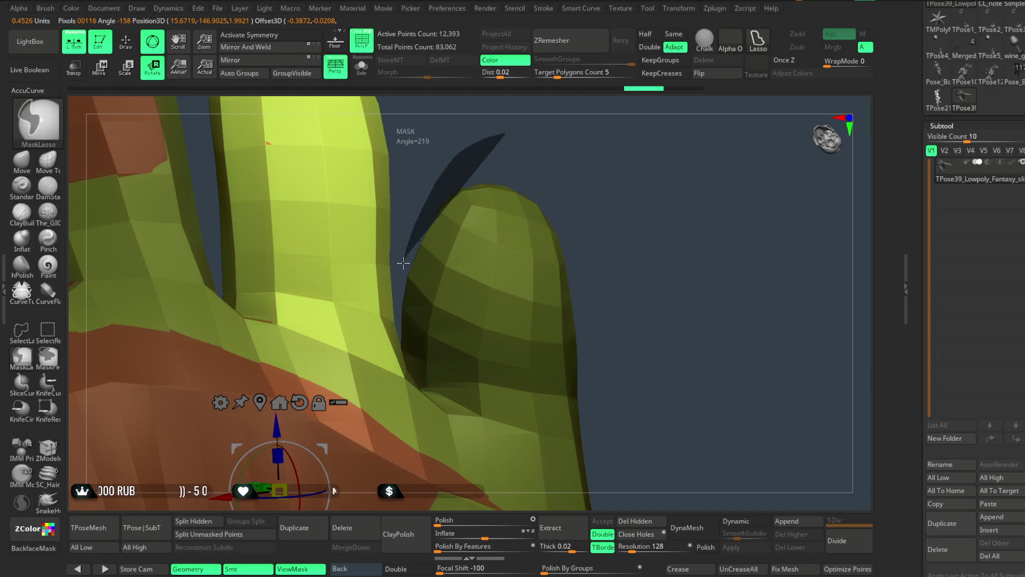
mouse_move(419, 344)
ctrl+mouse_down()
mouse_move(595, 419)
mouse_move(618, 247)
ctrl+mouse_up()
mouse_move(618, 247)
right_down()
mouse_move(602, 211)
mouse_move(581, 360)
mouse_move(595, 481)
mouse_move(577, 139)
mouse_move(556, 162)
mouse_move(364, 158)
mouse_move(604, 172)
mouse_move(641, 198)
mouse_move(615, 199)
mouse_move(634, 201)
mouse_move(609, 224)
right_up()
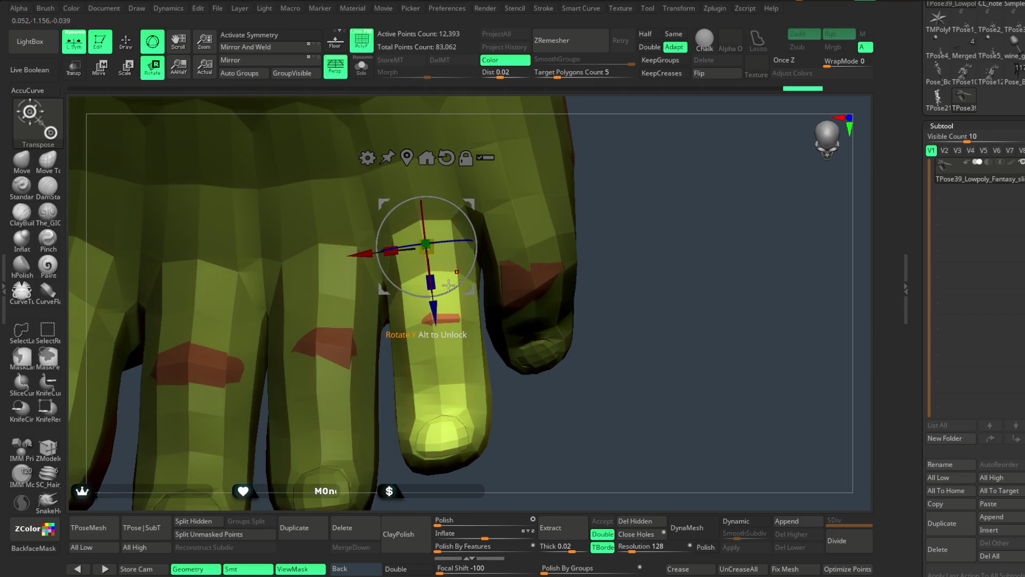
drag(449, 285, 446, 284)
drag(513, 422, 429, 284)
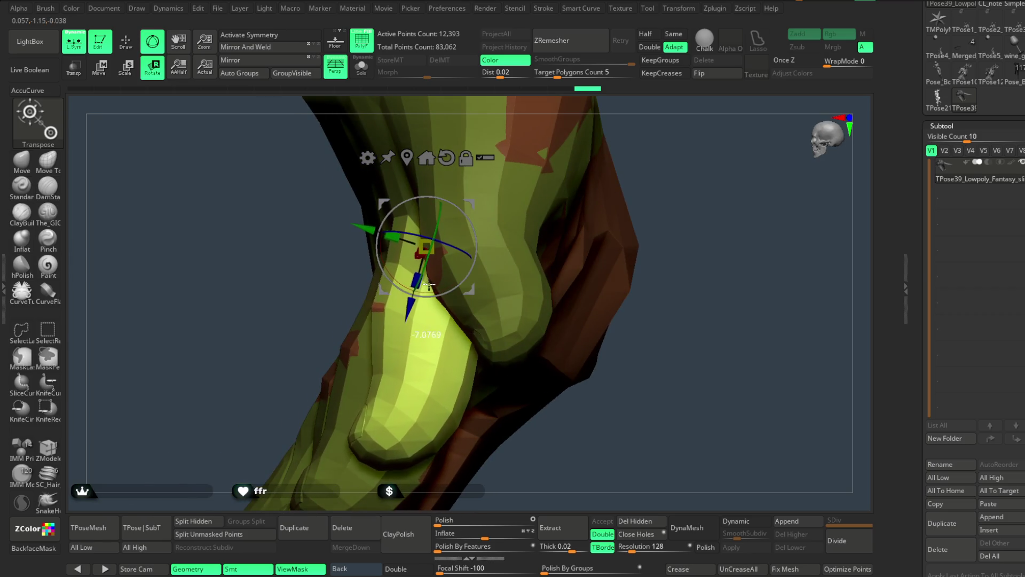
mouse_move(562, 442)
mouse_down()
mouse_move(586, 435)
mouse_move(556, 359)
mouse_move(481, 316)
mouse_up()
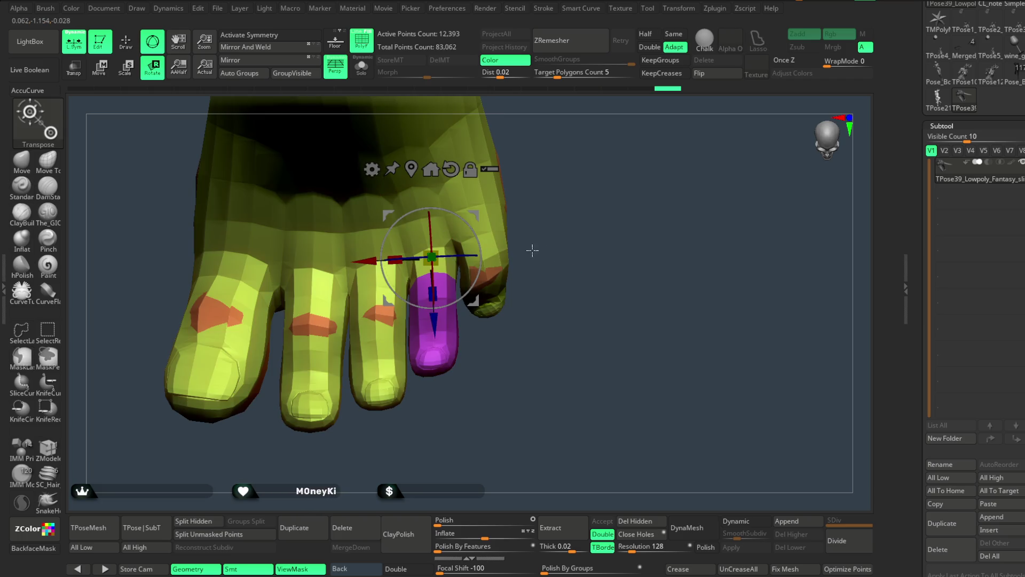
key(q)
mouse_move(529, 229)
mouse_down()
mouse_move(556, 245)
mouse_move(579, 242)
mouse_move(566, 384)
mouse_up()
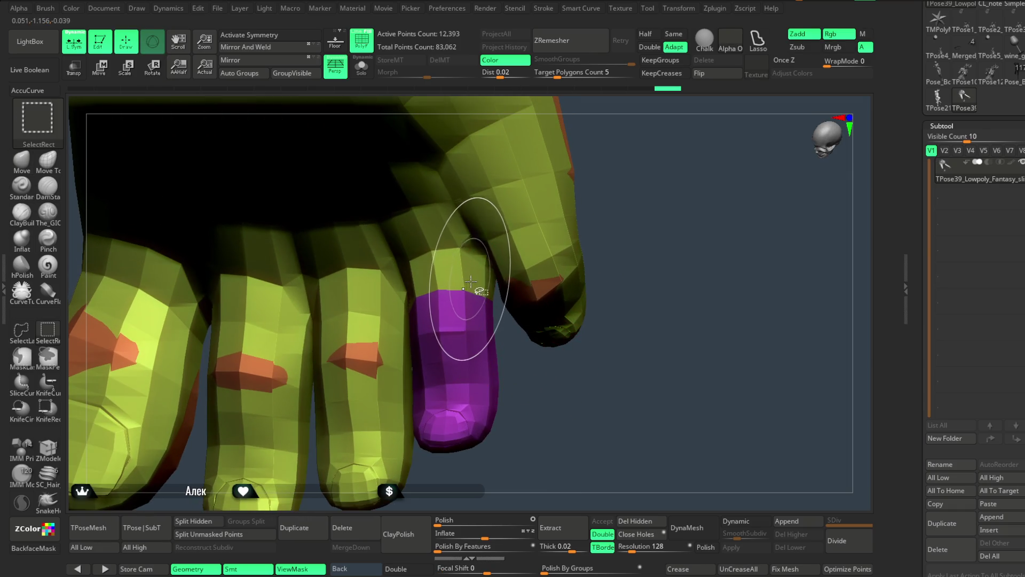
Use SelectLasso to hide the magenta toe-tip section while orbiting around the toes.
click(22, 331)
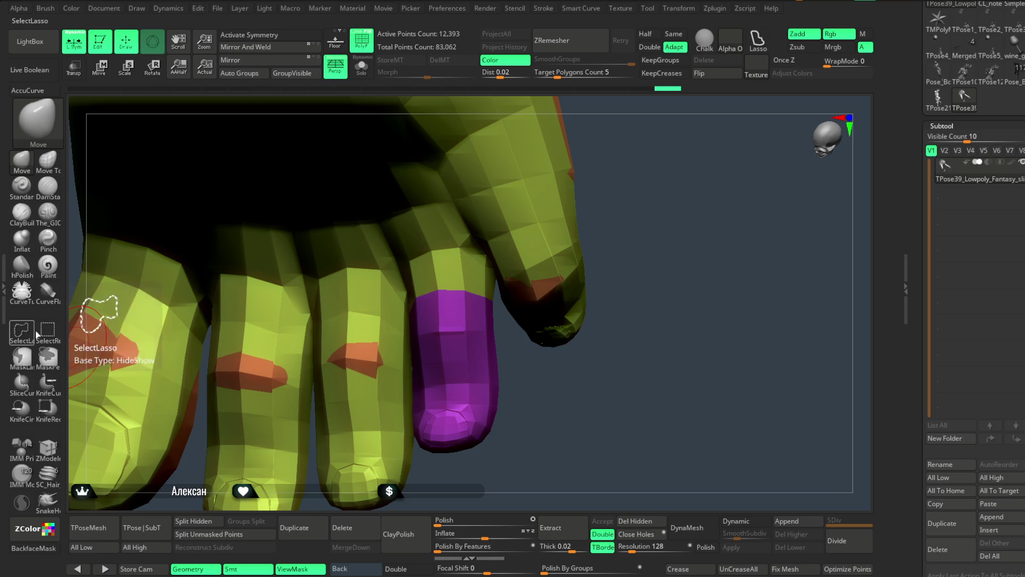
ctrl+alt+shift+click(467, 330)
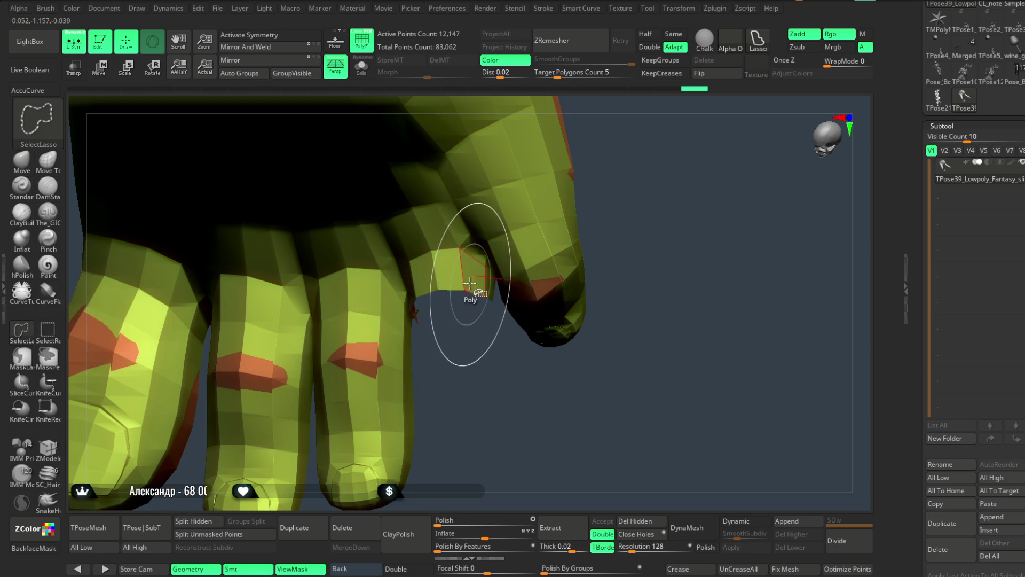
mouse_move(467, 364)
mouse_down()
mouse_move(465, 380)
mouse_move(469, 360)
mouse_move(368, 470)
mouse_up()
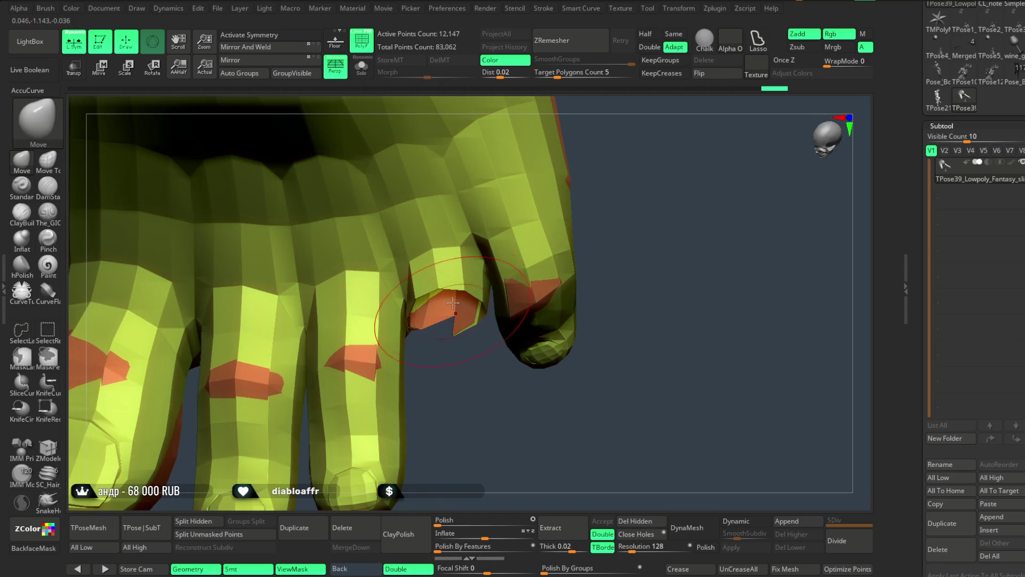
key(ctrl+shift)
mouse_move(476, 304)
mouse_down()
mouse_move(483, 355)
mouse_move(457, 313)
mouse_up()
key(ctrl+shift)
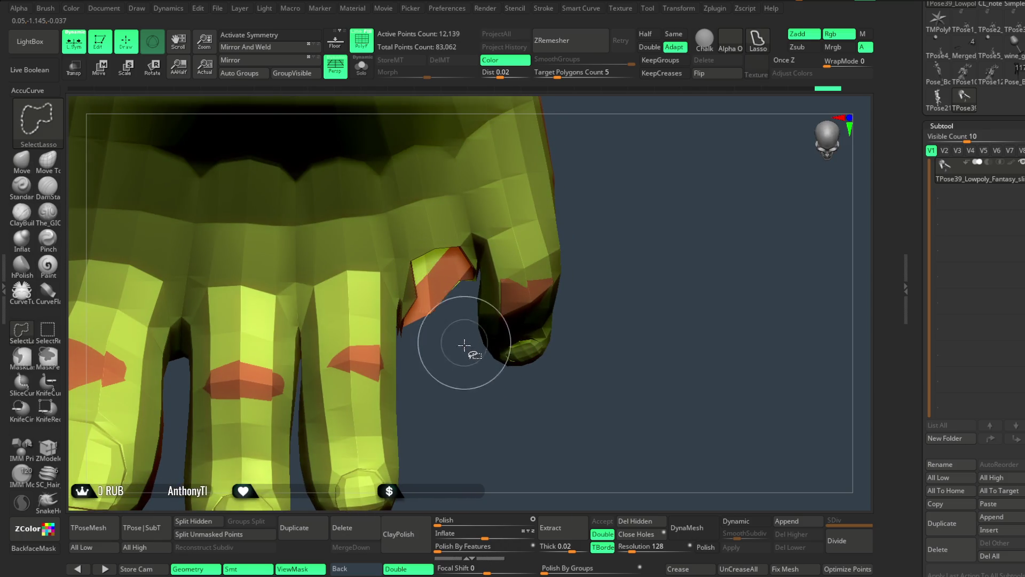
key(ctrl+shift)
drag(412, 288, 469, 359)
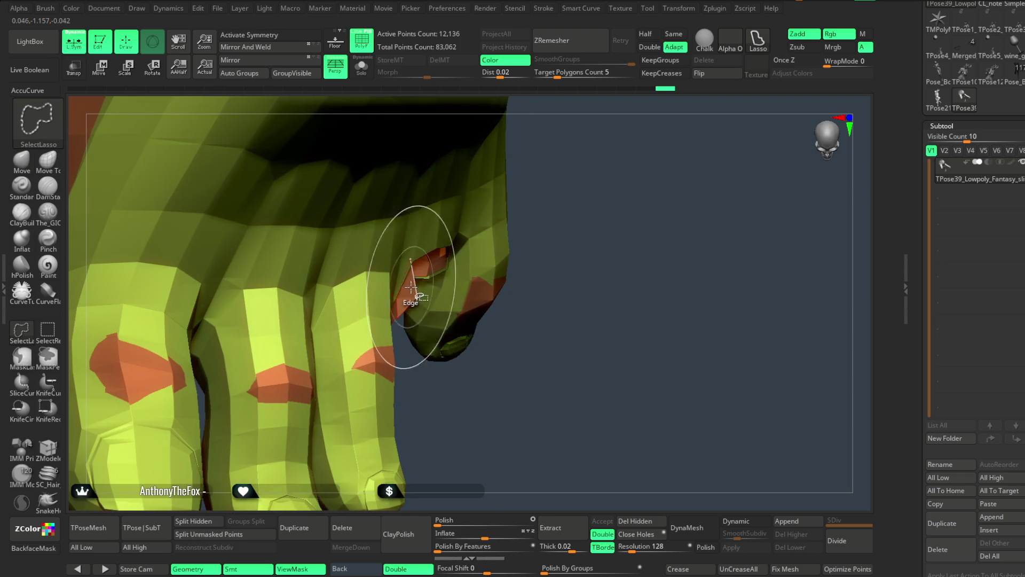
drag(443, 309, 526, 274)
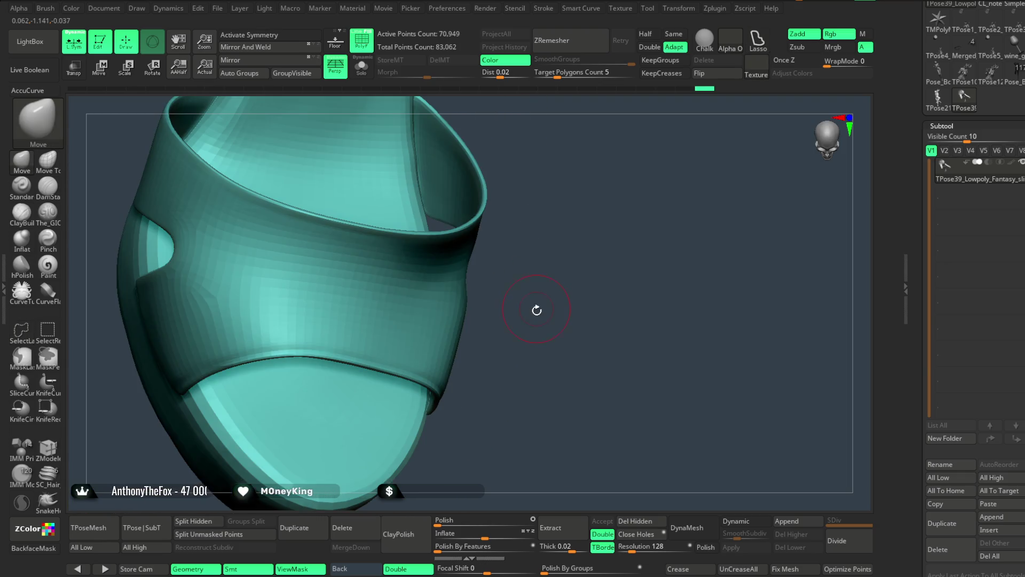
drag(533, 309, 537, 276)
key(ctrl+shift)
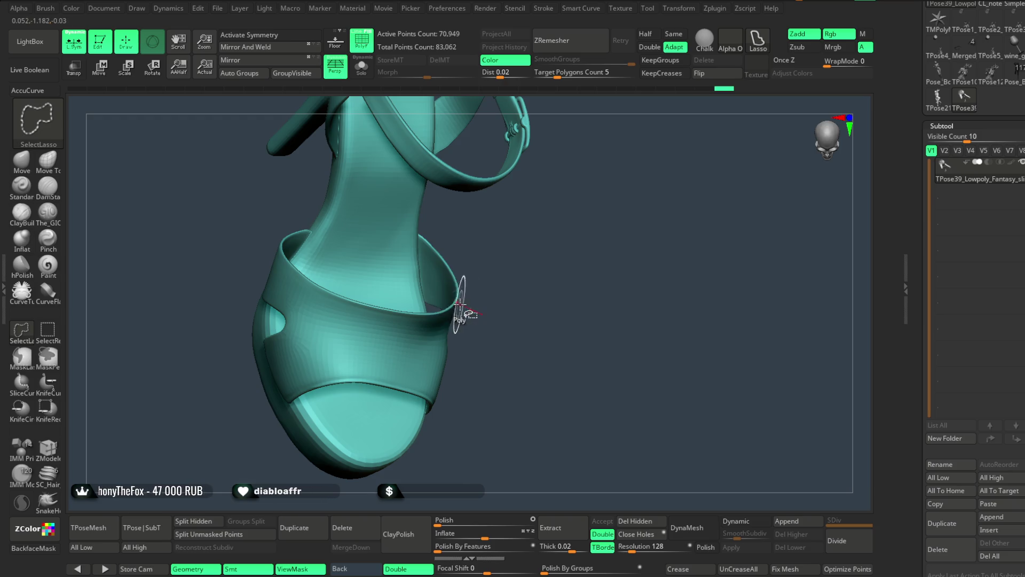
Unhide all, then hide the teal sandal polygroup so only the green foot remains.
ctrl+shift+click(460, 305)
ctrl+shift+click(520, 289)
drag(520, 289, 423, 273)
key(ctrl+shift)
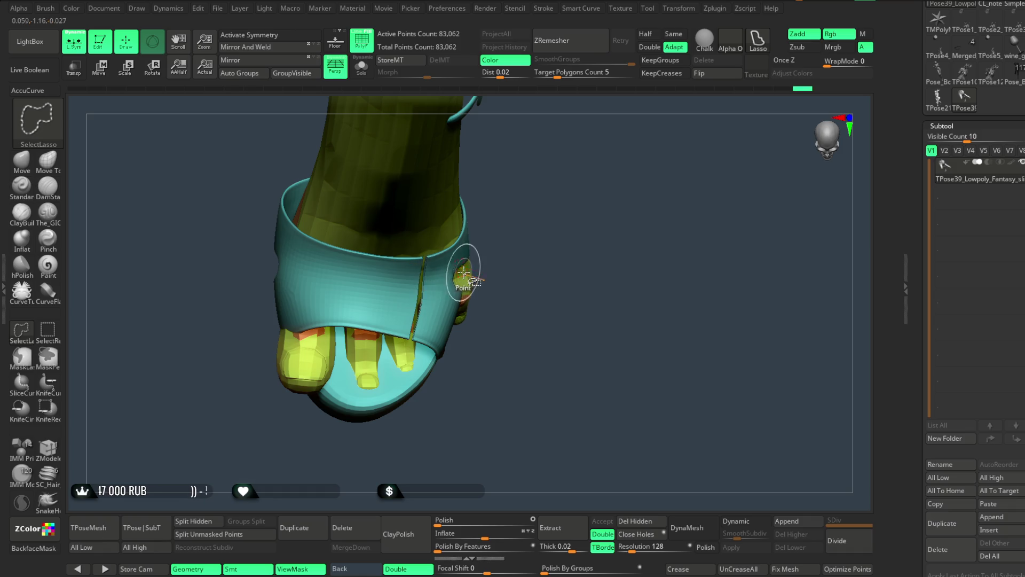
drag(488, 279, 507, 244)
key(ctrl+shift)
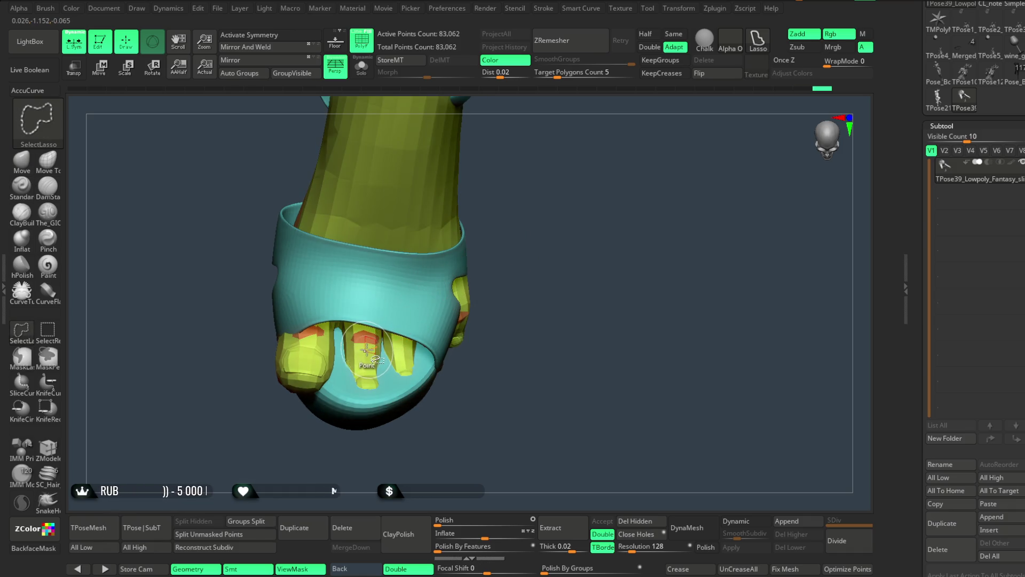
ctrl+shift+click(366, 351)
ctrl+shift+click(480, 348)
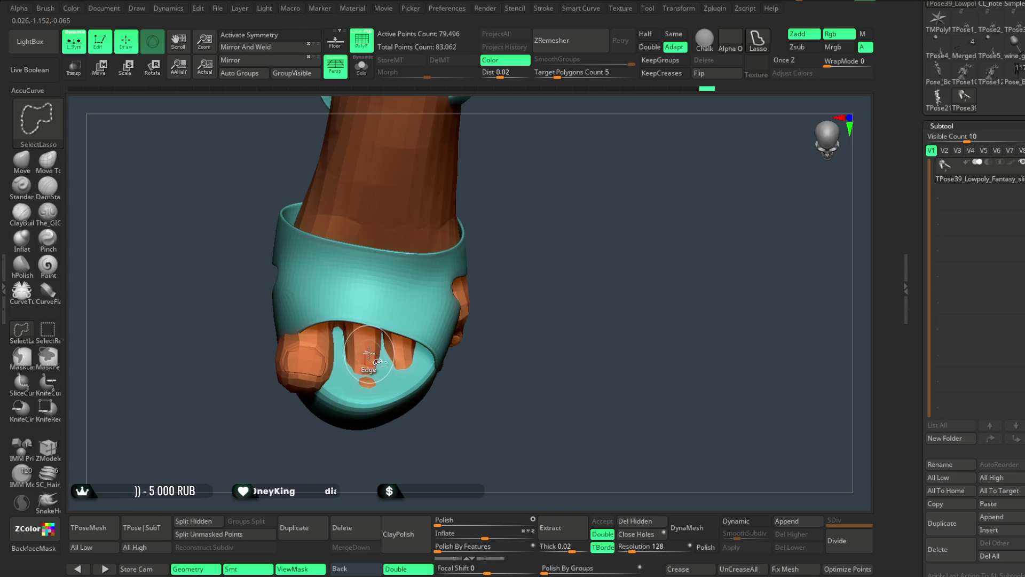
ctrl+shift+click(438, 374)
ctrl+shift+click(454, 296)
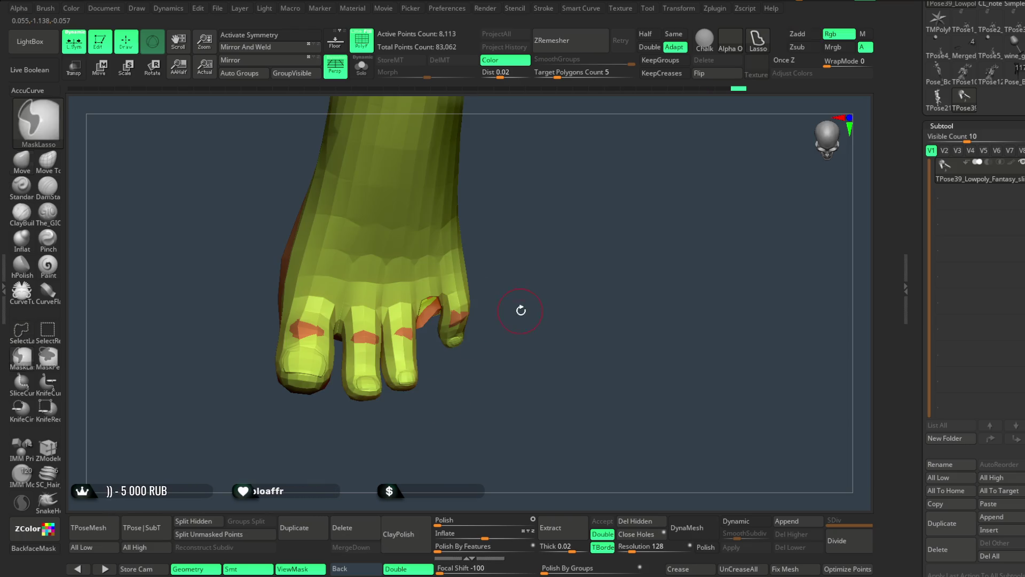
Orbit and zoom around the toes to inspect them from several angles.
mouse_move(506, 360)
mouse_down()
mouse_move(502, 419)
mouse_move(456, 421)
mouse_move(457, 455)
mouse_move(401, 205)
mouse_up()
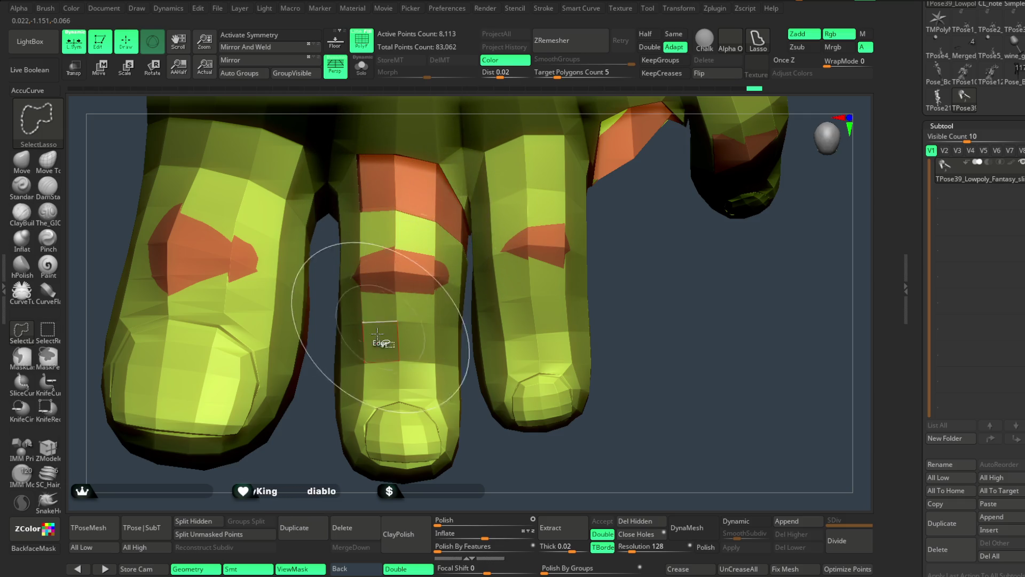
drag(377, 334, 347, 214)
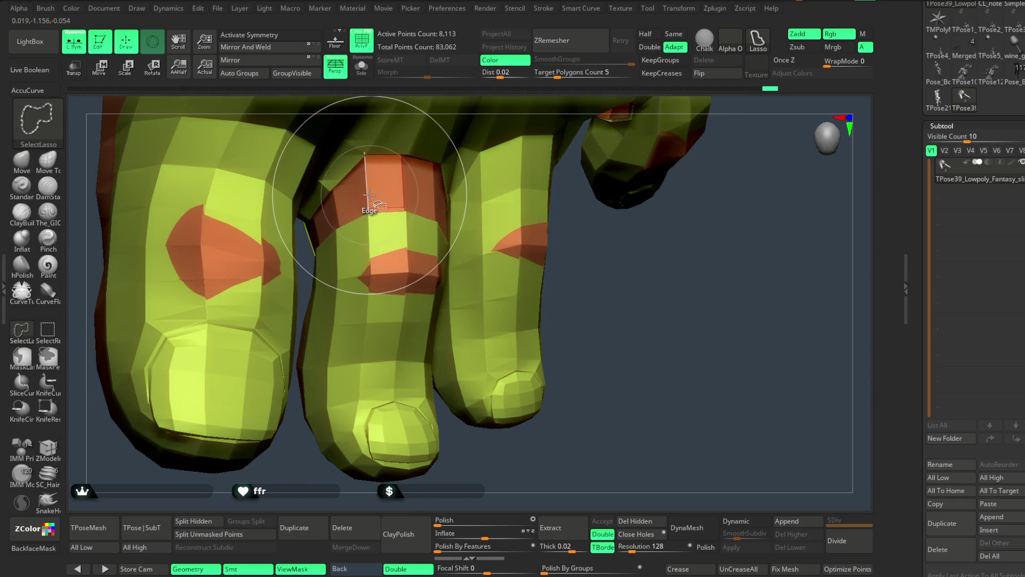
drag(577, 247, 477, 233)
mouse_move(611, 257)
mouse_down()
mouse_move(589, 268)
mouse_move(549, 254)
mouse_move(686, 262)
mouse_move(421, 223)
mouse_up()
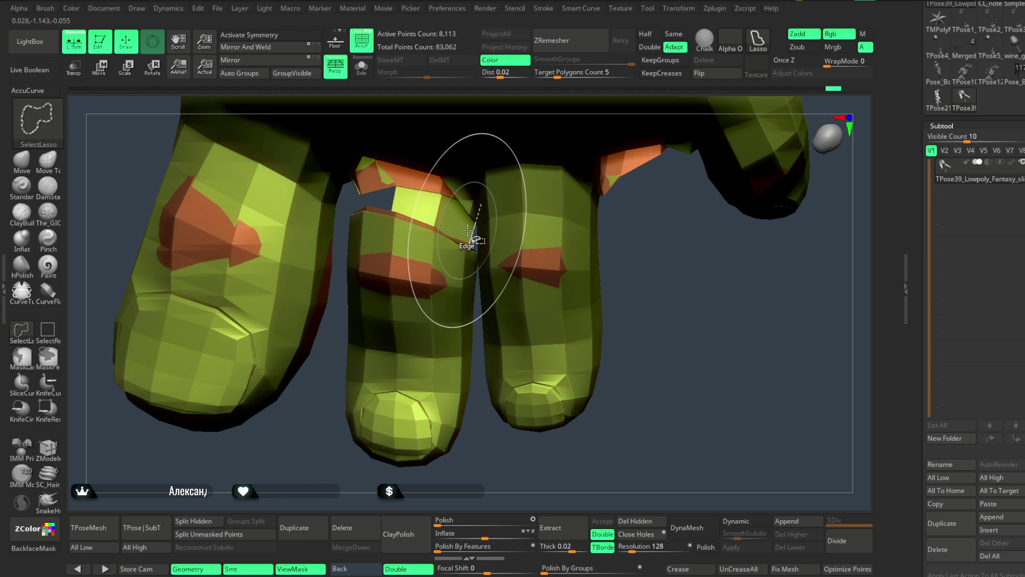
mouse_move(769, 286)
mouse_down()
mouse_move(611, 308)
mouse_move(484, 404)
mouse_up()
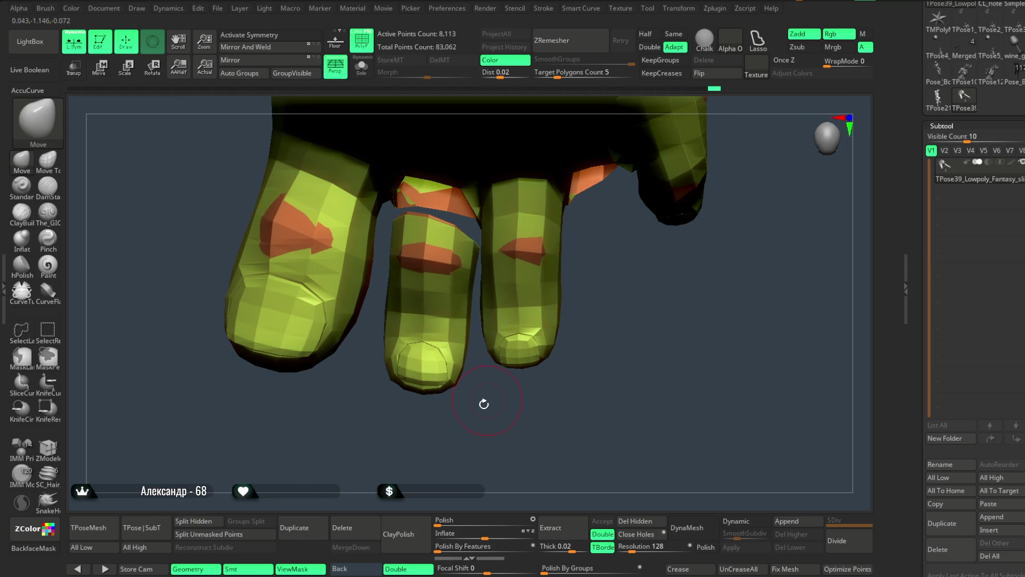
ctrl+shift+click(426, 259)
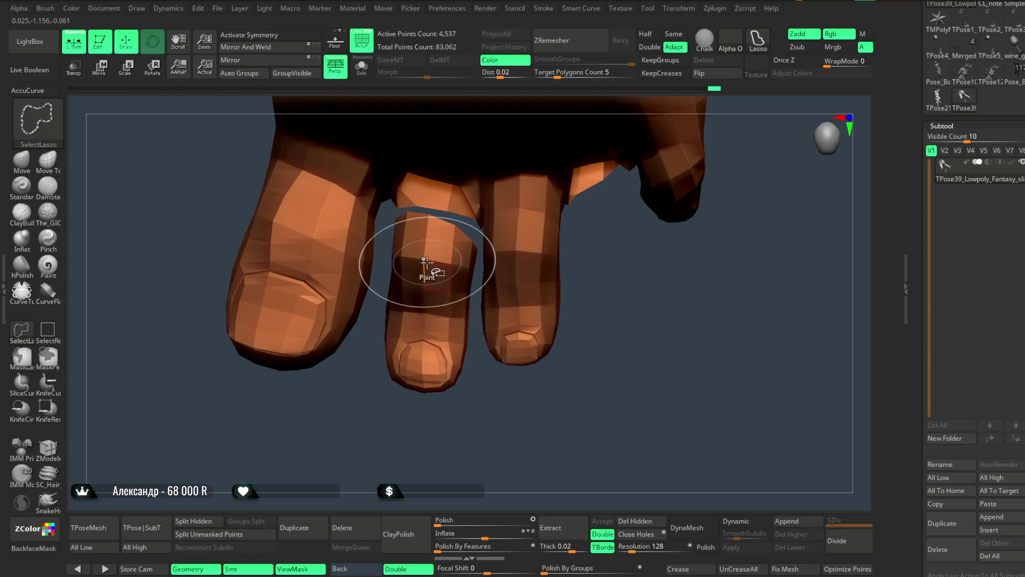
mouse_move(454, 419)
mouse_down()
mouse_move(451, 431)
mouse_move(438, 364)
mouse_up()
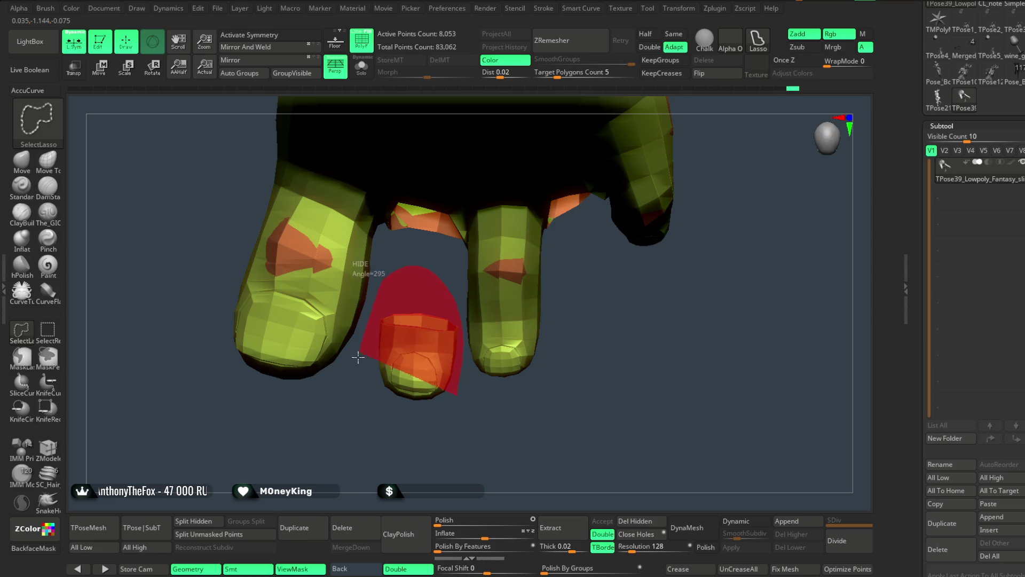
Mask around the green toe piece, clear it, and unhide everything to check the sandal fit.
ctrl+shift+click(475, 405)
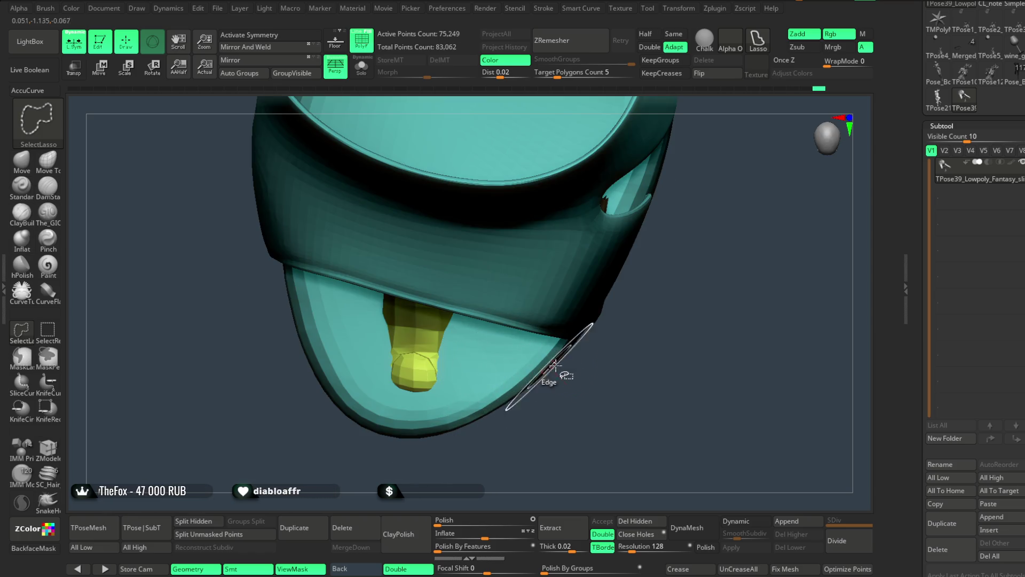
ctrl+alt+shift+click(553, 176)
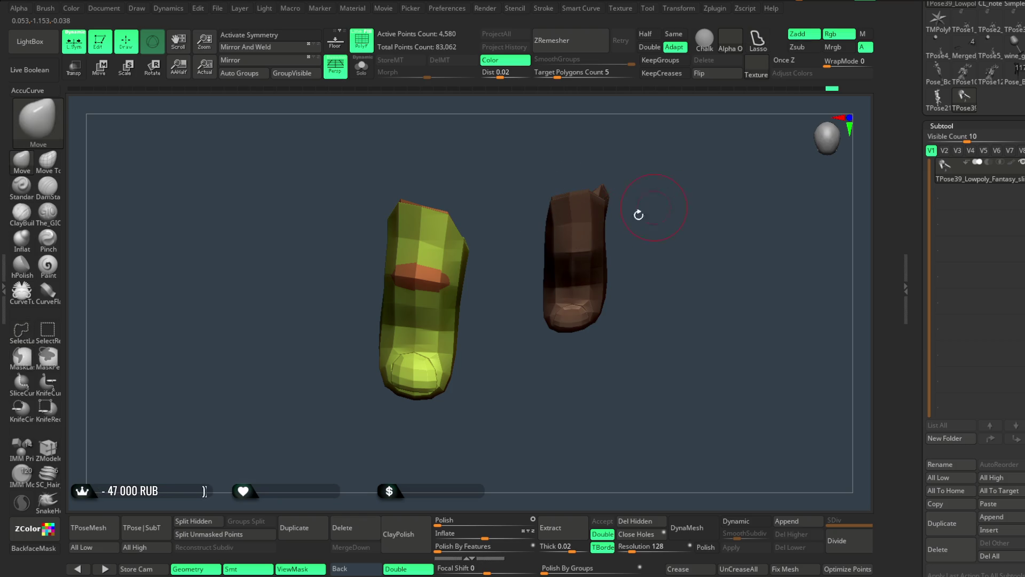
mouse_move(500, 185)
ctrl+mouse_down()
mouse_move(353, 440)
mouse_move(536, 142)
ctrl+mouse_up()
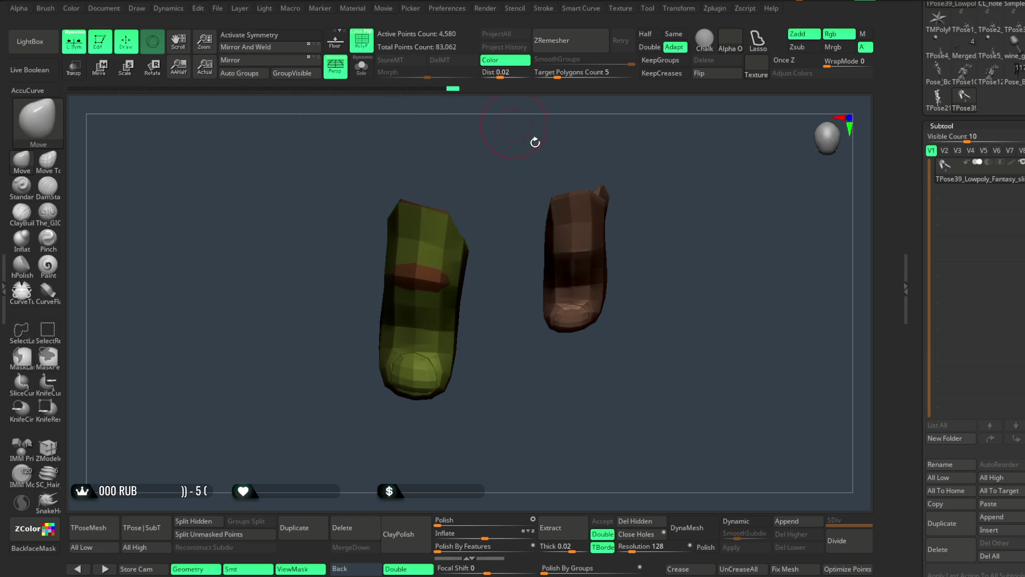
ctrl+click(619, 193)
key(ctrl+h)
mouse_move(657, 167)
mouse_down()
mouse_move(652, 222)
mouse_move(661, 179)
mouse_up()
ctrl+shift+click(667, 192)
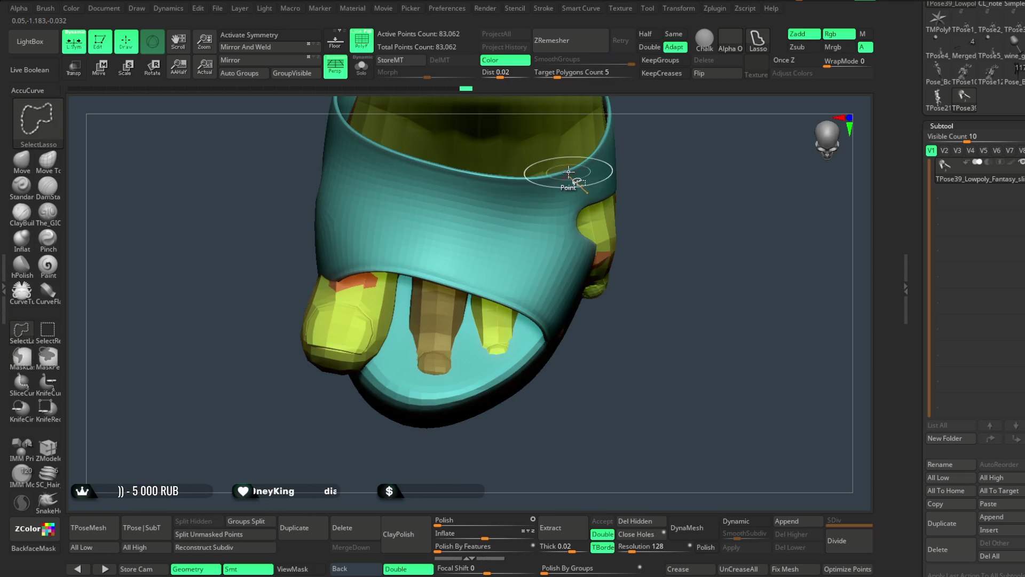
Hide the sandal so only the bare foot shows, and zoom in on it.
ctrl+shift+click(550, 166)
ctrl+shift+click(684, 197)
mouse_move(684, 196)
mouse_down()
mouse_move(614, 414)
mouse_move(613, 363)
mouse_move(600, 383)
mouse_move(582, 379)
mouse_up()
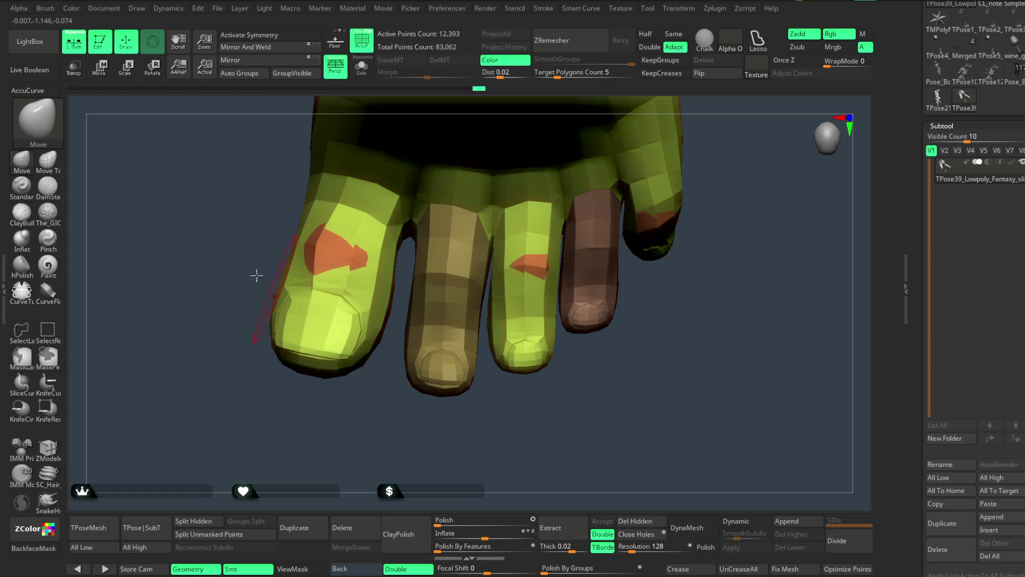
click(101, 75)
Select the Move brush and lasso-mask every toe except the big toe.
click(435, 201)
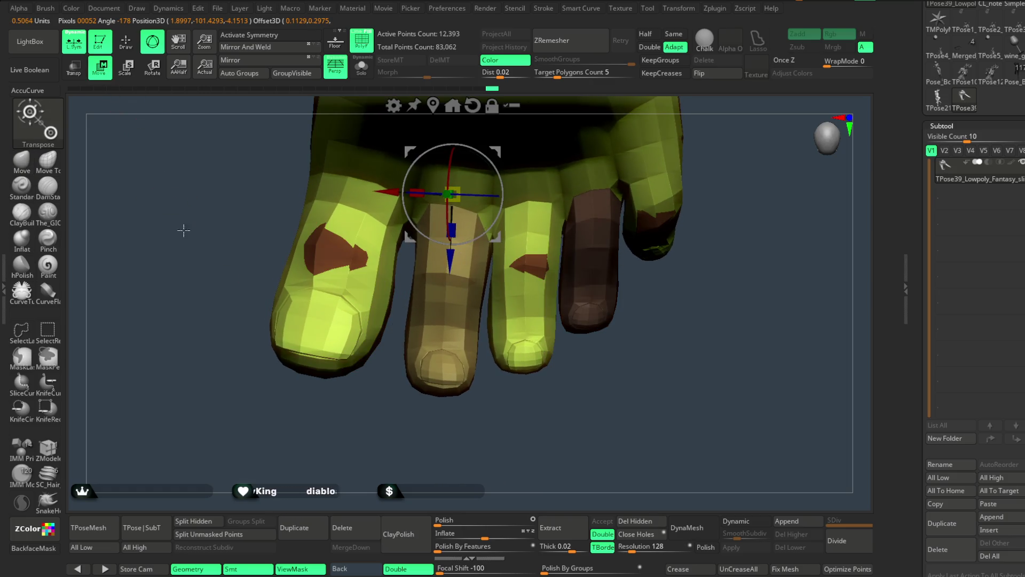
key(q)
key(b)
key(m)
key(v)
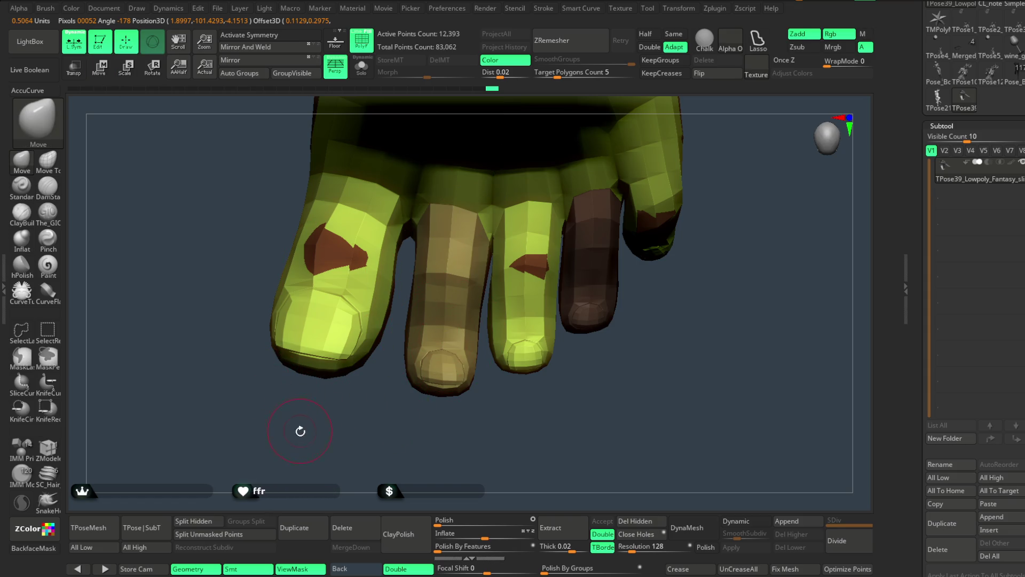
alt+drag(300, 431, 297, 442)
key(ctrl)
mouse_move(410, 244)
ctrl+mouse_down()
mouse_move(310, 178)
mouse_move(236, 371)
mouse_move(372, 442)
ctrl+mouse_up()
Place the Transpose gizmo on the big toe, refine the mask, and rotate the toe slightly.
key(w)
key(y)
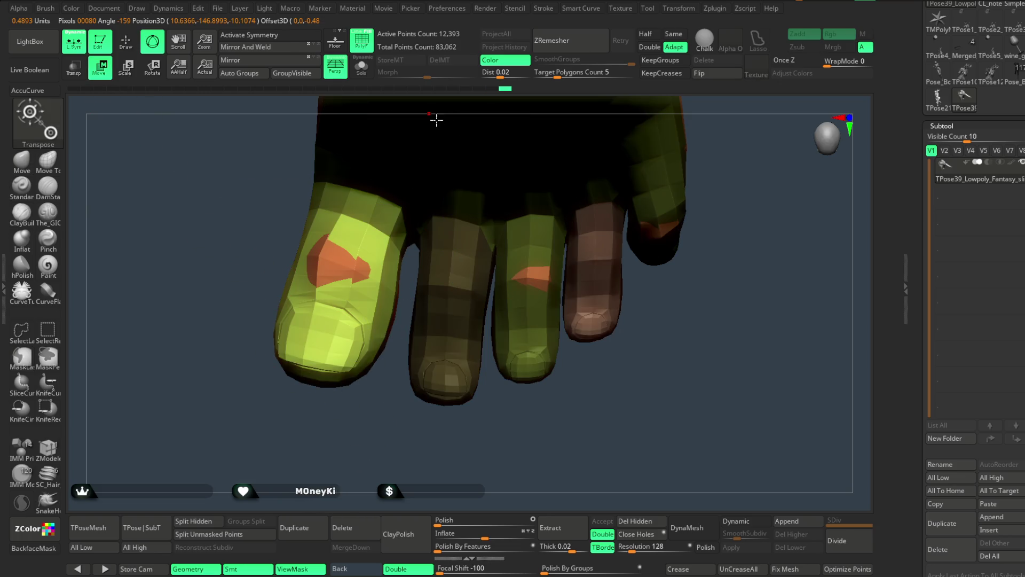
click(342, 214)
drag(365, 246, 351, 257)
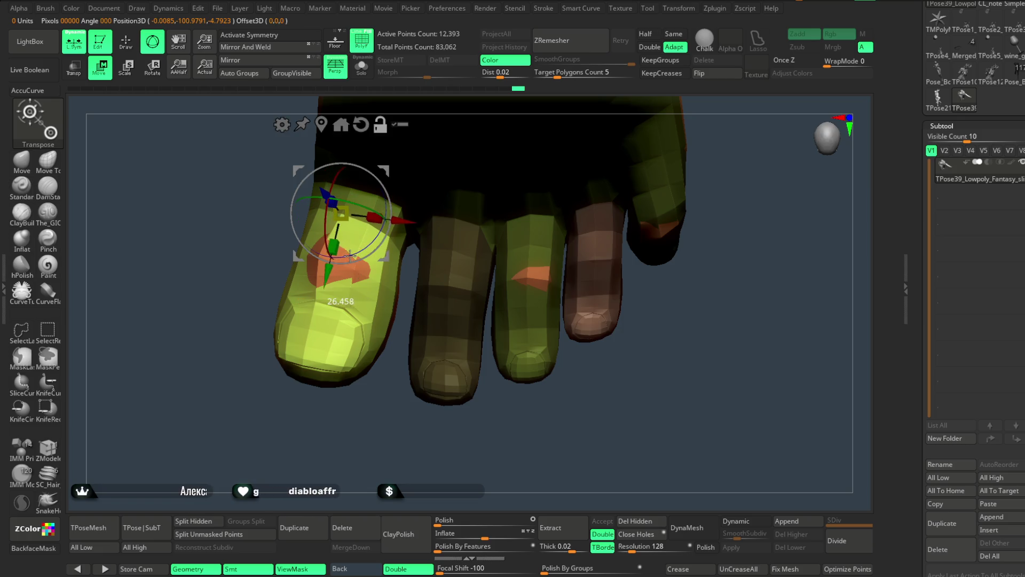
mouse_move(717, 352)
ctrl+mouse_down()
mouse_move(586, 121)
mouse_move(479, 451)
mouse_move(465, 309)
mouse_move(473, 422)
mouse_move(425, 389)
mouse_move(385, 426)
mouse_move(415, 343)
ctrl+mouse_up()
mouse_move(416, 257)
mouse_down()
mouse_move(263, 442)
mouse_move(374, 460)
mouse_move(394, 278)
mouse_up()
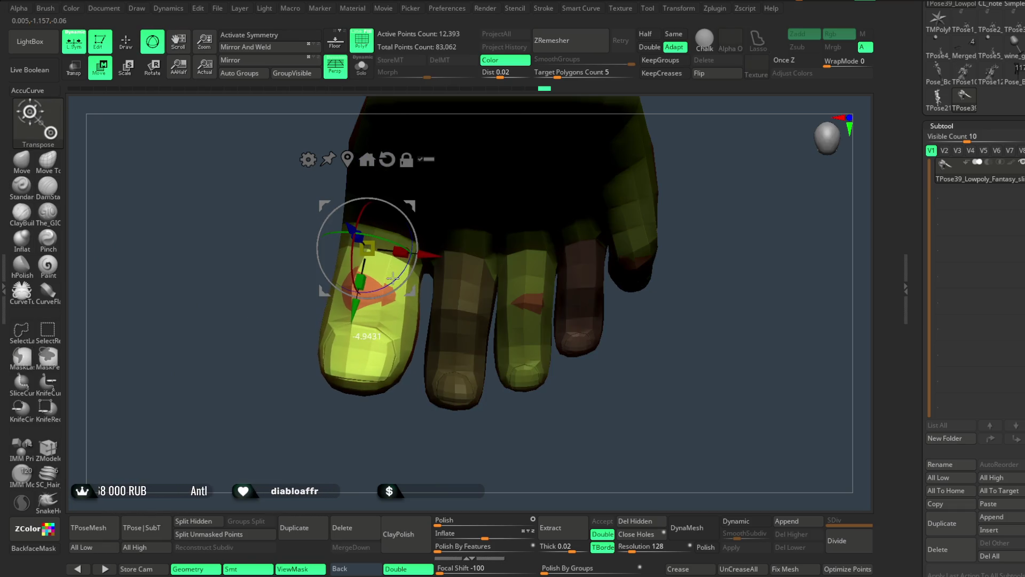
Rotate the big toe a little further, checking it from side and top views.
mouse_move(395, 277)
right_down()
mouse_move(400, 233)
mouse_move(501, 303)
mouse_move(565, 256)
mouse_move(550, 237)
mouse_move(552, 263)
mouse_move(556, 254)
mouse_move(498, 309)
mouse_move(531, 225)
mouse_move(549, 208)
mouse_move(465, 335)
mouse_move(483, 378)
mouse_move(540, 250)
mouse_move(425, 340)
right_up()
drag(372, 361, 377, 362)
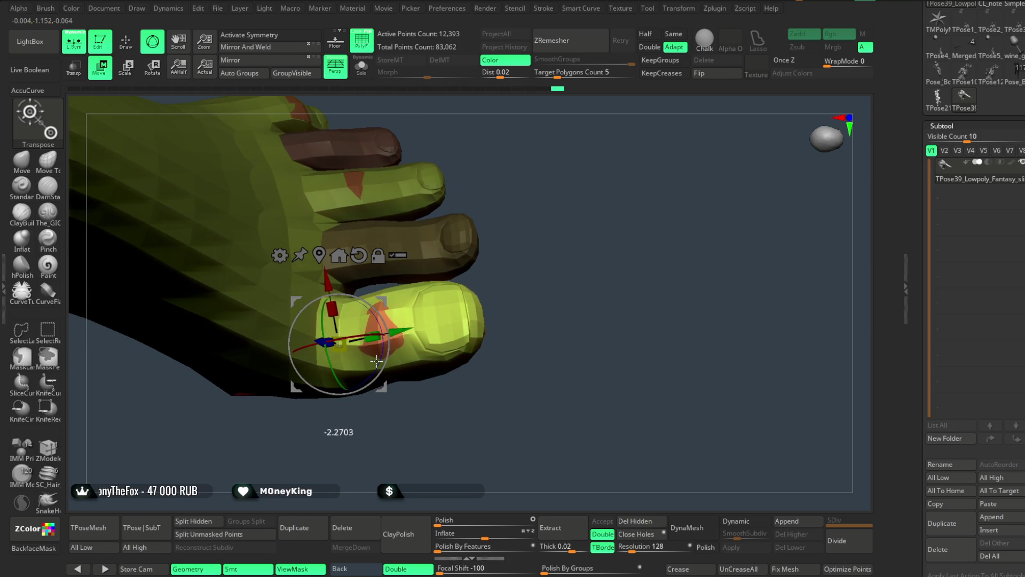
mouse_move(425, 325)
right_down()
mouse_move(524, 212)
mouse_move(378, 320)
right_up()
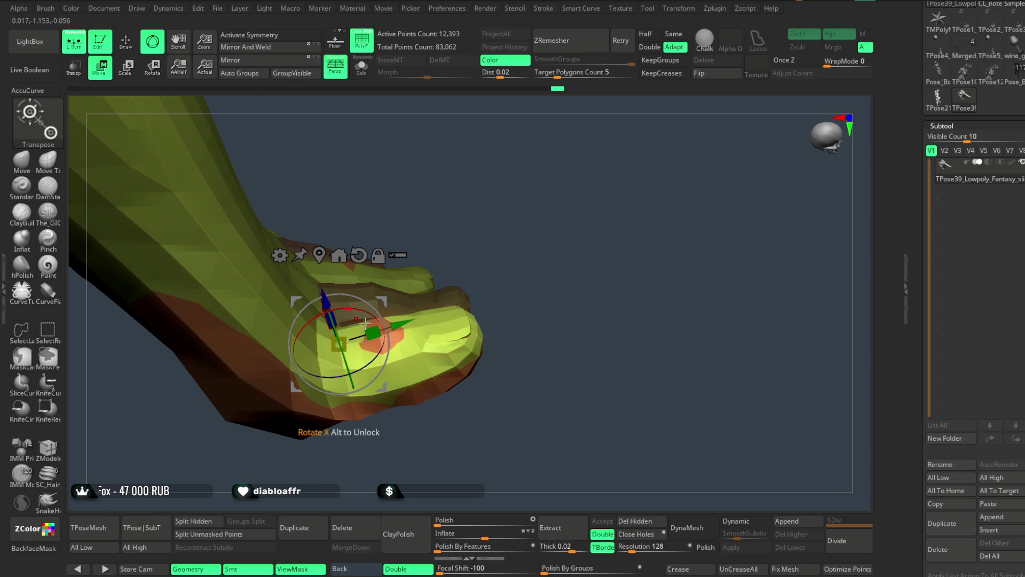
mouse_move(360, 309)
right_down()
mouse_move(374, 315)
mouse_move(524, 252)
mouse_move(558, 320)
mouse_move(547, 275)
right_up()
drag(359, 393, 357, 391)
mouse_move(358, 392)
right_down()
mouse_move(508, 222)
mouse_move(483, 277)
mouse_move(369, 321)
right_up()
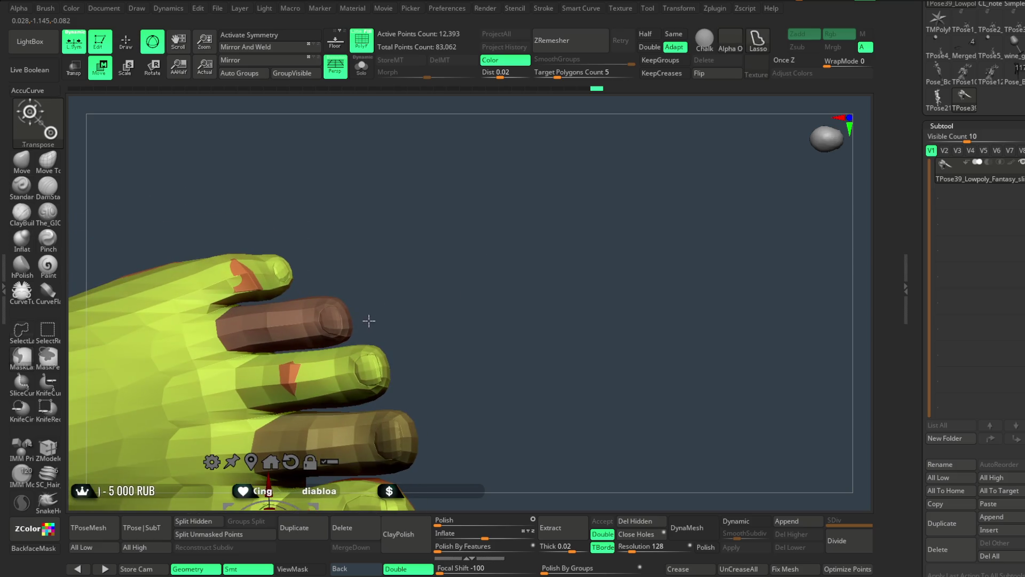
click(48, 163)
Hide the brown middle toe, mask the top toe's base, and rotate its tip.
key(ctrl+shift)
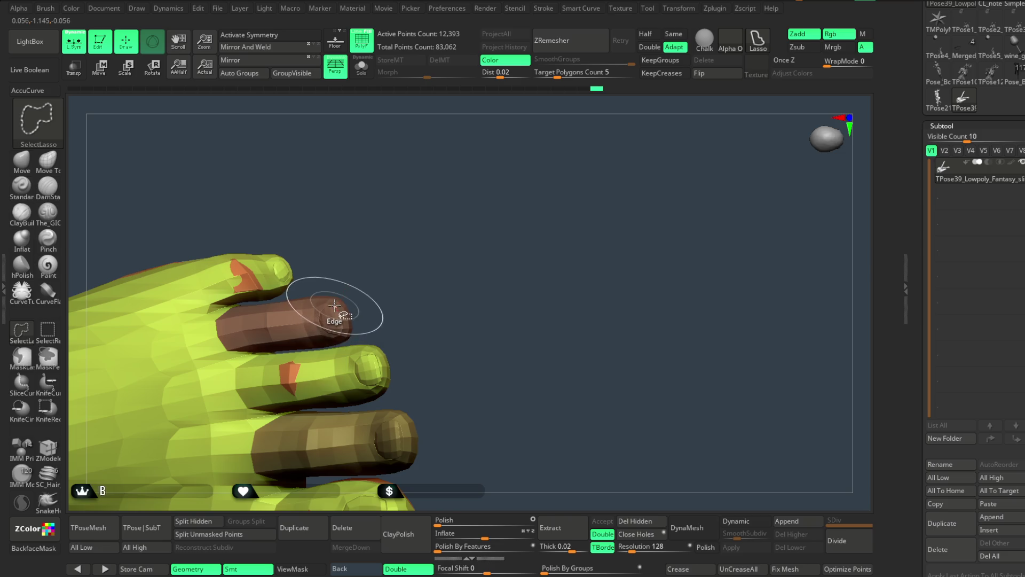
ctrl+alt+shift+click(320, 322)
mouse_move(348, 294)
mouse_down()
mouse_move(385, 247)
mouse_move(426, 272)
mouse_up()
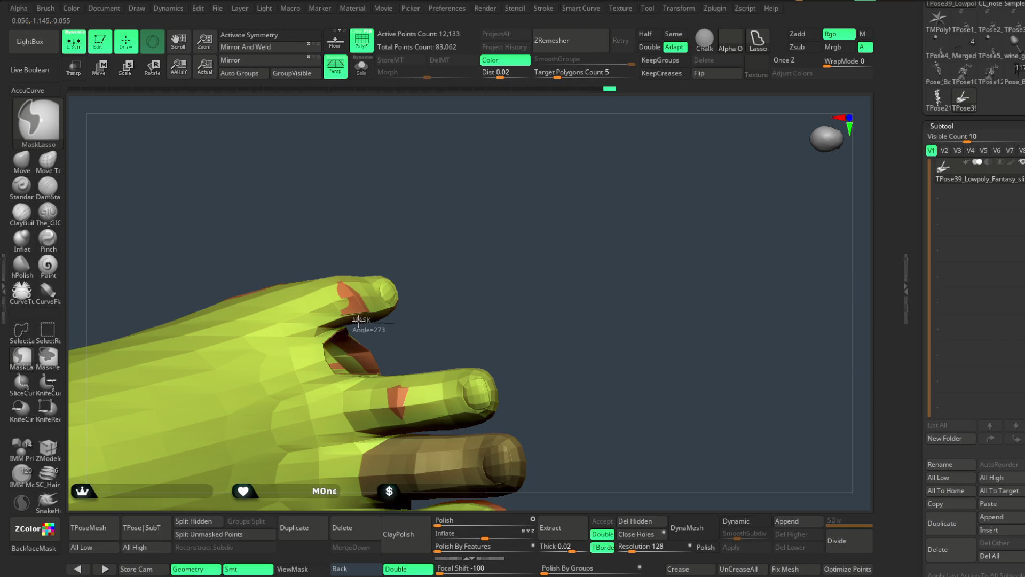
ctrl+drag(271, 277, 452, 247)
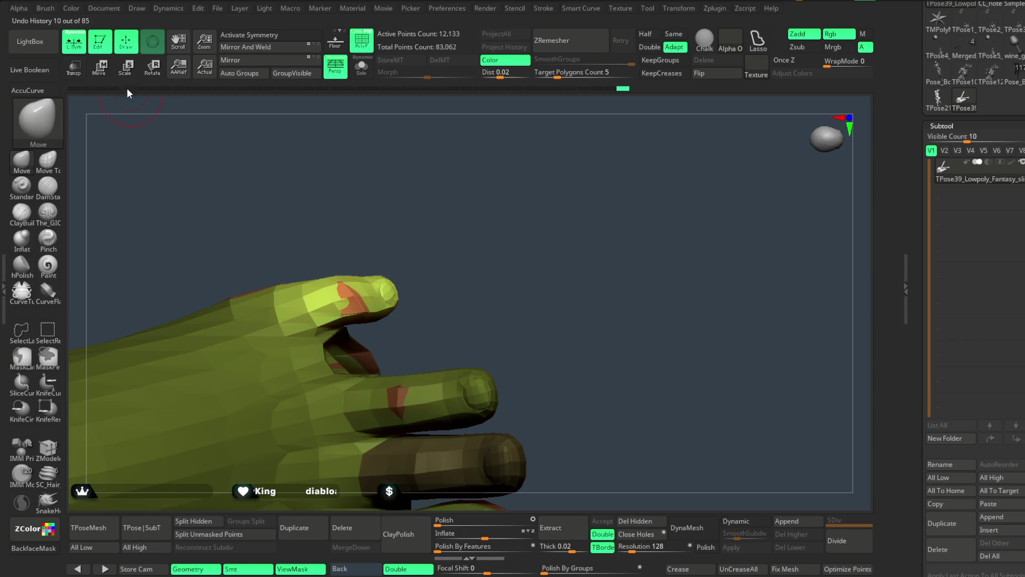
click(151, 73)
click(333, 302)
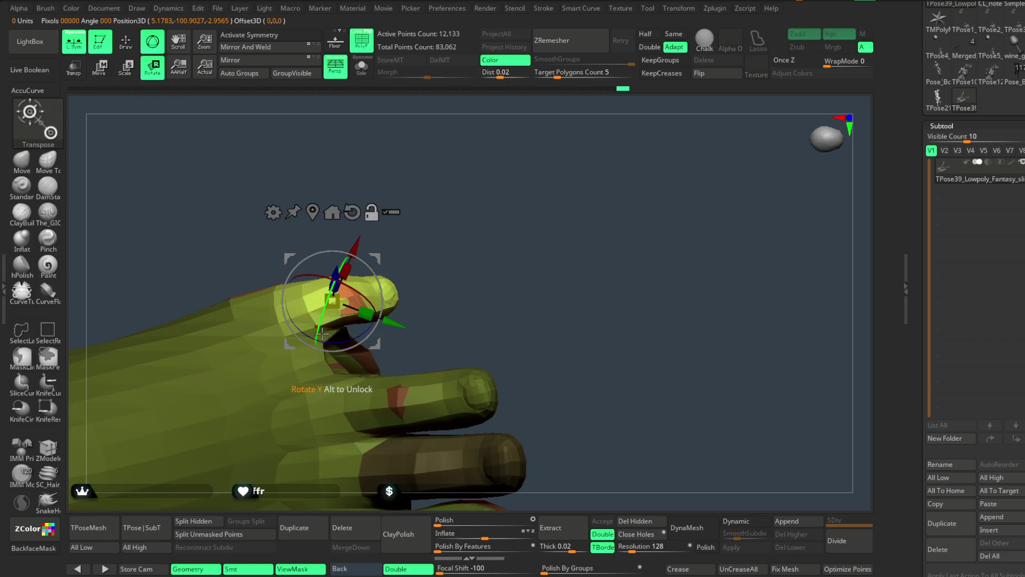
drag(352, 335, 363, 330)
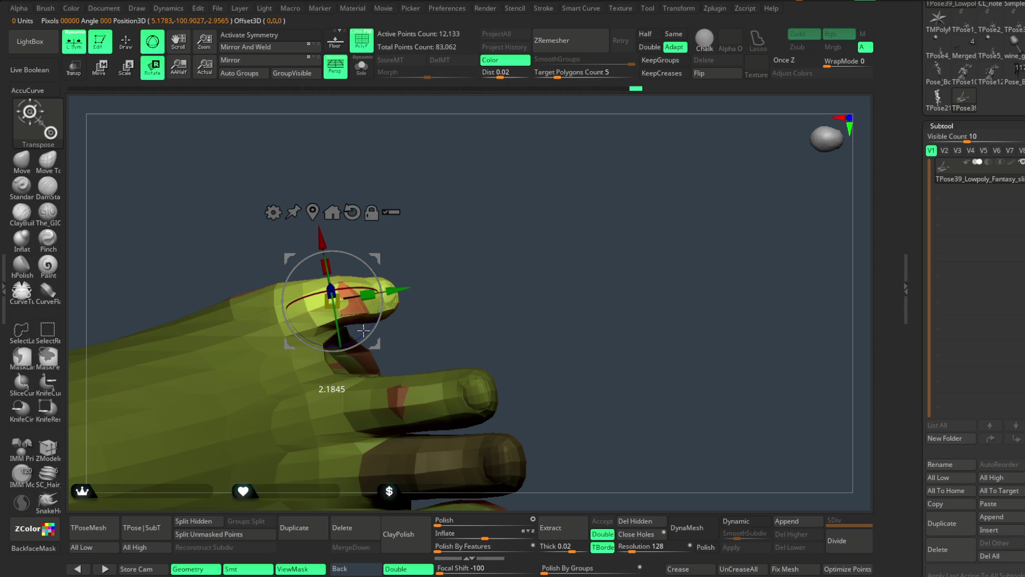
drag(377, 258, 344, 263)
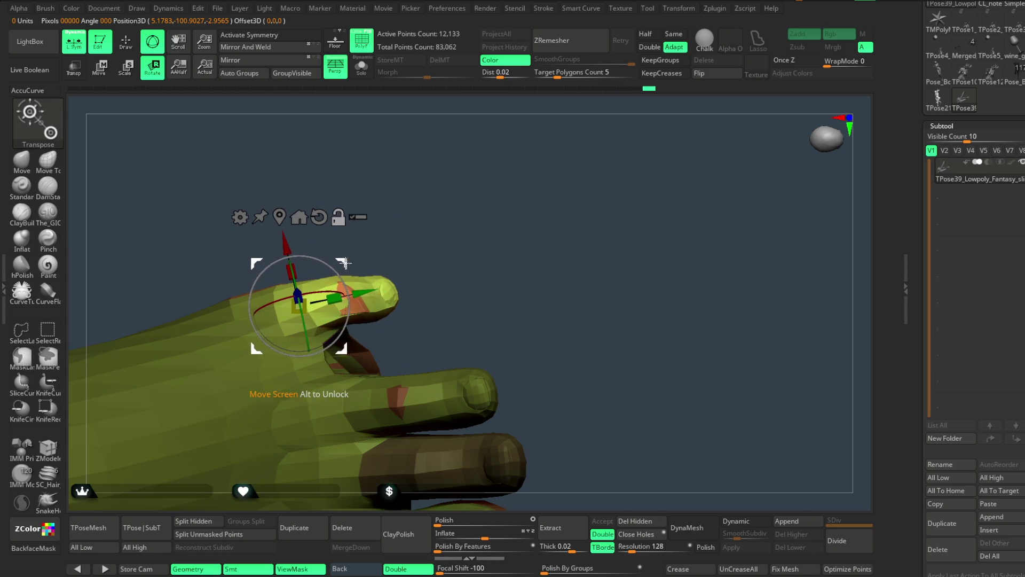
drag(344, 315, 345, 320)
Unhide all parts, clear the foot mask, and toggle the teal sandal's visibility.
alt+drag(496, 267, 465, 236)
ctrl+shift+click(465, 236)
key(ctrl+z)
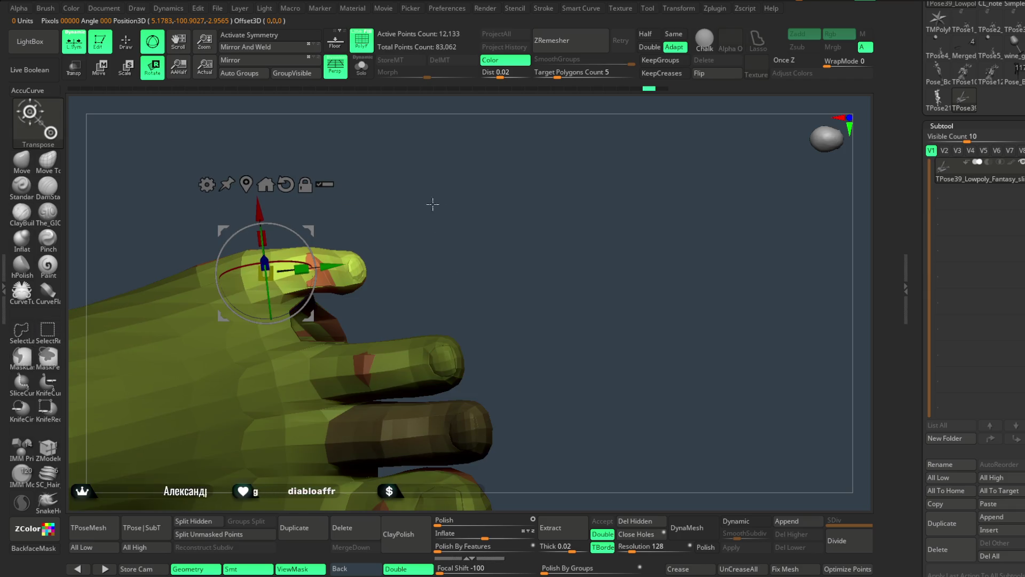
key(q)
ctrl+click(475, 229)
ctrl+shift+click(472, 224)
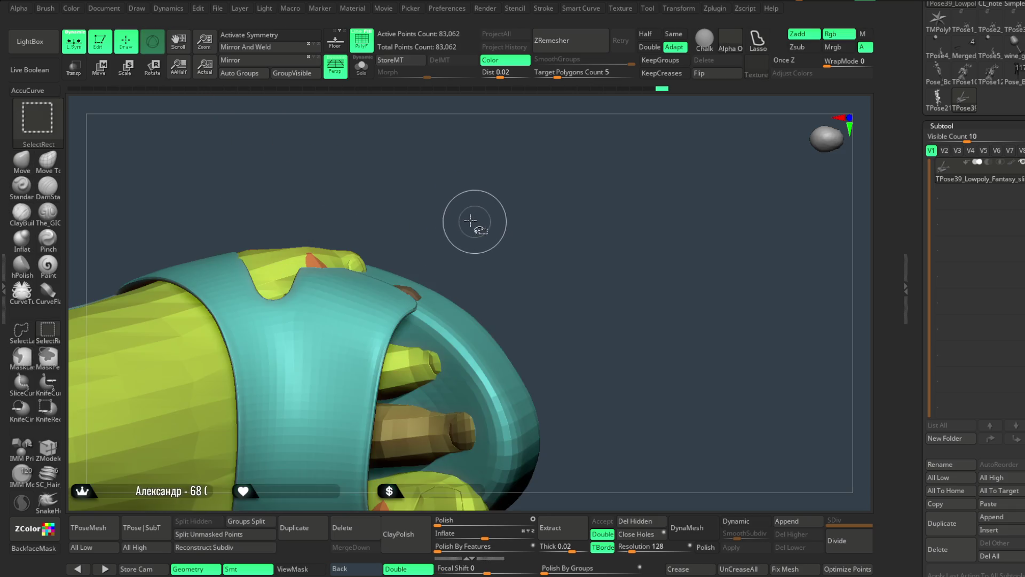
Switch to showing only the foot and hide toe segments to expose the target toe.
ctrl+shift+click(480, 307)
mouse_move(482, 299)
ctrl+shift+mouse_down()
mouse_move(527, 236)
mouse_move(506, 254)
mouse_move(503, 183)
ctrl+shift+mouse_up()
ctrl+shift+click(465, 281)
ctrl+shift+click(473, 275)
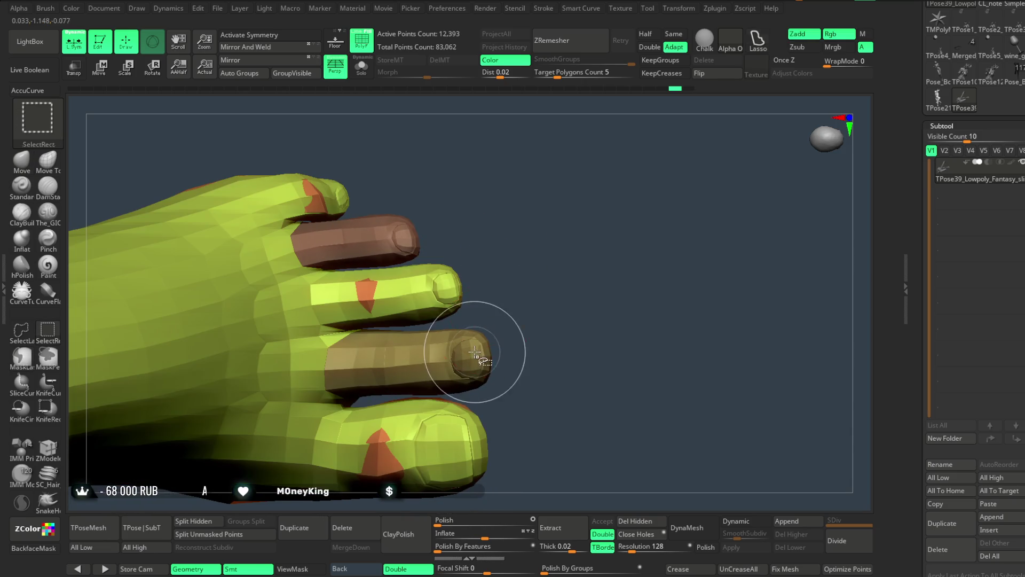
ctrl+alt+shift+click(476, 348)
ctrl+alt+shift+click(412, 228)
Lasso-mask and invert so one toe is free, then rotate it downward with Transpose.
mouse_move(470, 238)
ctrl+mouse_down()
mouse_move(359, 235)
mouse_move(332, 278)
mouse_move(334, 313)
mouse_move(357, 333)
ctrl+mouse_up()
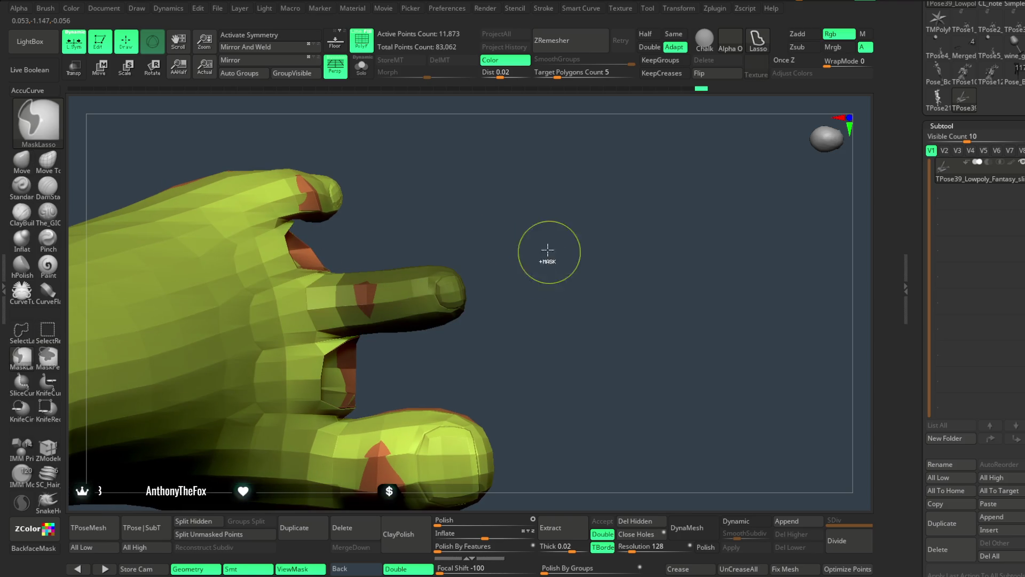
ctrl+click(503, 270)
key(w)
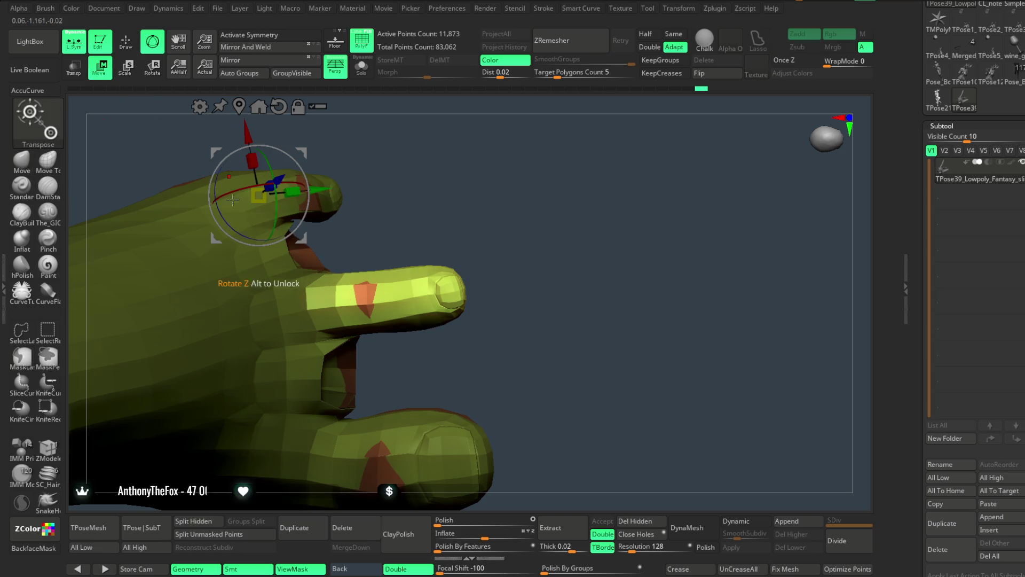
alt+drag(309, 184, 370, 297)
drag(353, 339, 353, 345)
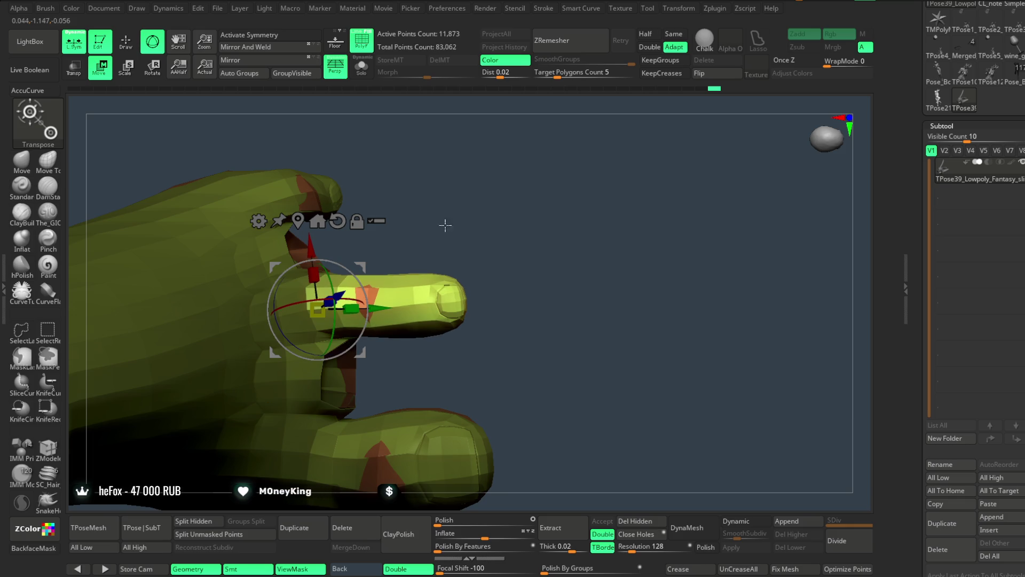
Clear the mask and unhide the sandal to check the toe fit, then hide it again.
ctrl+click(446, 226)
ctrl+shift+click(459, 227)
mouse_move(514, 212)
mouse_down()
mouse_move(572, 243)
mouse_move(538, 188)
mouse_up()
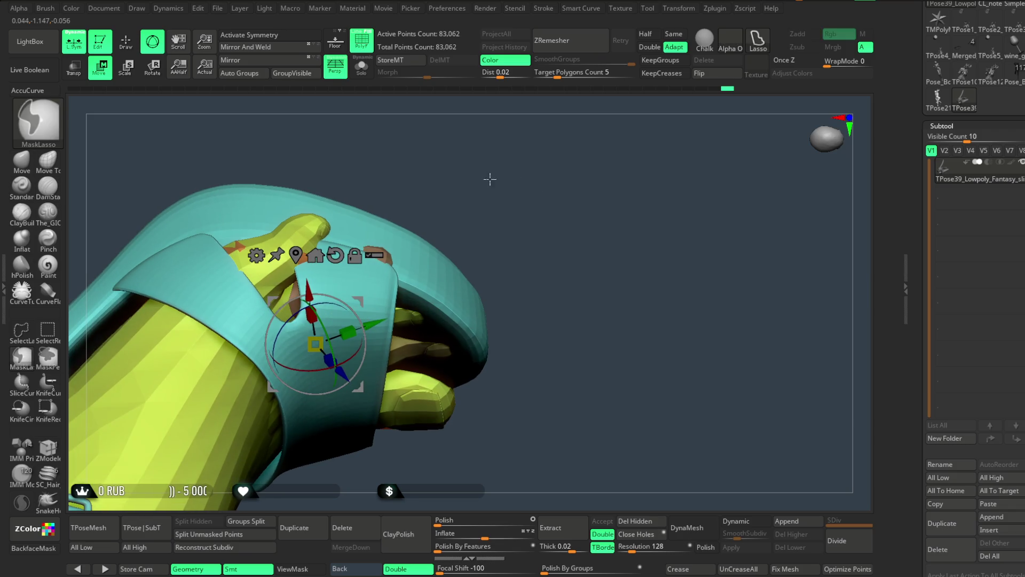
key(ctrl+z)
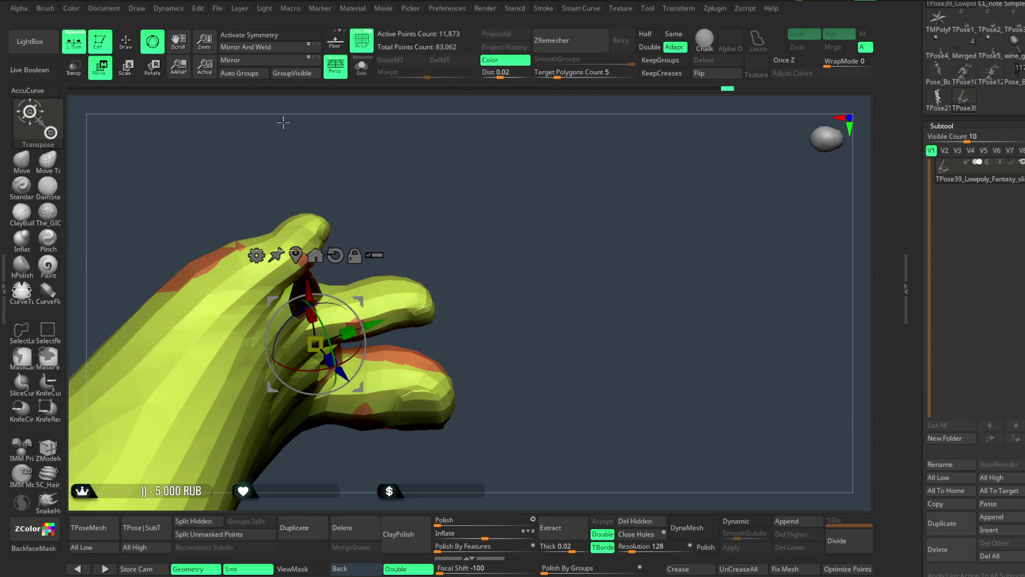
click(125, 45)
Lasso-mask around the small toe and invert the mask so only it stays free.
mouse_move(373, 162)
mouse_down()
mouse_move(336, 101)
mouse_move(378, 165)
mouse_move(353, 150)
mouse_move(369, 223)
mouse_move(362, 213)
mouse_move(348, 264)
mouse_up()
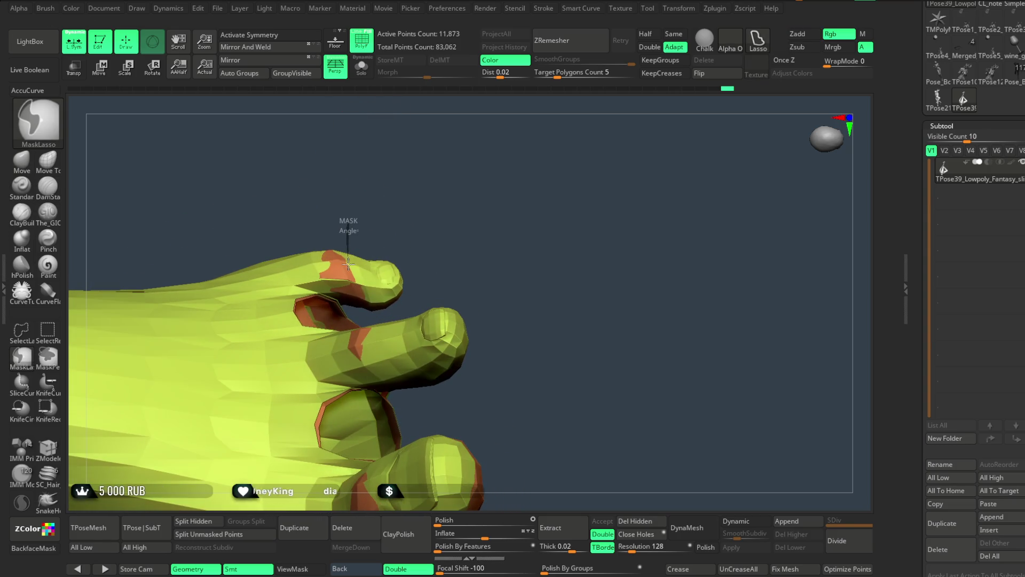
ctrl+drag(360, 316, 361, 319)
mouse_move(461, 172)
mouse_down()
mouse_move(405, 110)
mouse_move(421, 144)
mouse_up()
key(ctrl)
ctrl+drag(411, 303, 412, 306)
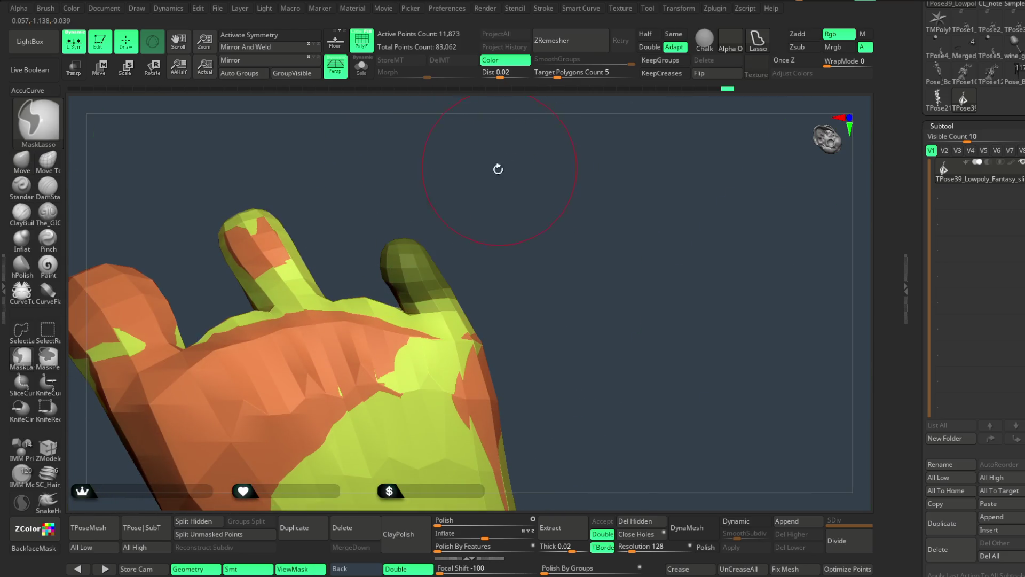
ctrl+click(508, 185)
mouse_move(508, 186)
mouse_down()
mouse_move(553, 169)
mouse_move(531, 167)
mouse_up()
drag(461, 174, 422, 182)
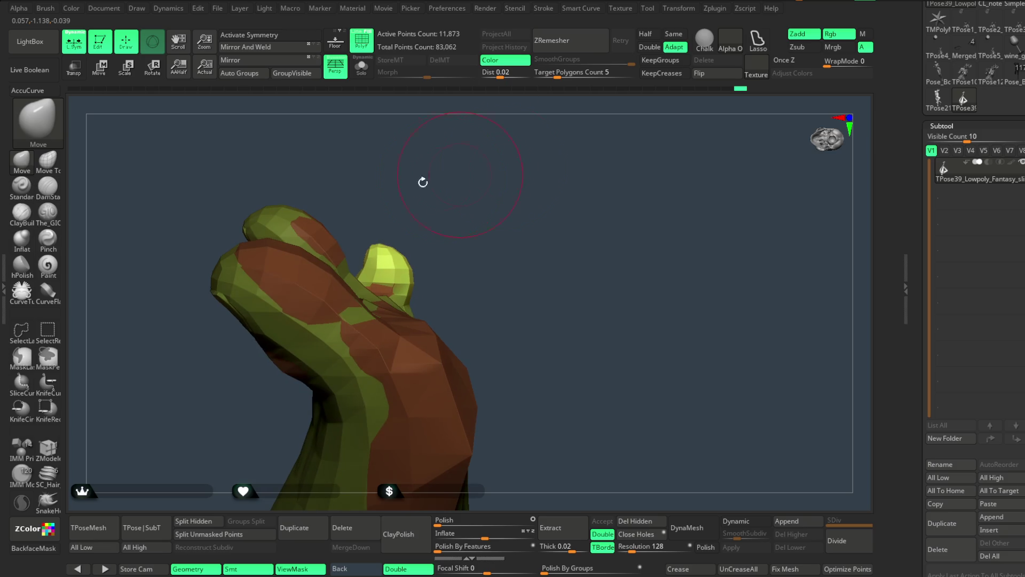
Place the Transpose gizmo on the small toe and rotate it to a new angle.
key(w)
drag(538, 119, 534, 182)
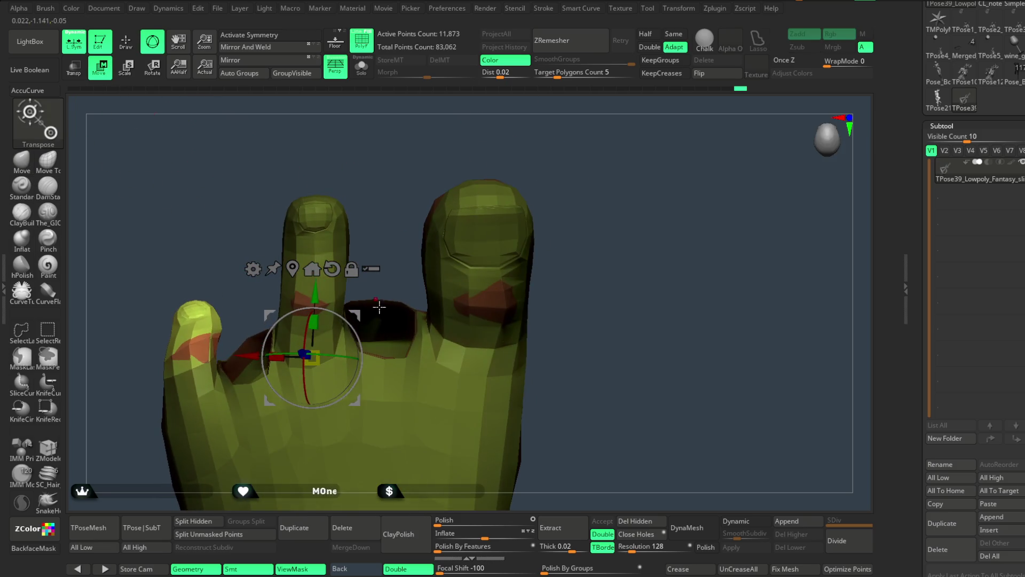
mouse_move(274, 347)
mouse_down()
mouse_move(431, 188)
mouse_move(377, 287)
mouse_up()
click(264, 350)
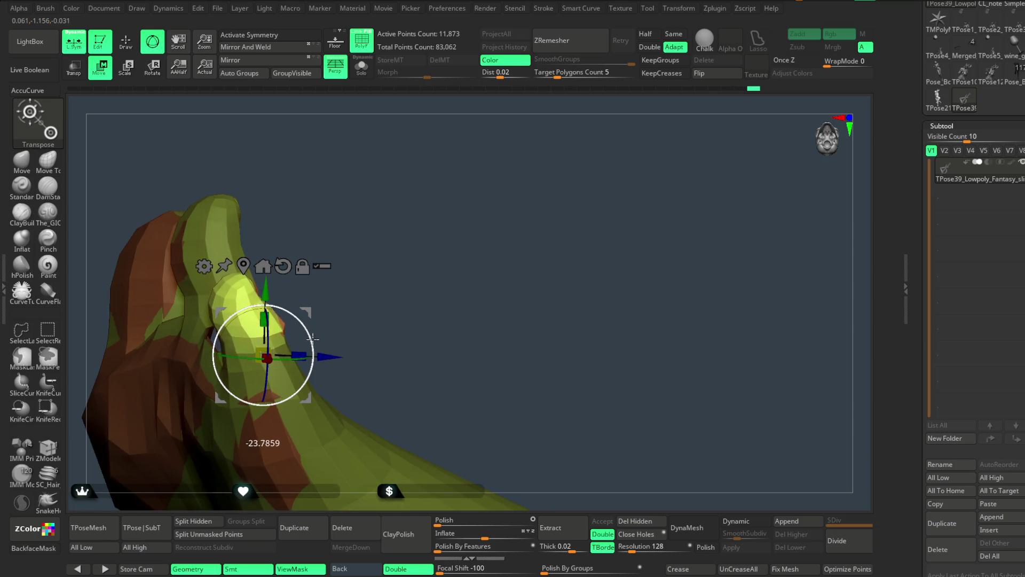
mouse_move(353, 267)
mouse_down()
mouse_move(370, 244)
mouse_move(412, 233)
mouse_move(382, 244)
mouse_up()
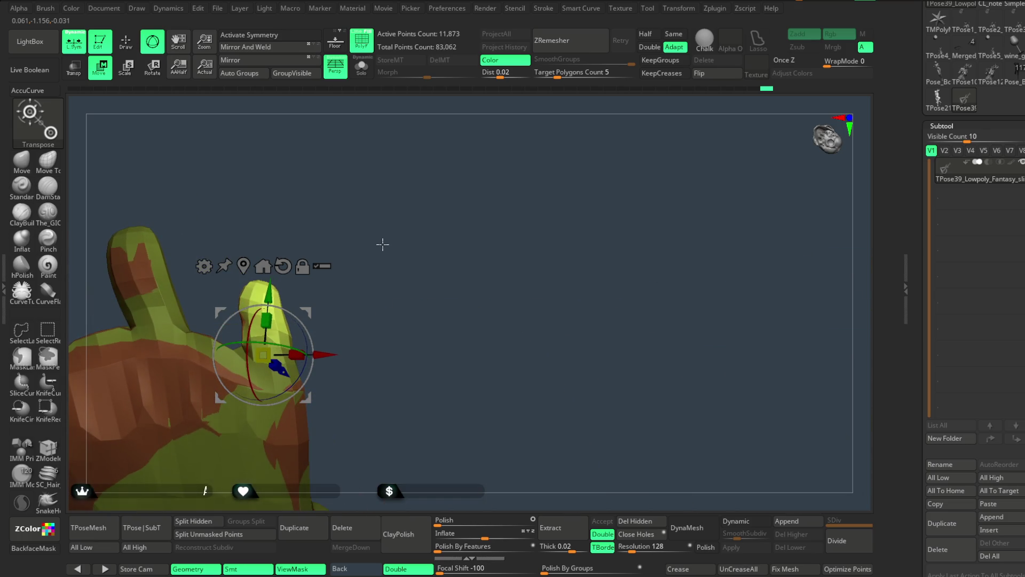
Shrink the brush draw size, then unhide the teal sandal to check the toes inside it.
key(q)
key(space)
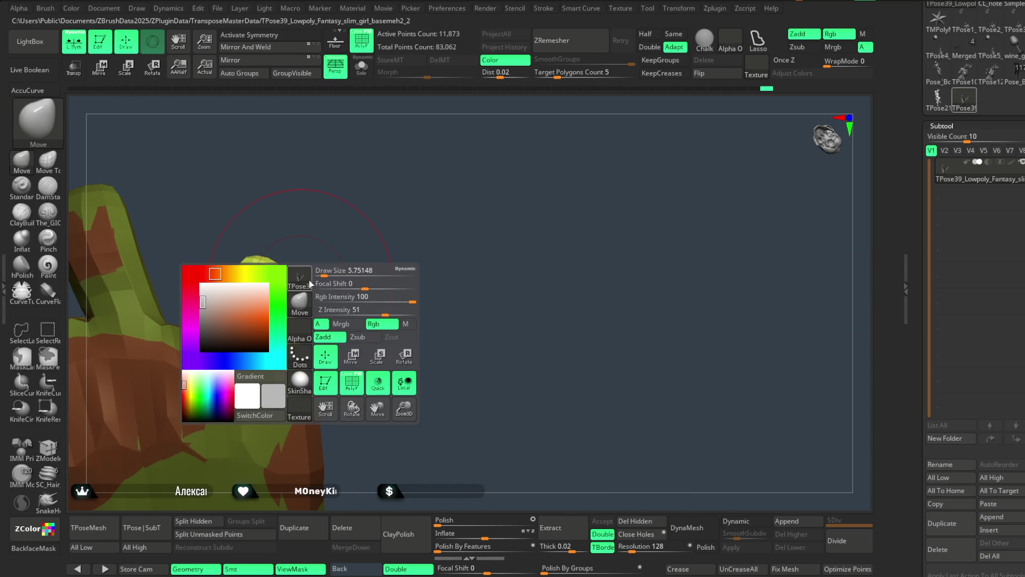
drag(324, 270, 312, 280)
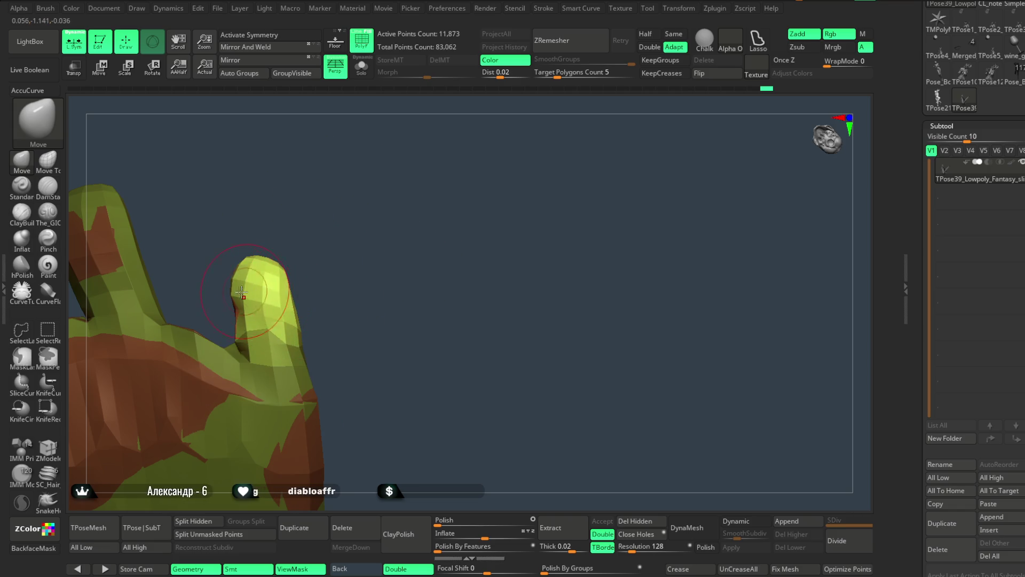
key(space)
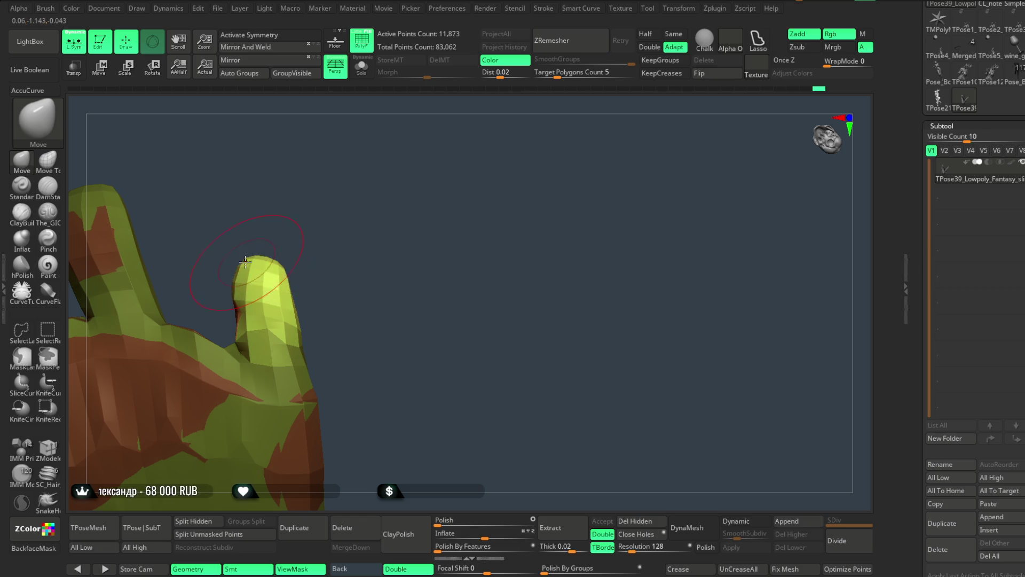
mouse_move(297, 241)
mouse_down()
mouse_move(208, 225)
mouse_move(237, 302)
mouse_up()
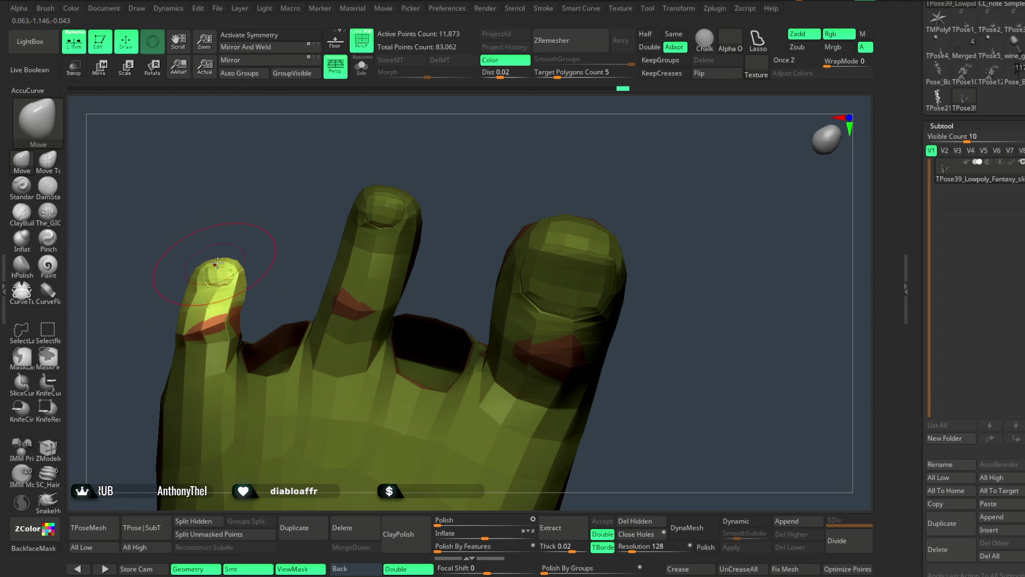
drag(218, 262, 269, 173)
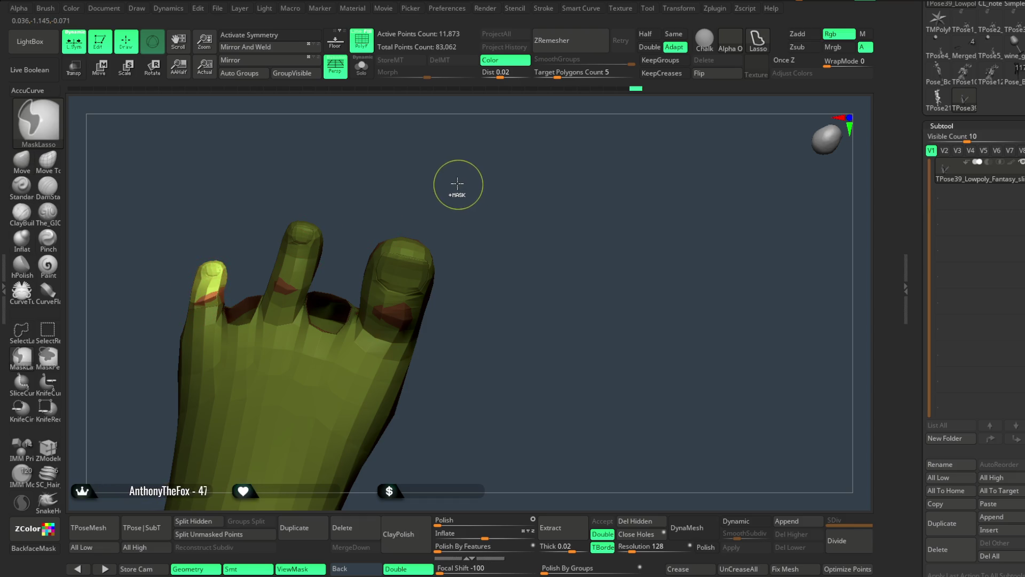
ctrl+shift+click(470, 193)
mouse_move(512, 234)
mouse_down()
mouse_move(499, 201)
mouse_move(469, 240)
mouse_move(467, 217)
mouse_move(444, 199)
mouse_move(403, 247)
mouse_move(424, 335)
mouse_move(458, 277)
mouse_move(434, 321)
mouse_move(443, 303)
mouse_up()
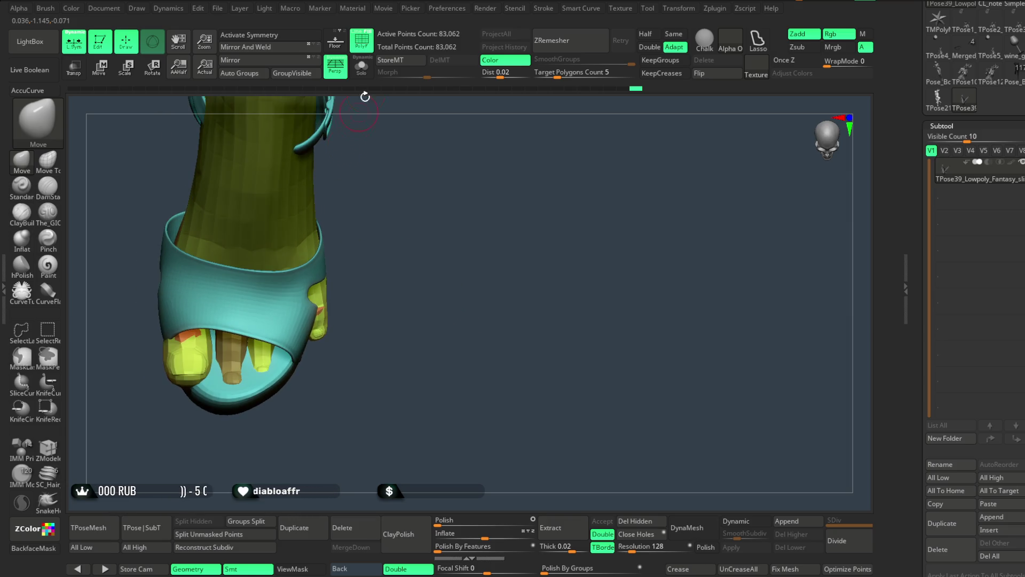
Turn on Solo and Ctrl+Shift-click the sandal twice to flip visibility between sandal and foot.
click(361, 66)
alt+drag(387, 208, 412, 229)
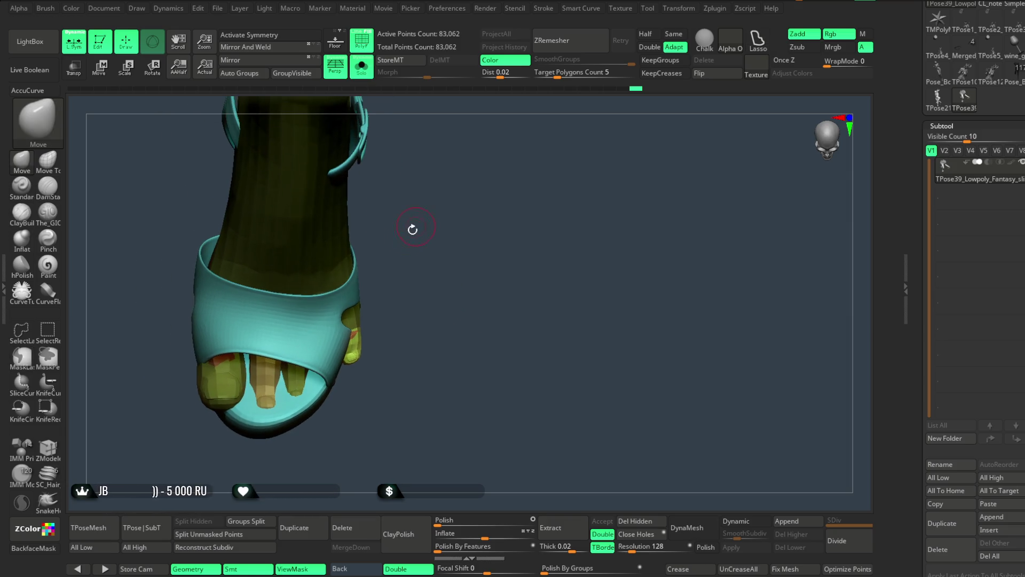
ctrl+shift+click(332, 286)
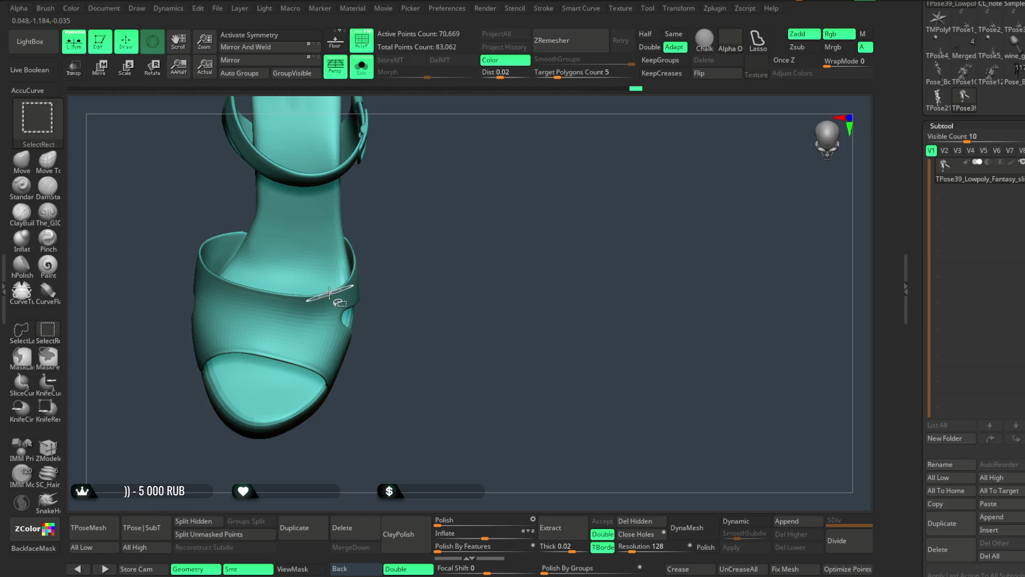
ctrl+shift+click(332, 288)
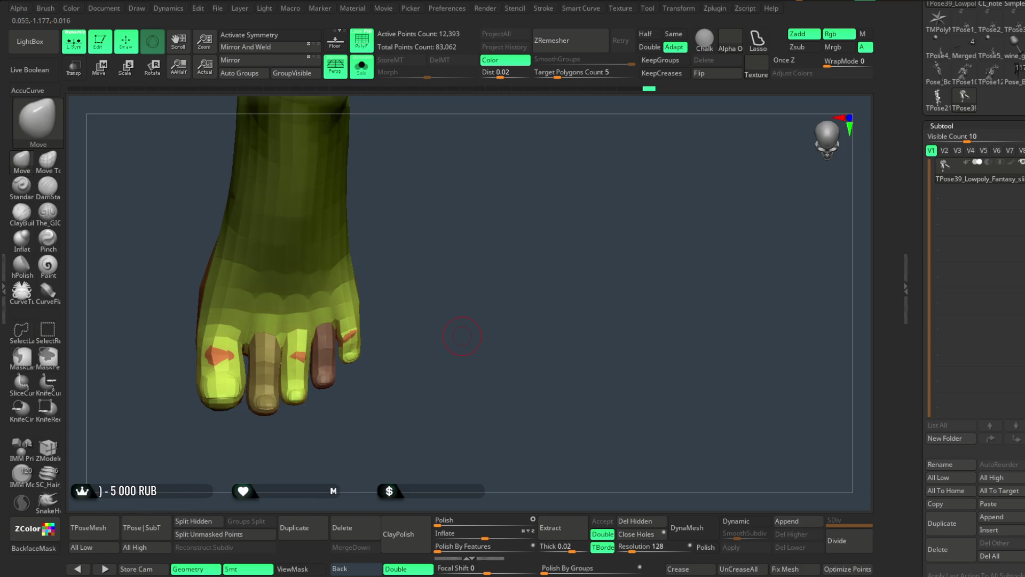
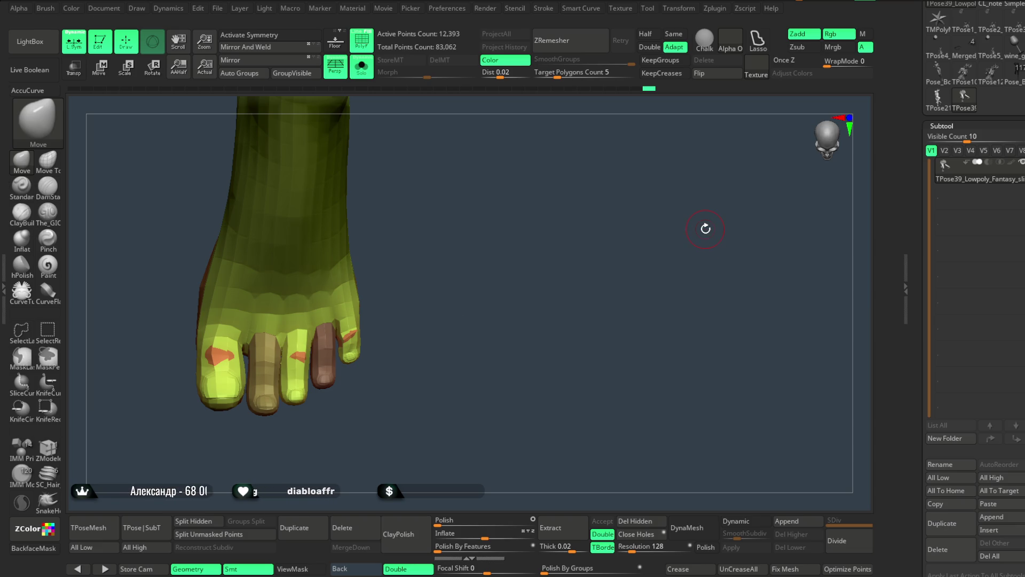
Lasso-mask the upper foot and blur the mask edge, leaving only the toes free.
mouse_move(706, 229)
mouse_down()
mouse_move(488, 270)
mouse_move(488, 254)
mouse_move(468, 247)
mouse_move(193, 387)
mouse_up()
ctrl+click(487, 293)
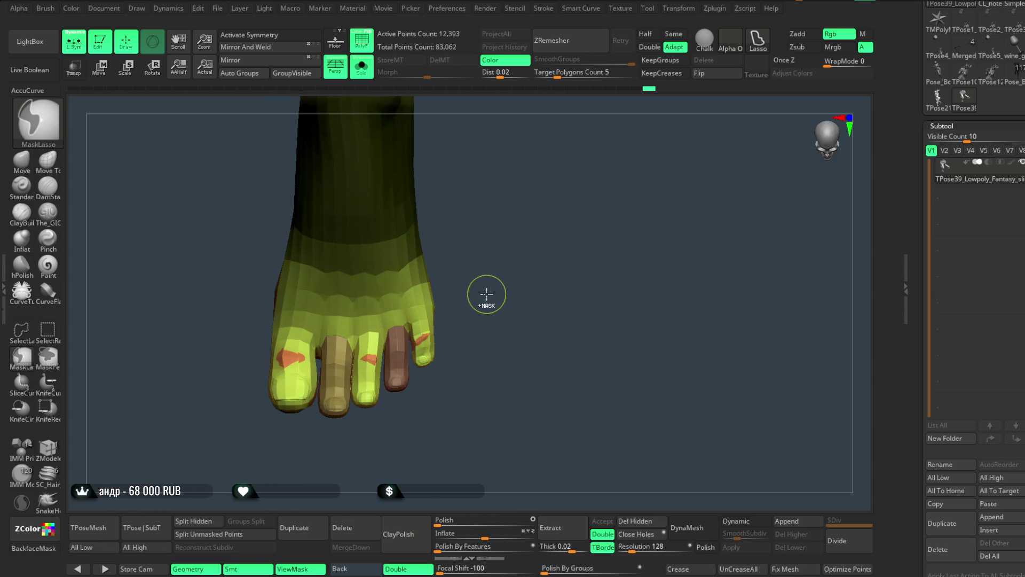
click(101, 68)
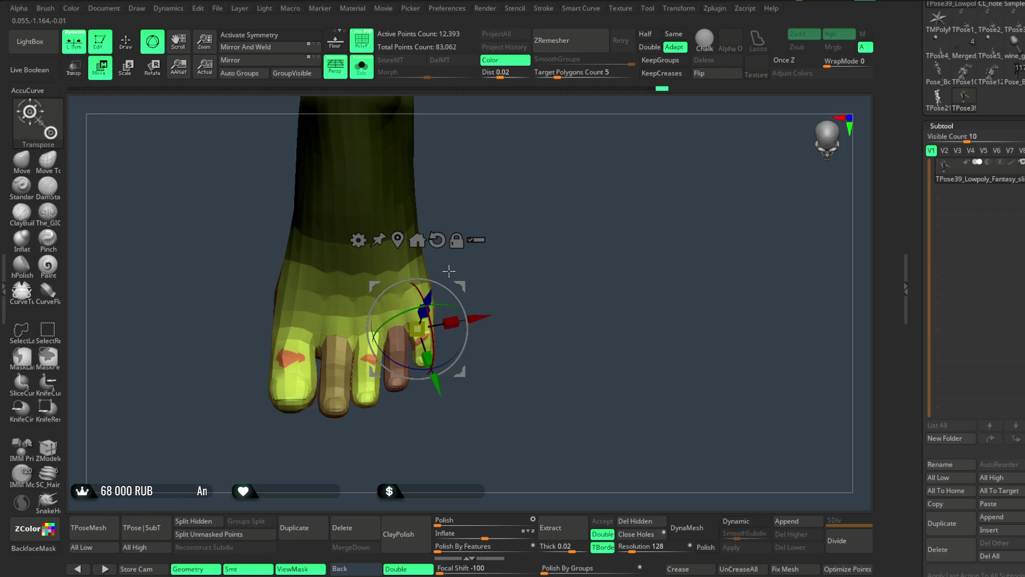
Test a rotation of the unmasked toes with the transpose gizmo, then undo it.
mouse_move(454, 280)
mouse_down()
mouse_move(513, 283)
mouse_move(433, 265)
mouse_move(386, 314)
mouse_move(355, 289)
mouse_up()
key(ctrl+z)
click(297, 195)
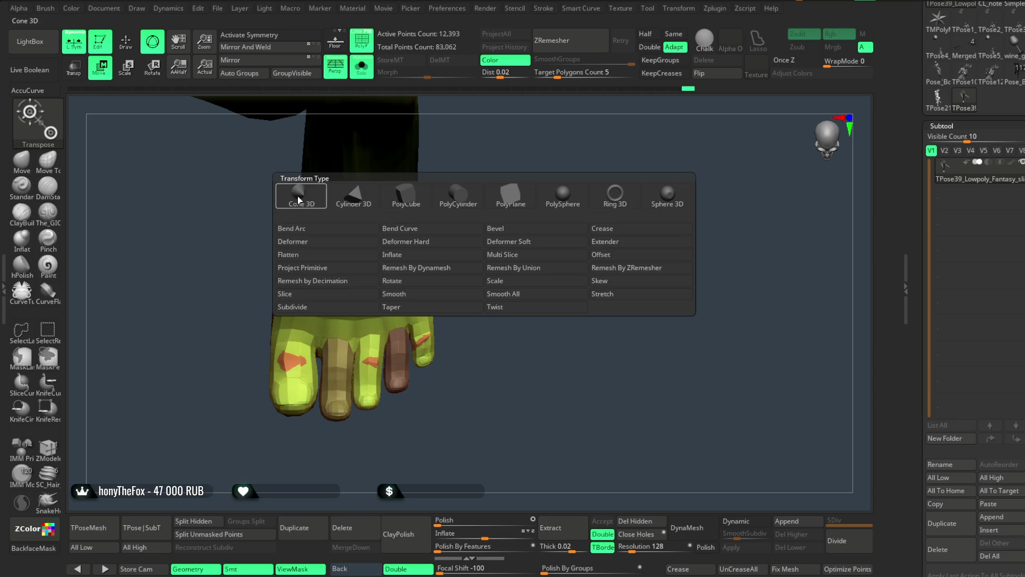
Check the teal sandal subtool in Solo, then scale the unmasked toes down to 0.9355.
click(398, 312)
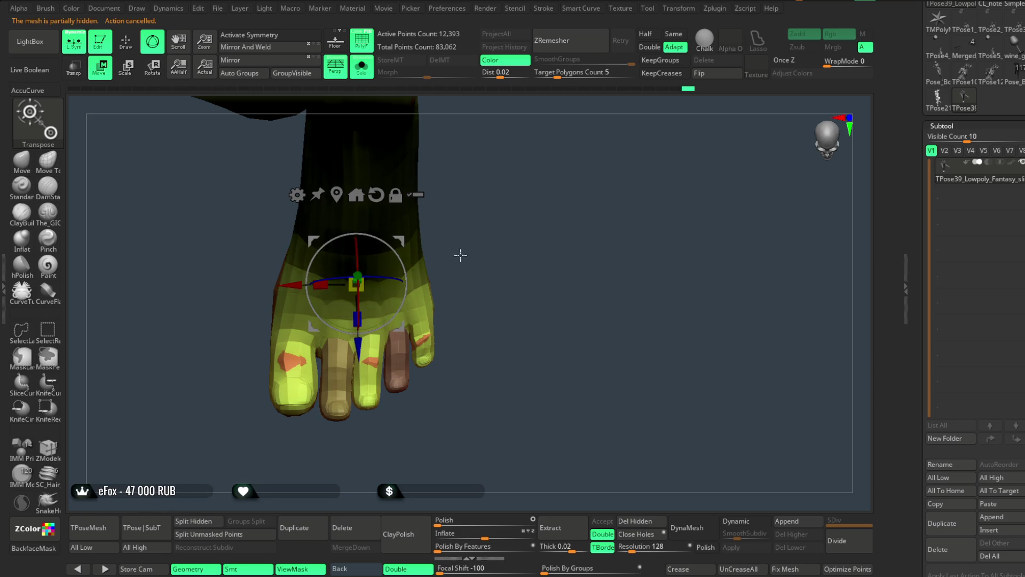
alt+drag(500, 199, 502, 211)
key(Down)
key(Down)
key(Down)
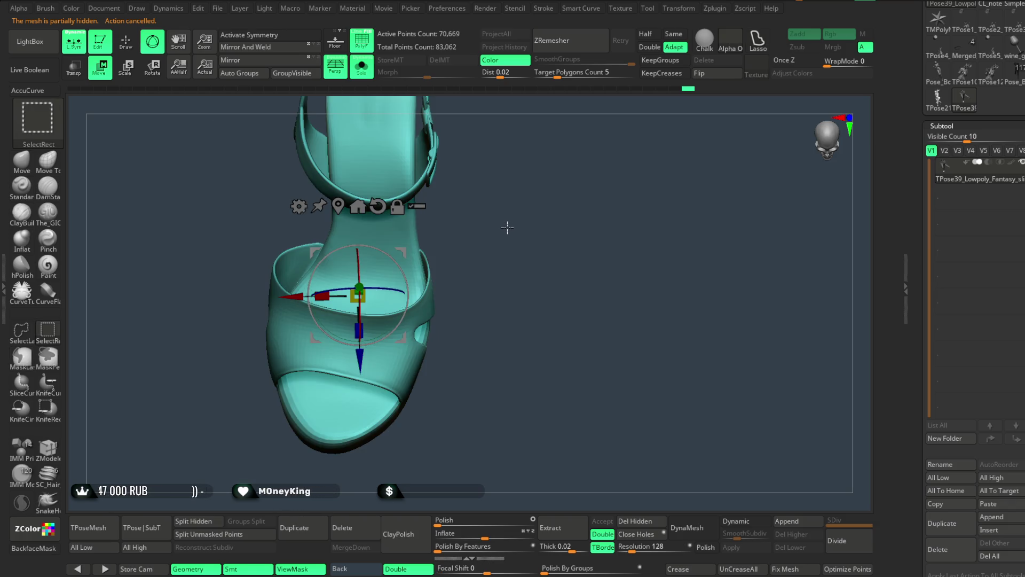
key(Down)
key(Down)
key(Down)
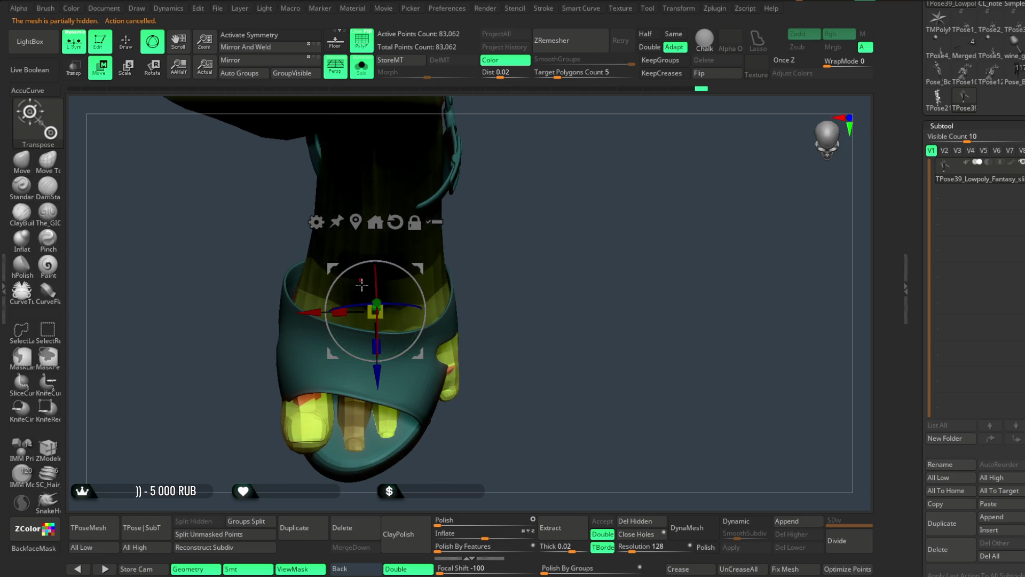
click(317, 224)
mouse_move(524, 144)
mouse_down()
mouse_move(536, 179)
mouse_move(505, 270)
mouse_move(481, 300)
mouse_move(524, 329)
mouse_move(518, 299)
mouse_move(490, 276)
mouse_move(451, 280)
mouse_move(366, 417)
mouse_move(465, 291)
mouse_move(381, 372)
mouse_up()
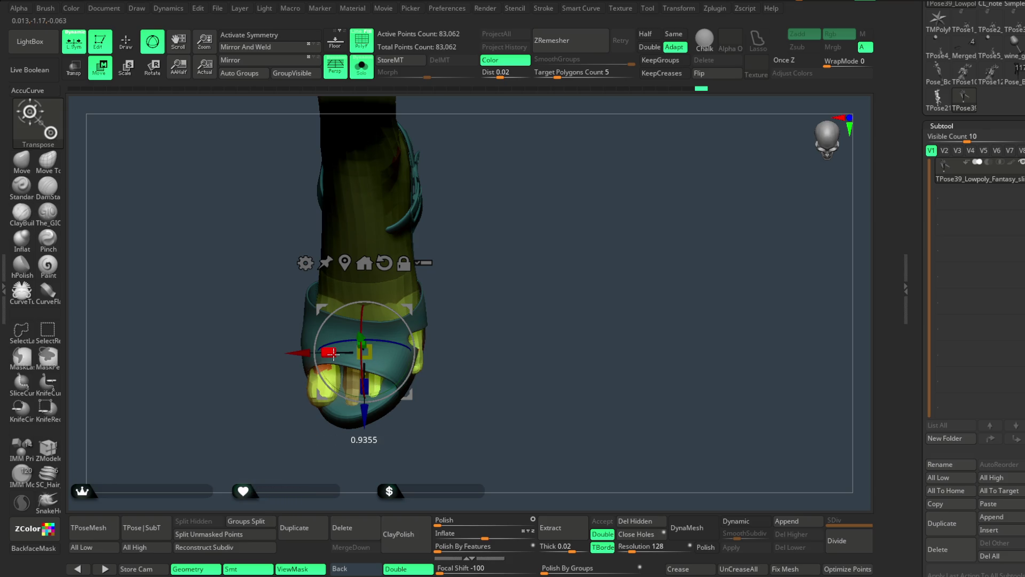
Return to Draw mode with the Move brush after viewing the foot from above.
mouse_move(368, 335)
mouse_down()
mouse_move(485, 219)
mouse_move(495, 298)
mouse_move(452, 308)
mouse_up()
key(q)
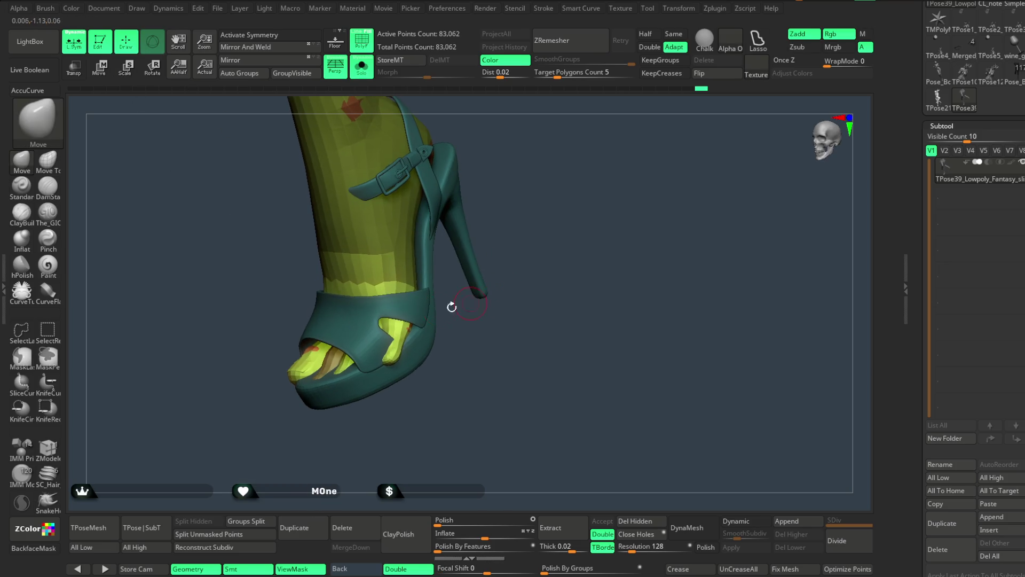
key(b)
key(space)
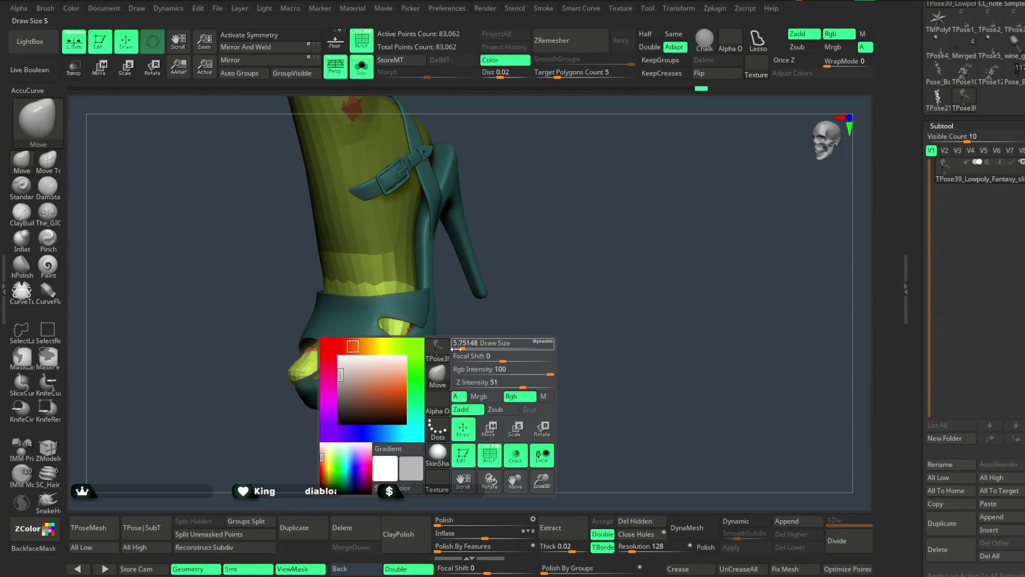
Orbit around the sandal to check the toes from the front, other side and low heel view.
mouse_move(469, 348)
mouse_down()
mouse_move(480, 359)
mouse_move(402, 366)
mouse_move(444, 359)
mouse_up()
drag(348, 366, 422, 392)
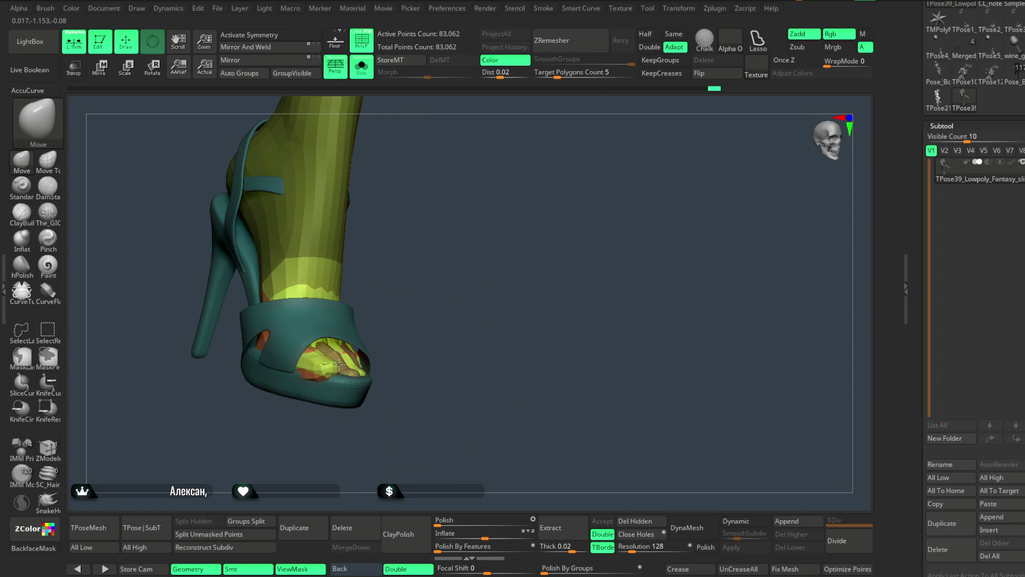
mouse_move(377, 338)
mouse_down()
mouse_move(330, 361)
mouse_move(417, 370)
mouse_move(374, 356)
mouse_move(423, 323)
mouse_up()
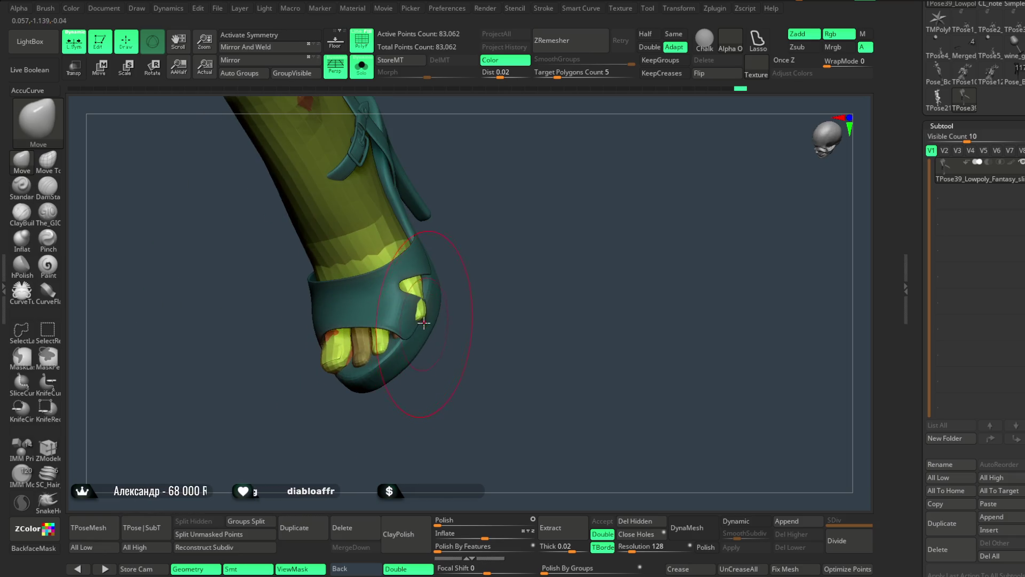
right_click(434, 309)
Enlarge the Move brush Draw Size for working on the toes.
drag(473, 296, 467, 312)
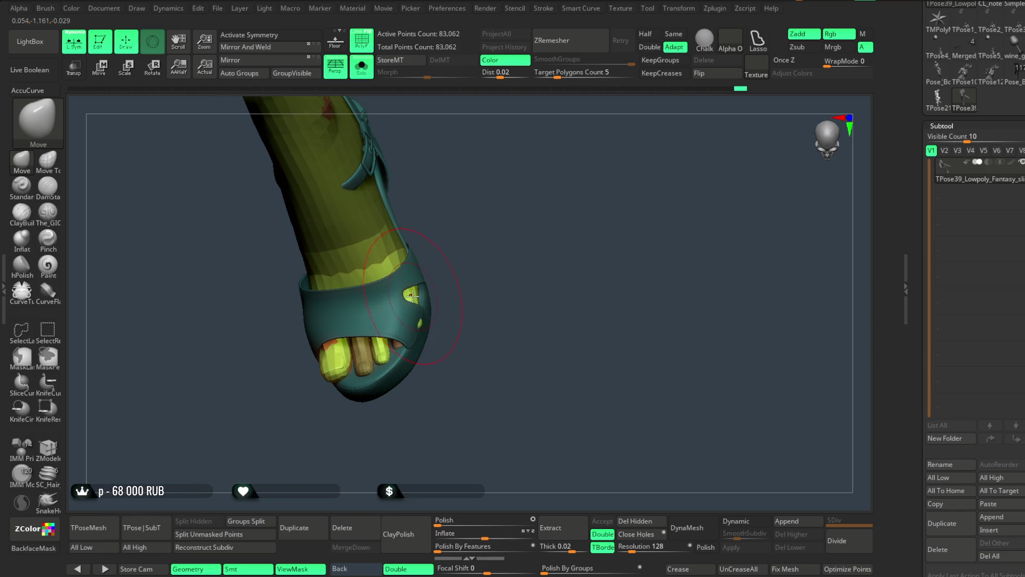
right_click(419, 328)
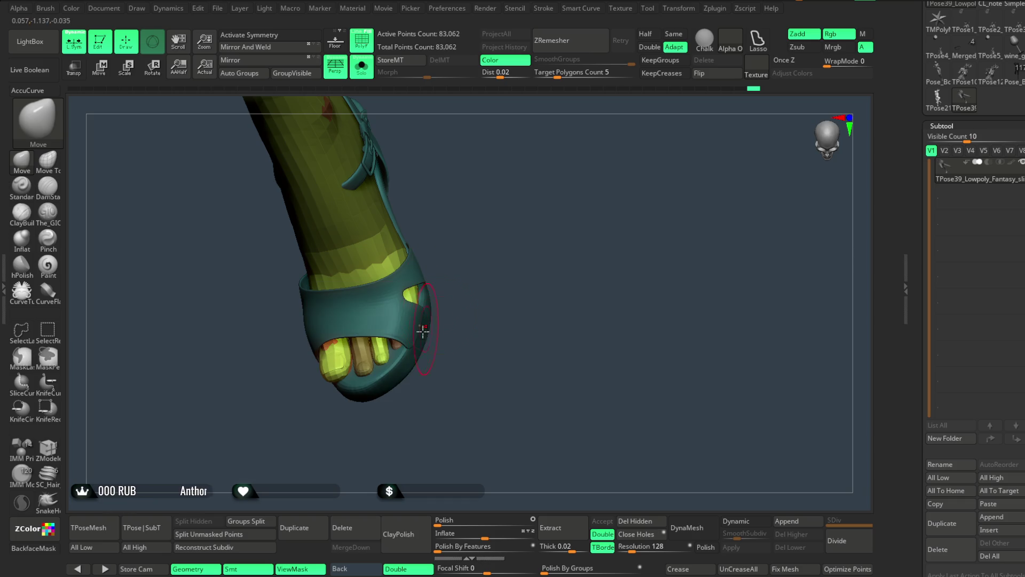
mouse_move(447, 303)
mouse_down()
mouse_move(462, 242)
mouse_move(529, 247)
mouse_up()
right_click(462, 242)
Shrink the brush and push the protruding toes back under the sandal's front strap.
mouse_move(487, 289)
mouse_down()
mouse_move(405, 333)
mouse_move(444, 302)
mouse_move(397, 349)
mouse_up()
right_drag(396, 345, 441, 277)
right_click(414, 310)
mouse_move(428, 304)
mouse_down()
mouse_move(406, 304)
mouse_move(492, 309)
mouse_move(502, 319)
mouse_move(492, 348)
mouse_move(437, 319)
mouse_move(446, 360)
mouse_move(419, 327)
mouse_move(477, 300)
mouse_move(499, 213)
mouse_move(496, 259)
mouse_move(447, 321)
mouse_up()
key(space)
key(space)
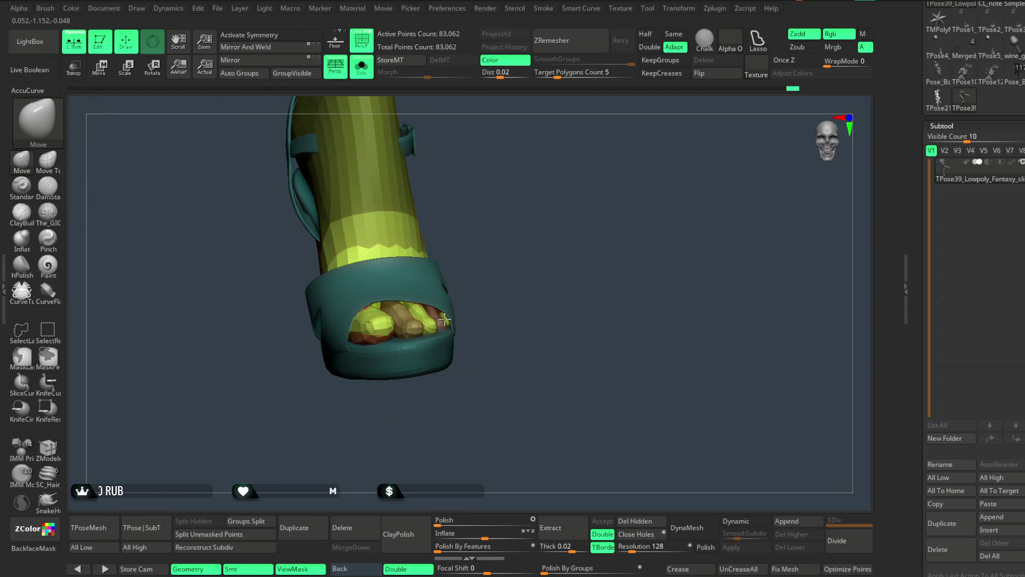
mouse_move(518, 272)
mouse_down()
mouse_move(428, 432)
mouse_move(425, 339)
mouse_up()
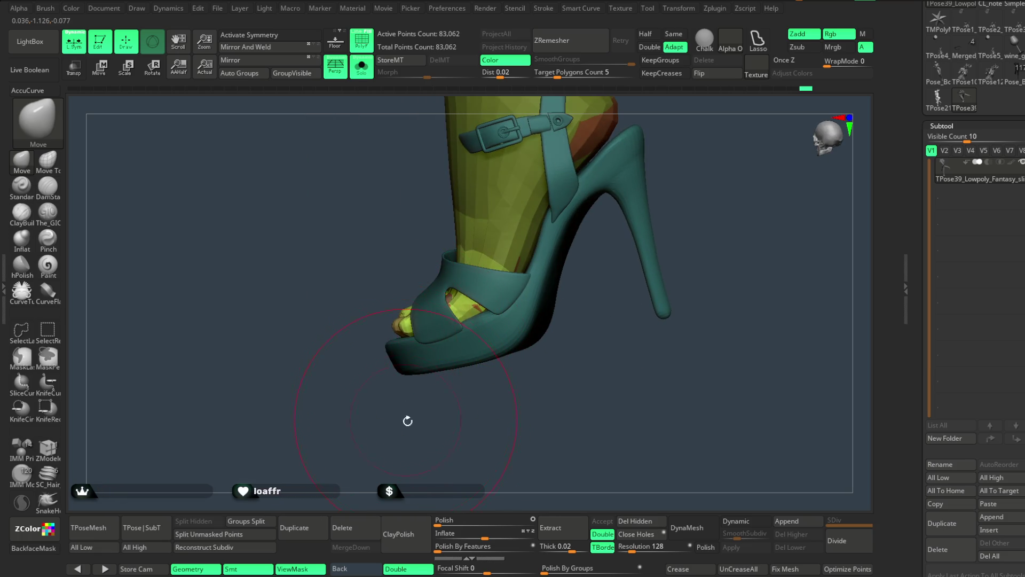
drag(407, 421, 412, 333)
mouse_move(411, 385)
mouse_down()
mouse_move(451, 371)
mouse_move(479, 313)
mouse_move(508, 298)
mouse_move(467, 359)
mouse_move(465, 343)
mouse_up()
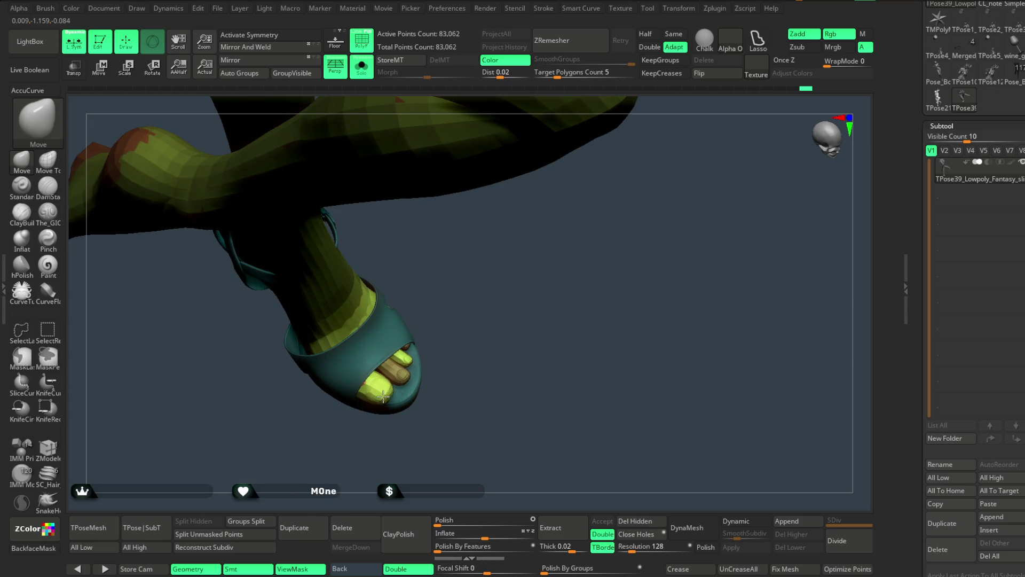
drag(385, 394, 449, 339)
key(space)
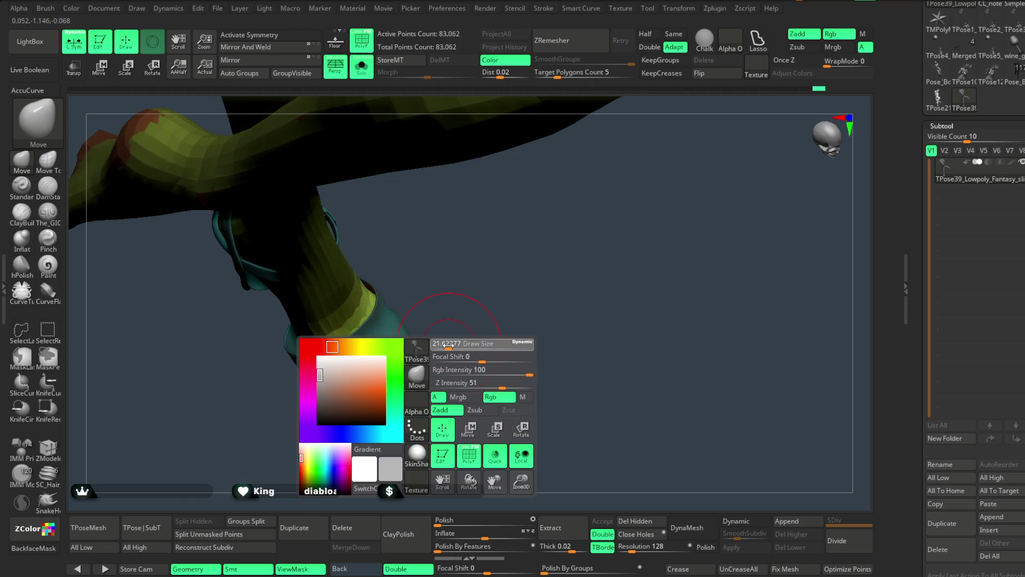
drag(446, 341, 418, 344)
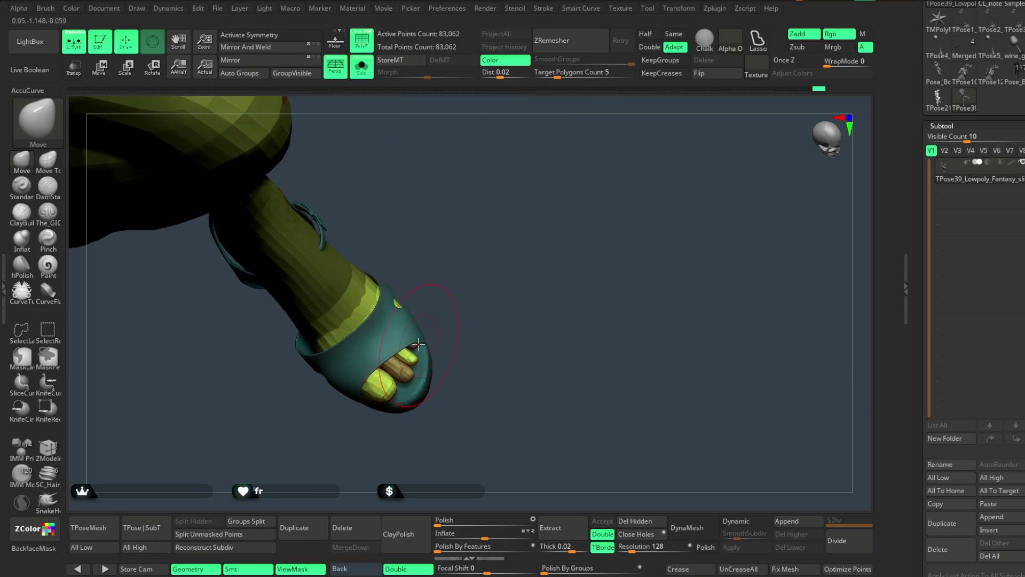